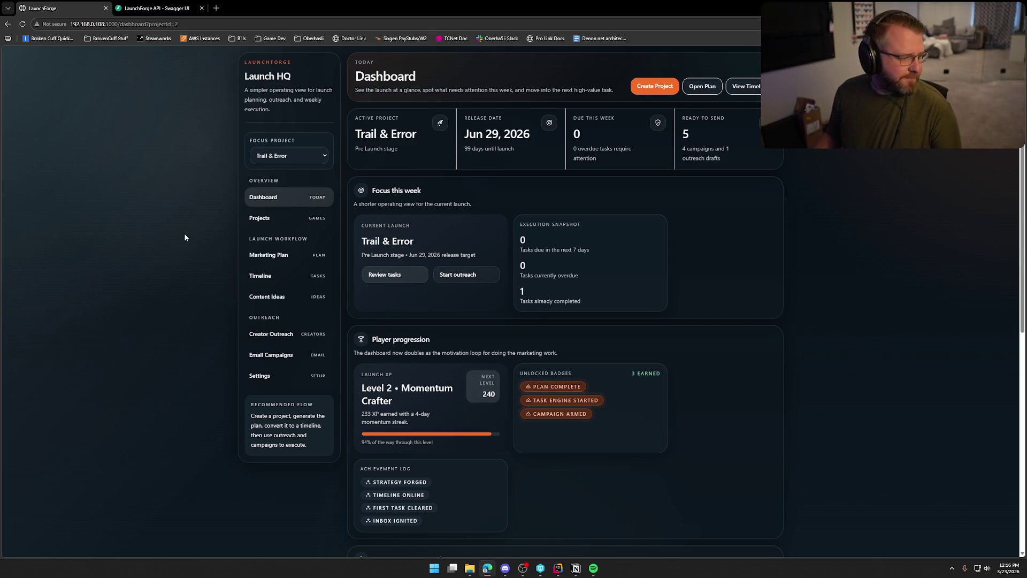
Switch from the LaunchForge dashboard to the TrailNError project in Rider.
{"action": "key", "text": "ctrl+Tab"}
{"action": "key", "text": "alt+Tab"}
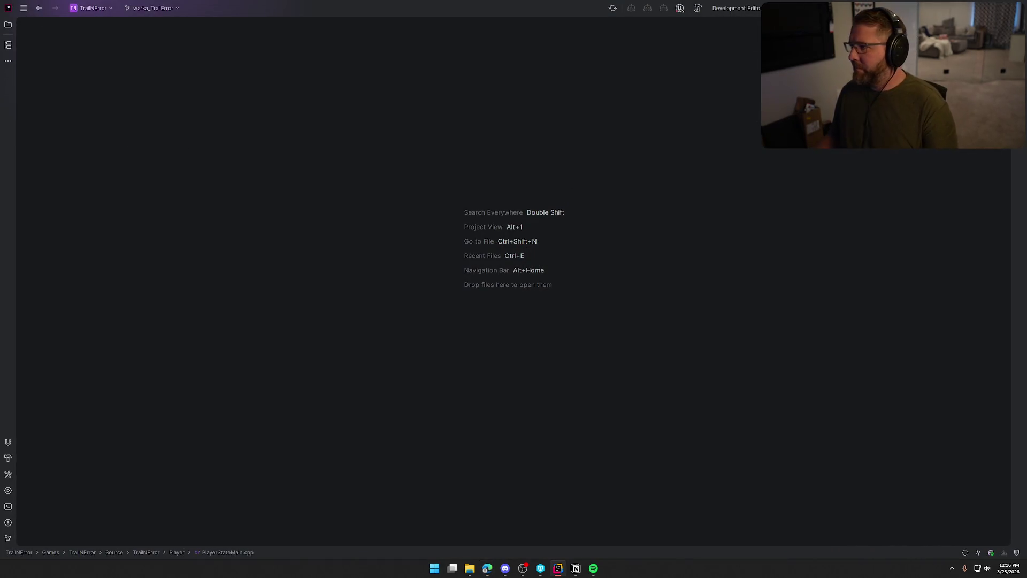
Build TrailNError, hide the Run and UnrealLink logs, and reopen Unreal's previous asset editors.
{"action": "key", "text": "ctrl+shift+b"}
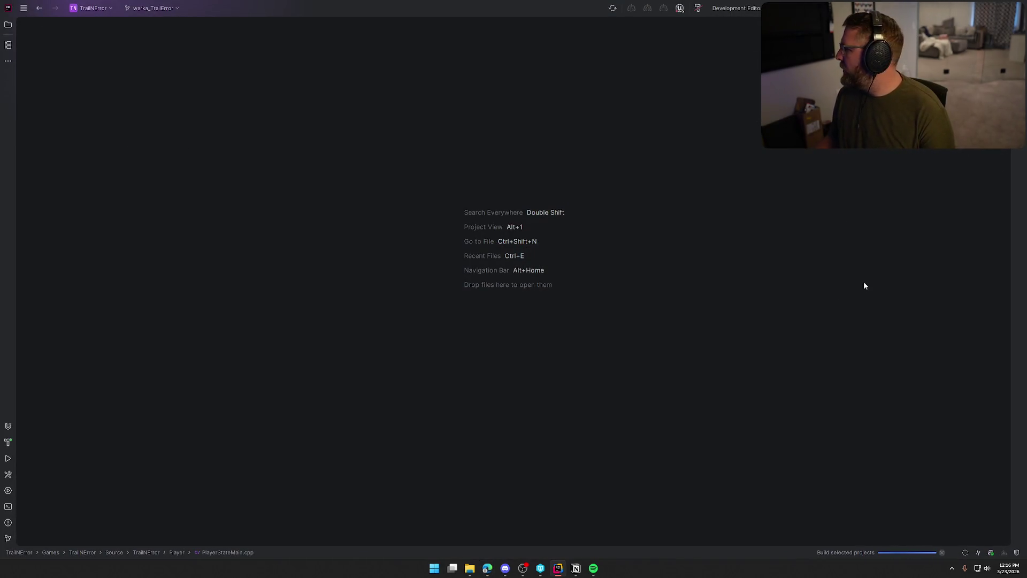
{"action": "key", "text": "alt+Tab"}
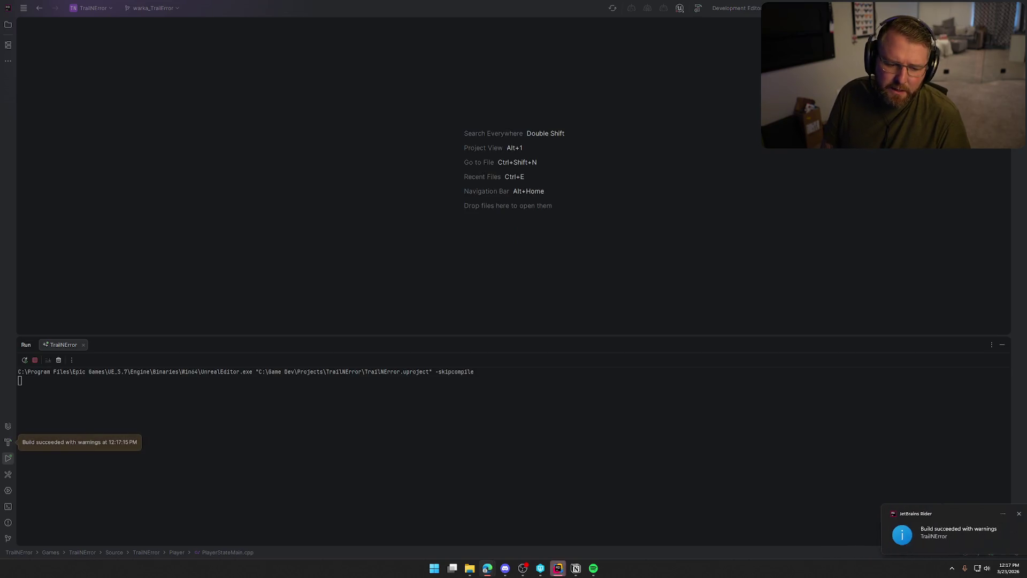
{"action": "left_click", "coordinate": [1001, 344]}
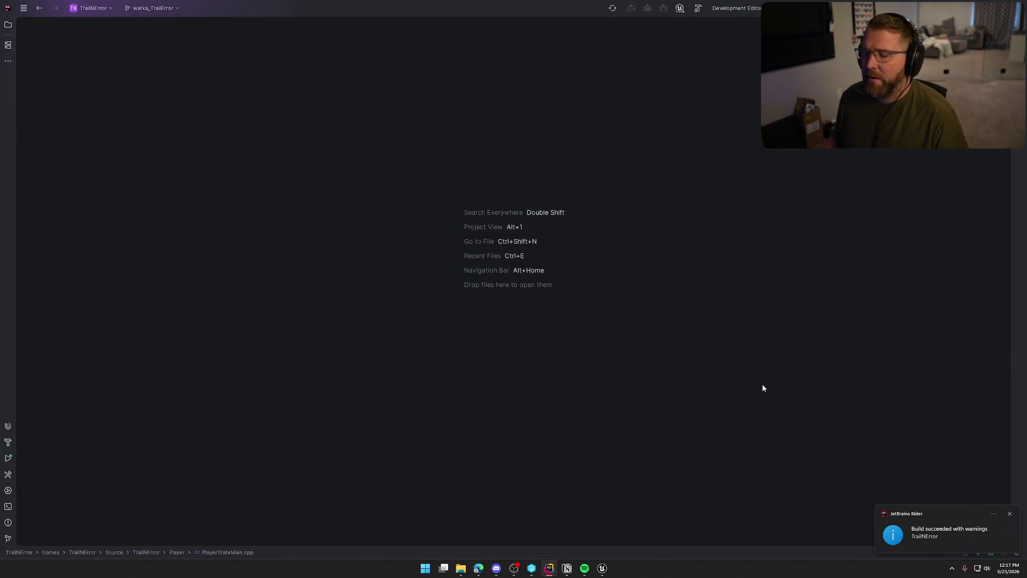
{"action": "left_click", "coordinate": [1009, 514]}
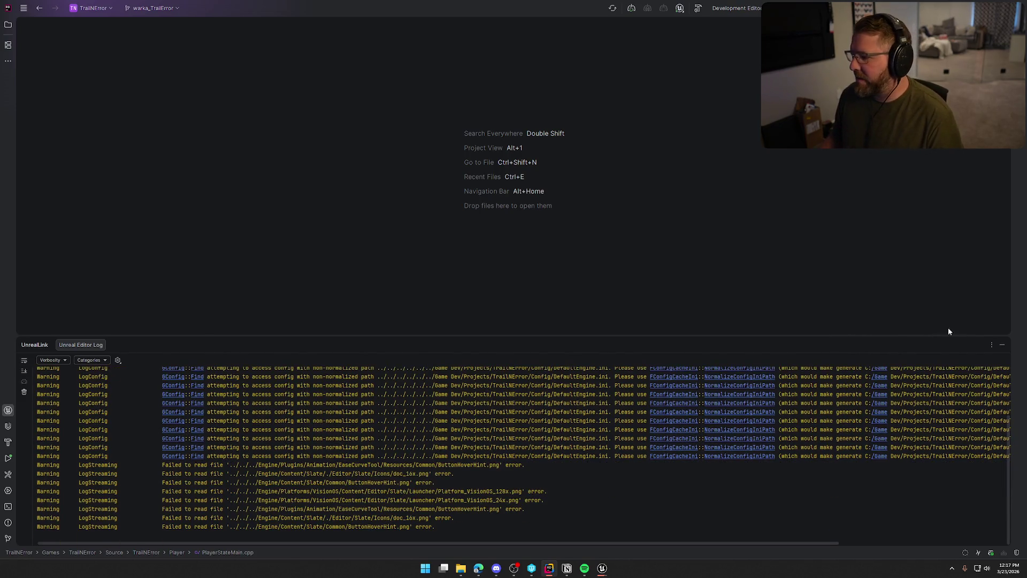
{"action": "left_click", "coordinate": [1002, 346]}
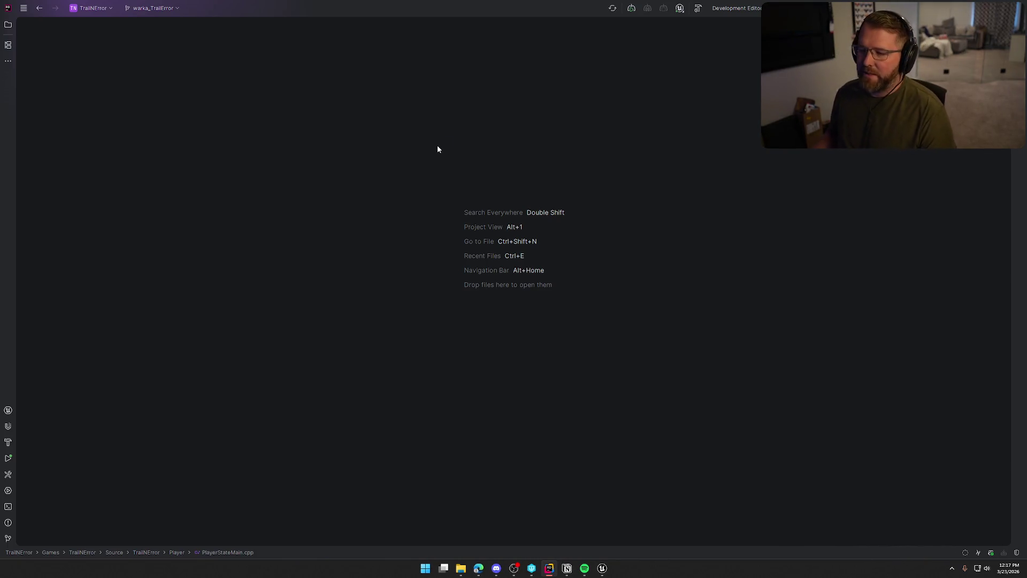
{"action": "left_click", "coordinate": [602, 568]}
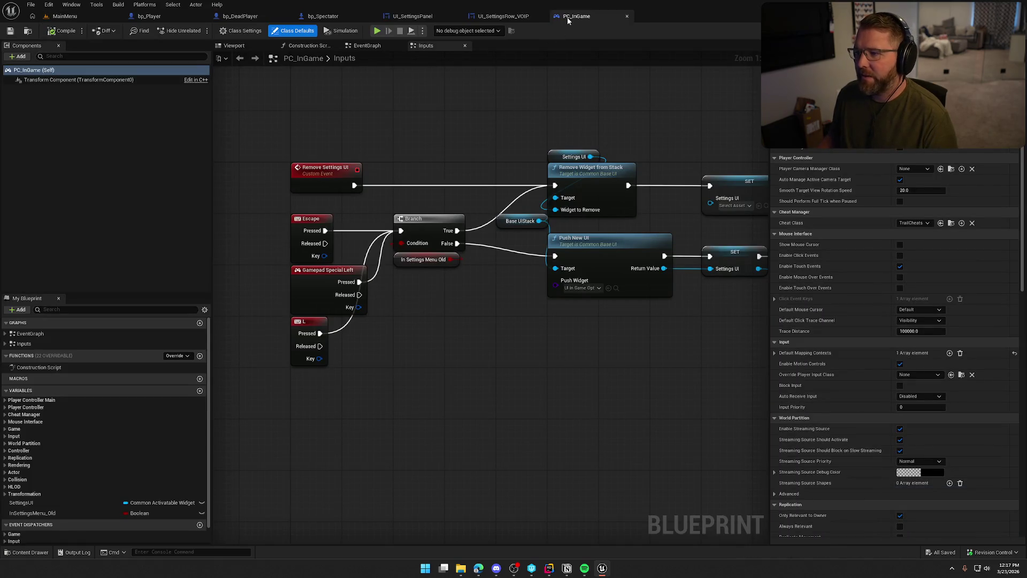
Close the PC_InGame blueprint and open the GameWorld map from the Content Drawer.
{"action": "middle_click", "coordinate": [567, 18]}
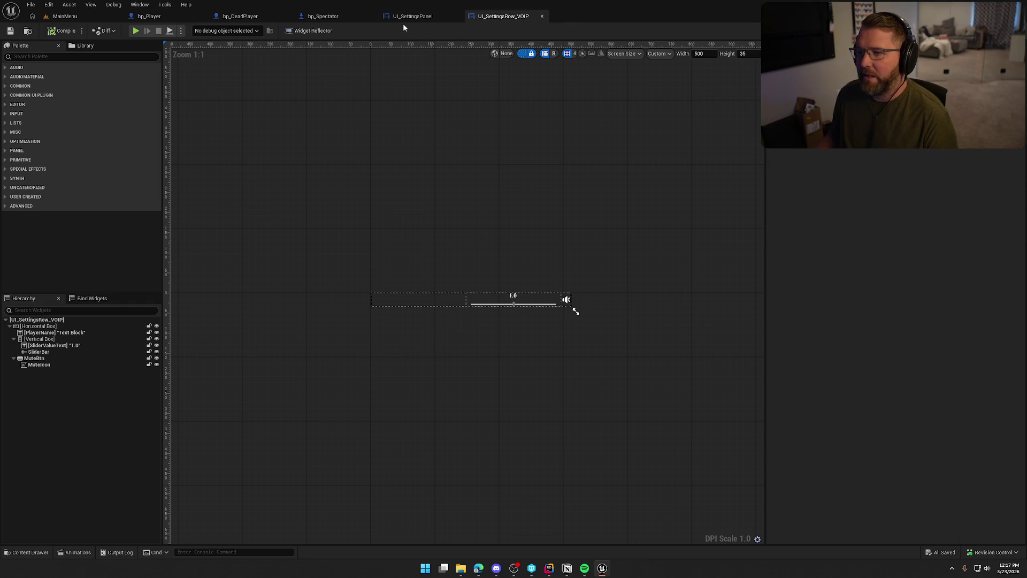
{"action": "left_click", "coordinate": [64, 16]}
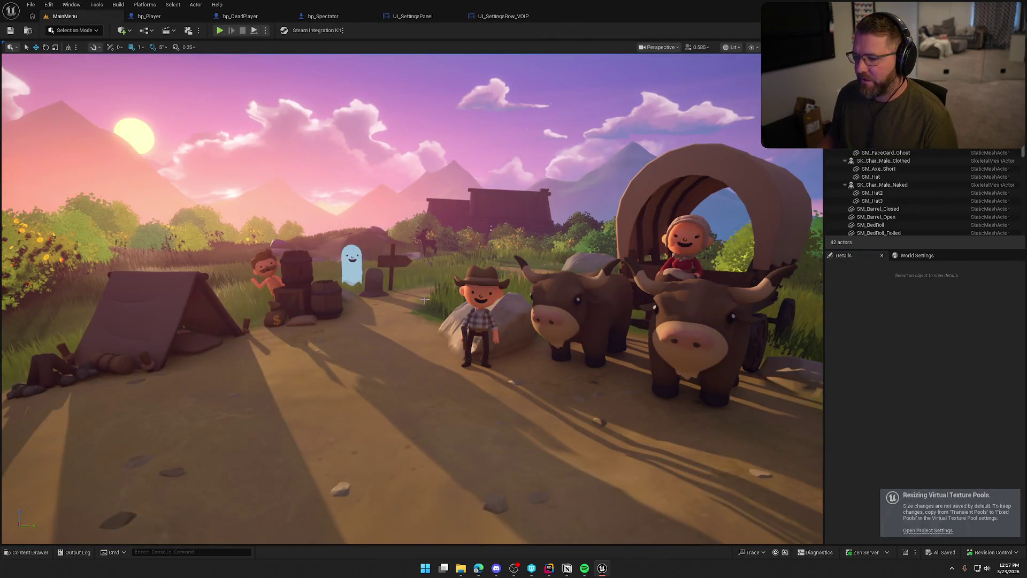
{"action": "key", "text": "ctrl+space"}
{"action": "double_click", "coordinate": [205, 409]}
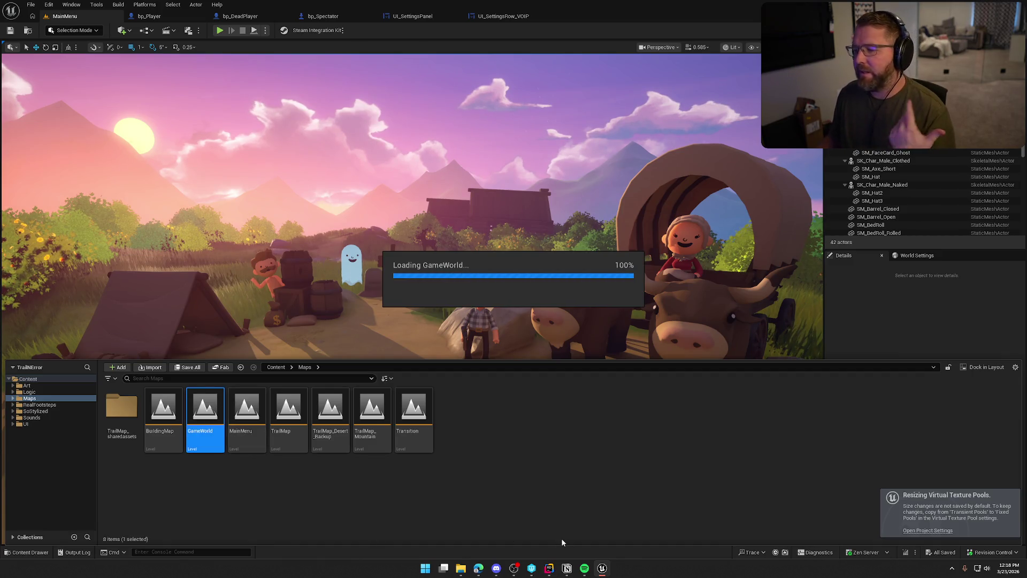
Fly and orbit the camera around the campsite, then switch to UI_SettingsPanel.
{"action": "key", "text": "w"}
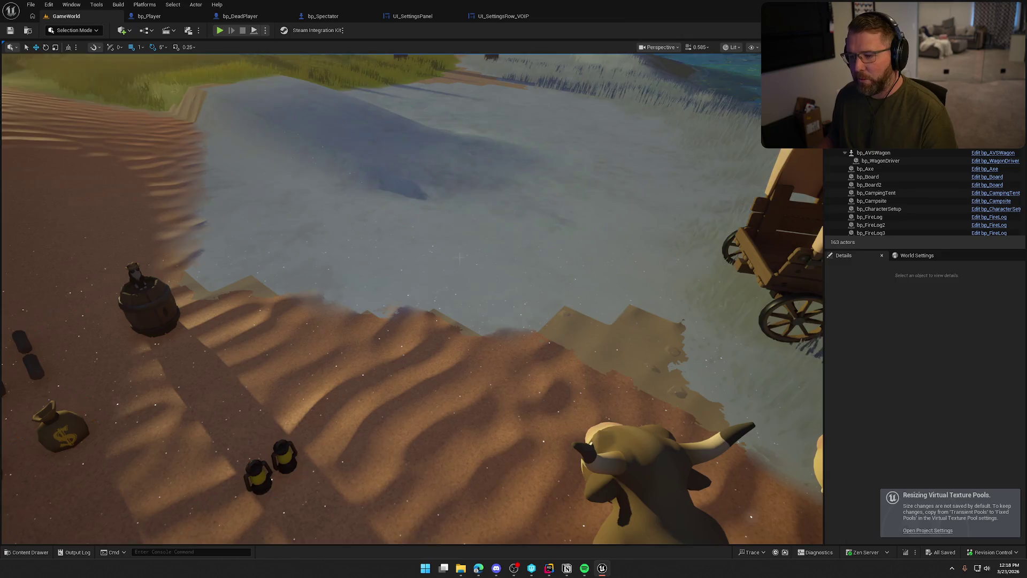
{"action": "key", "text": "s"}
{"action": "scroll", "coordinate": [412, 299], "scroll_direction": "up", "scroll_amount": 1}
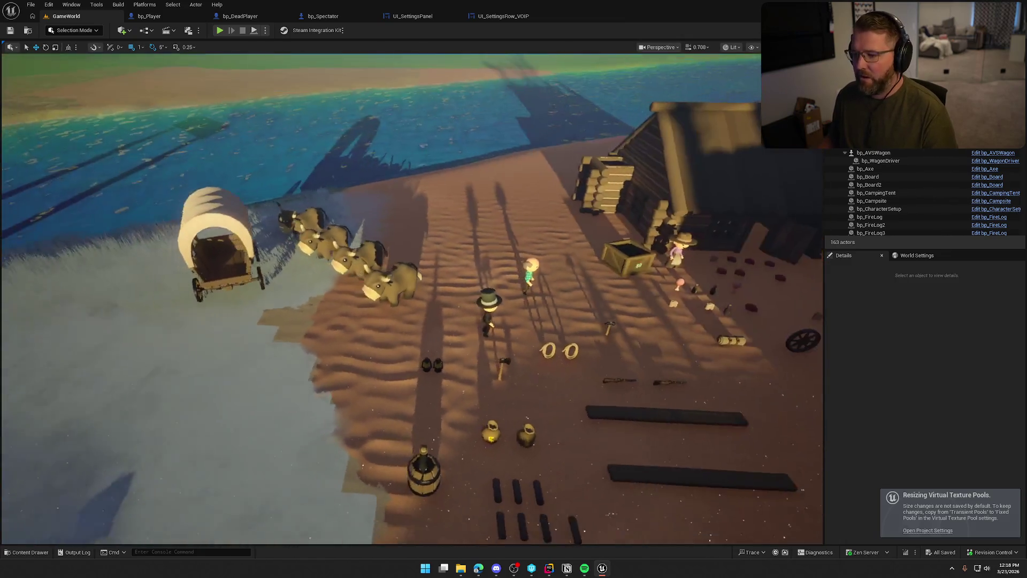
{"action": "scroll", "coordinate": [462, 262], "scroll_direction": "up", "scroll_amount": 2}
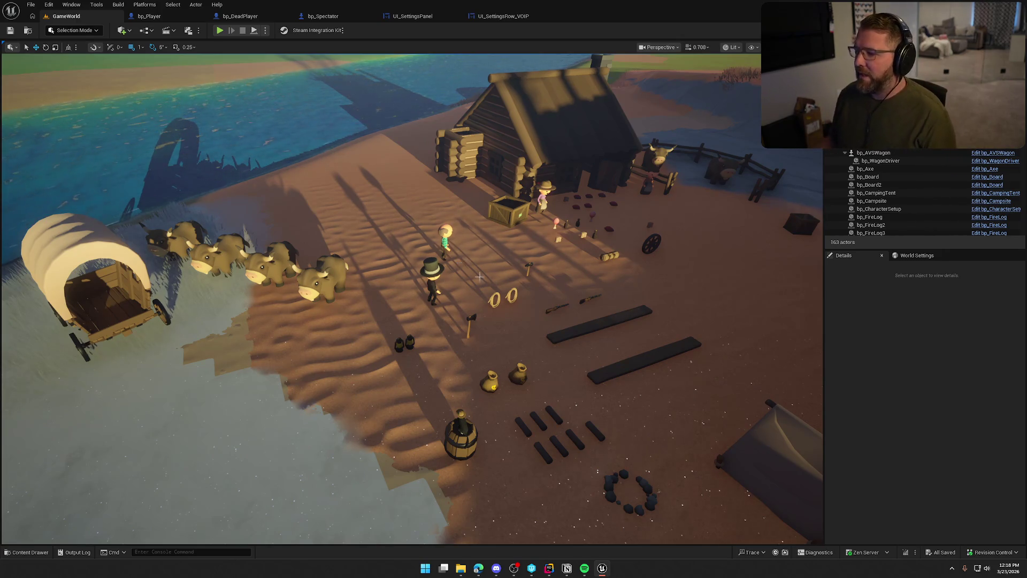
{"action": "left_click_drag", "start_coordinate": [477, 294], "coordinate": [483, 289]}
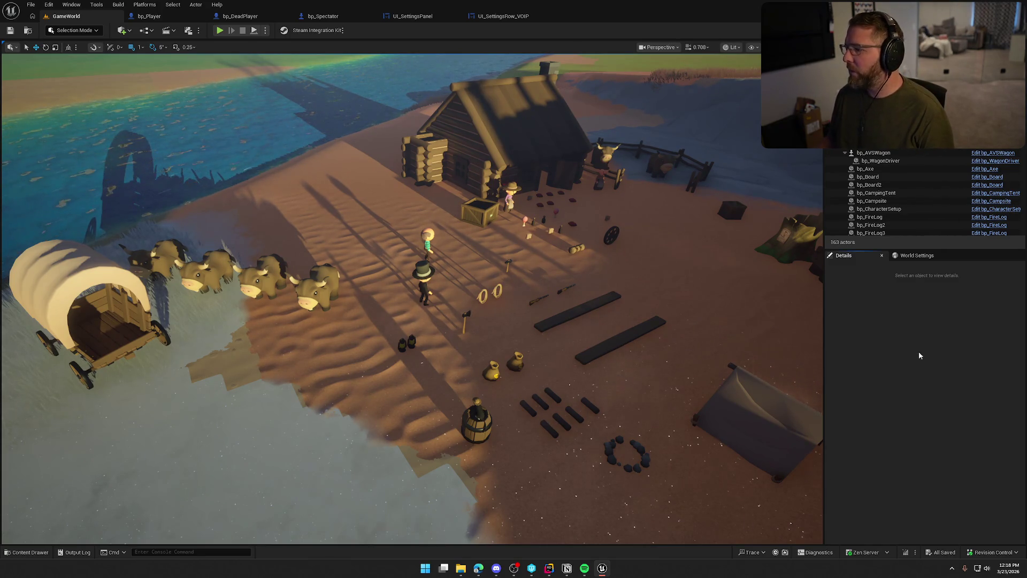
{"action": "scroll", "coordinate": [609, 285], "scroll_direction": "down", "scroll_amount": 5}
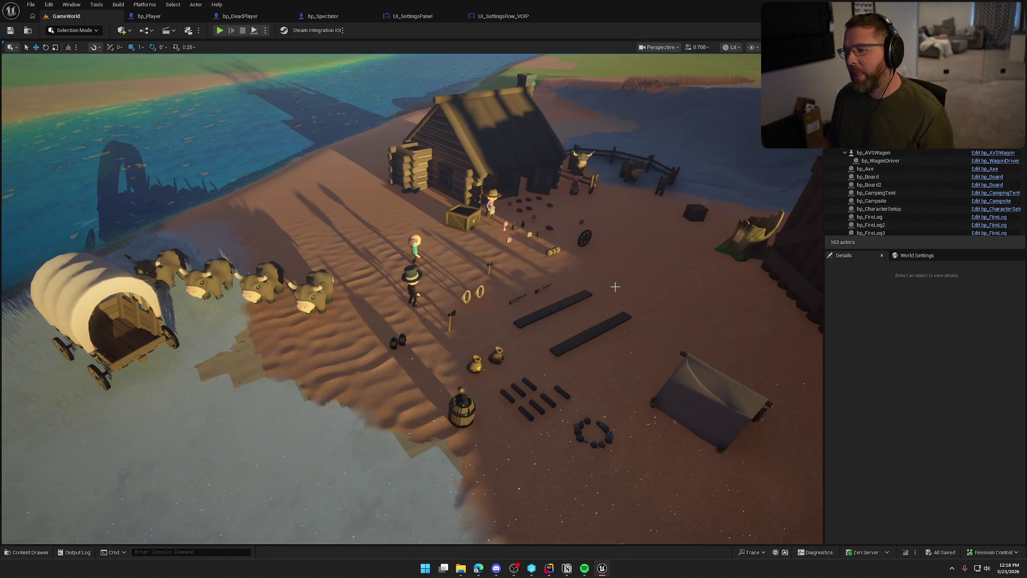
{"action": "left_click", "coordinate": [878, 320]}
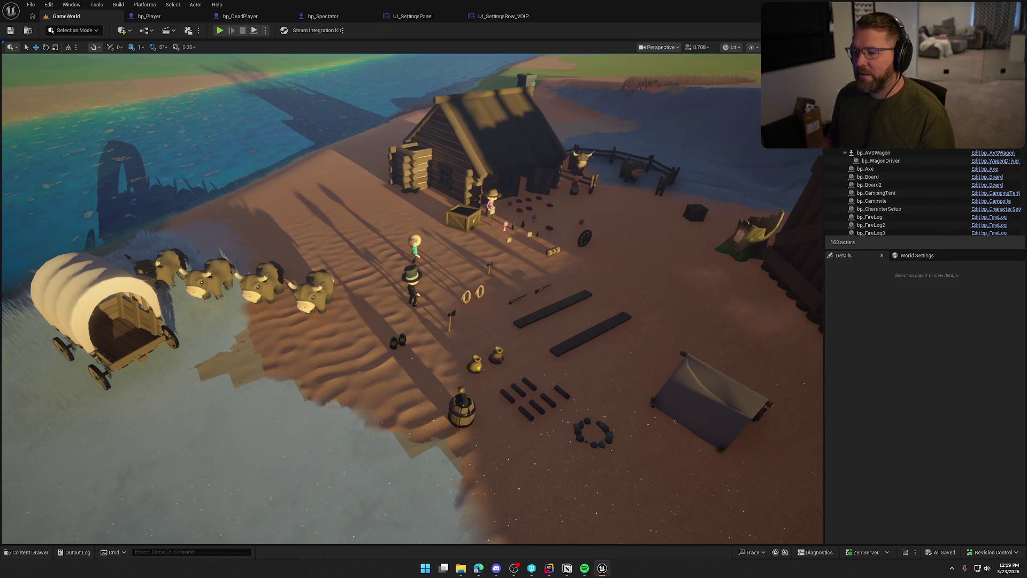
{"action": "scroll", "coordinate": [406, 300], "scroll_direction": "up", "scroll_amount": 4}
{"action": "scroll", "coordinate": [649, 286], "scroll_direction": "up", "scroll_amount": 6}
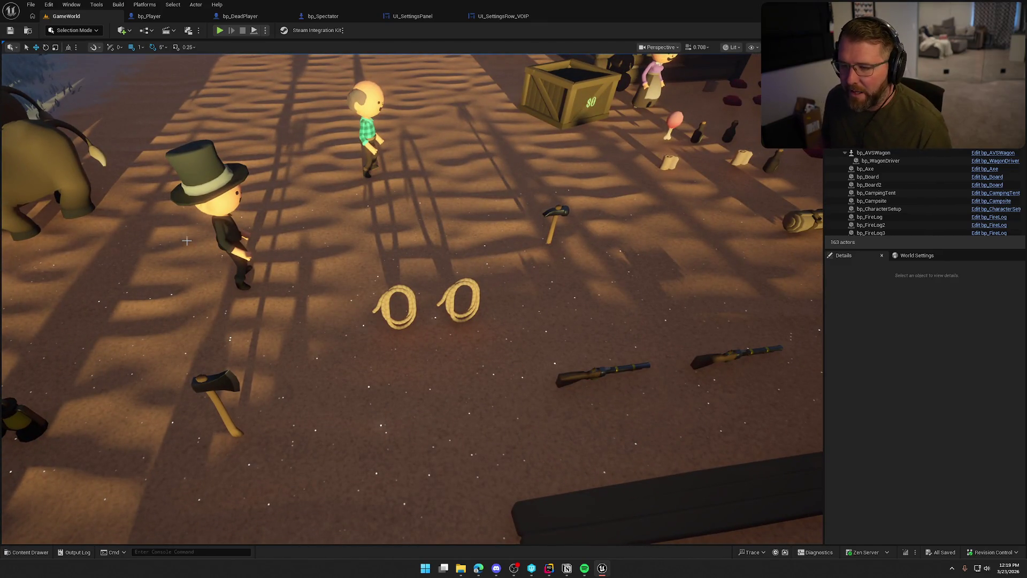
{"action": "scroll", "coordinate": [234, 184], "scroll_direction": "down", "scroll_amount": 8}
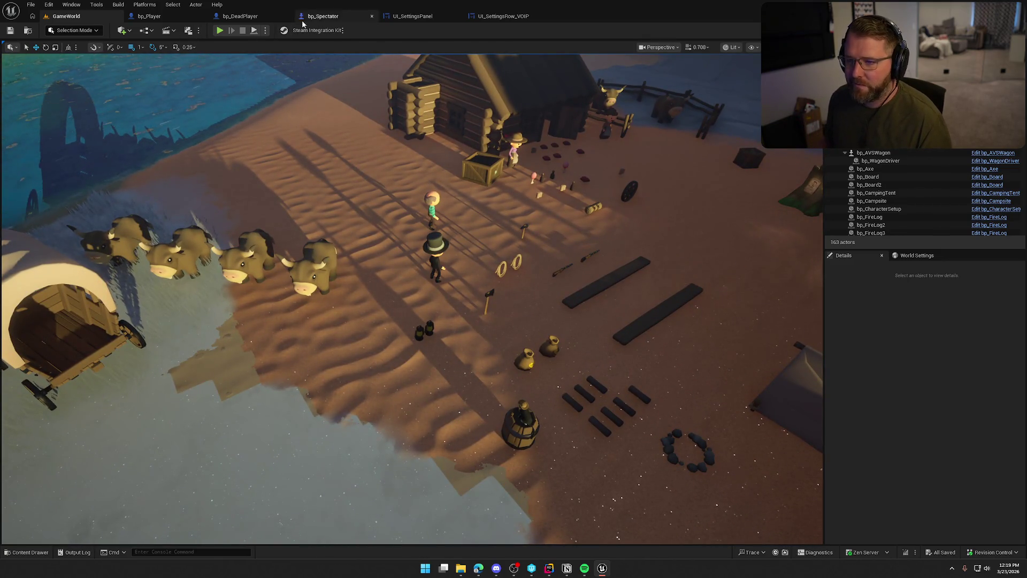
{"action": "left_click", "coordinate": [412, 16]}
Fit the whole wooden settings panel in view with the dashed widget outlines hidden.
{"action": "key", "text": "Home"}
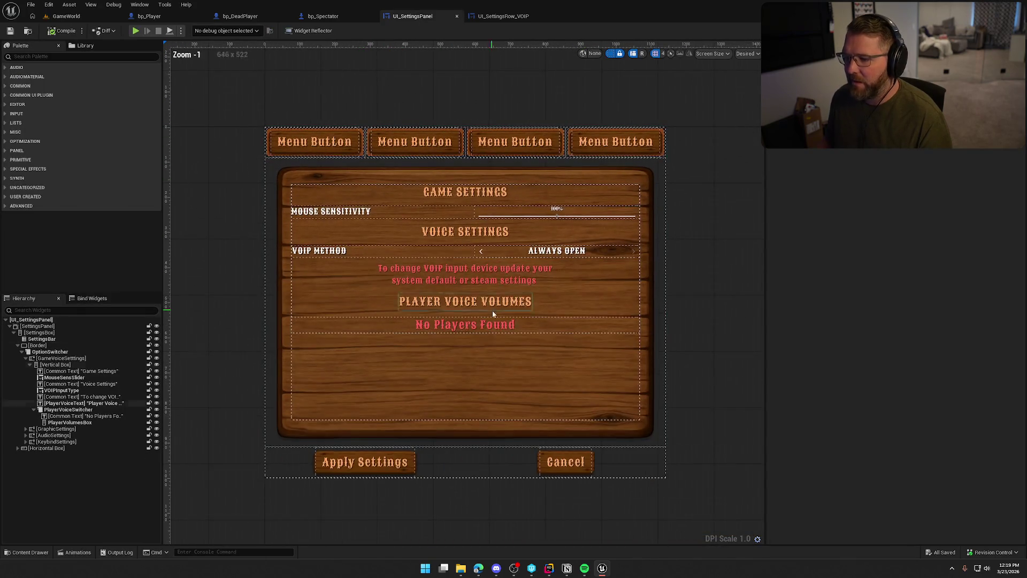
{"action": "left_click", "coordinate": [611, 54]}
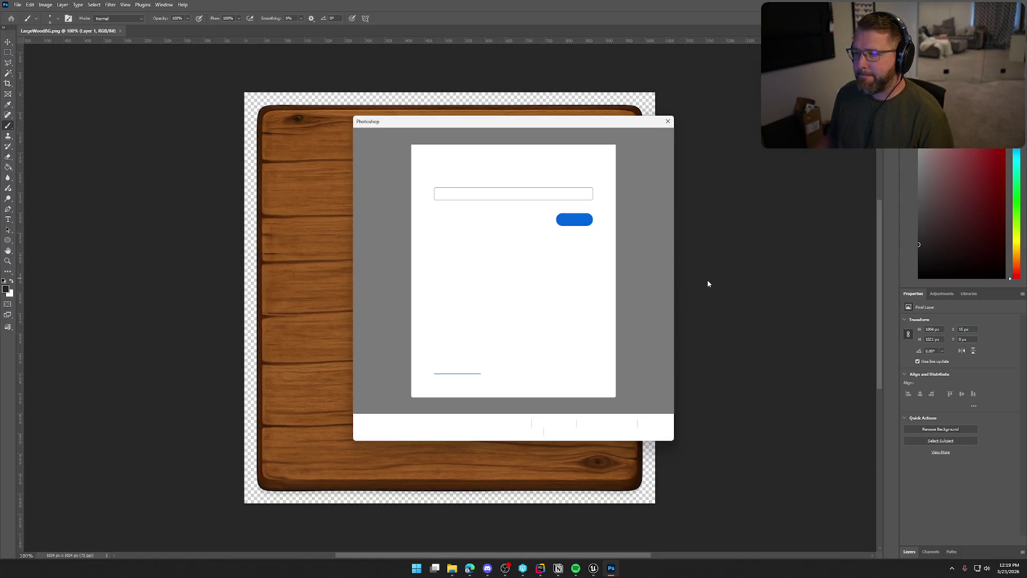
Dismiss the sign-in dialog and show a taller Layers list with Layer 1 deselected.
{"action": "left_click", "coordinate": [668, 121]}
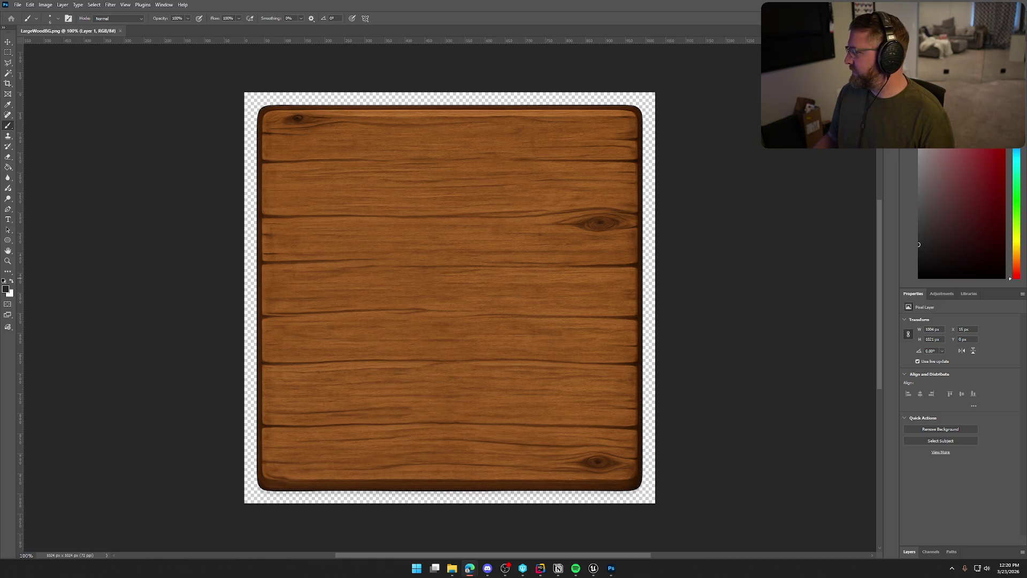
{"action": "left_click", "coordinate": [611, 568]}
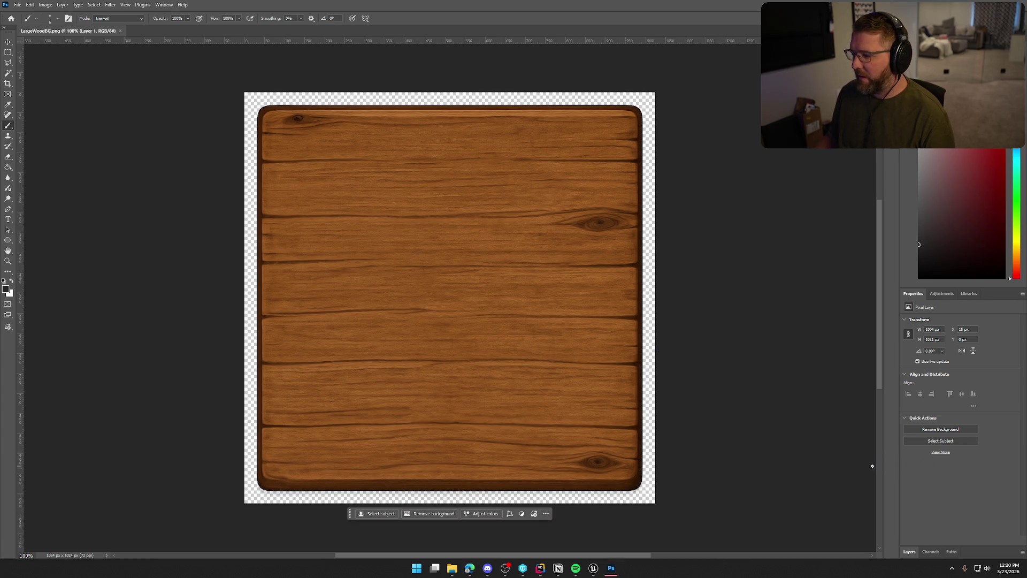
{"action": "left_click", "coordinate": [910, 551]}
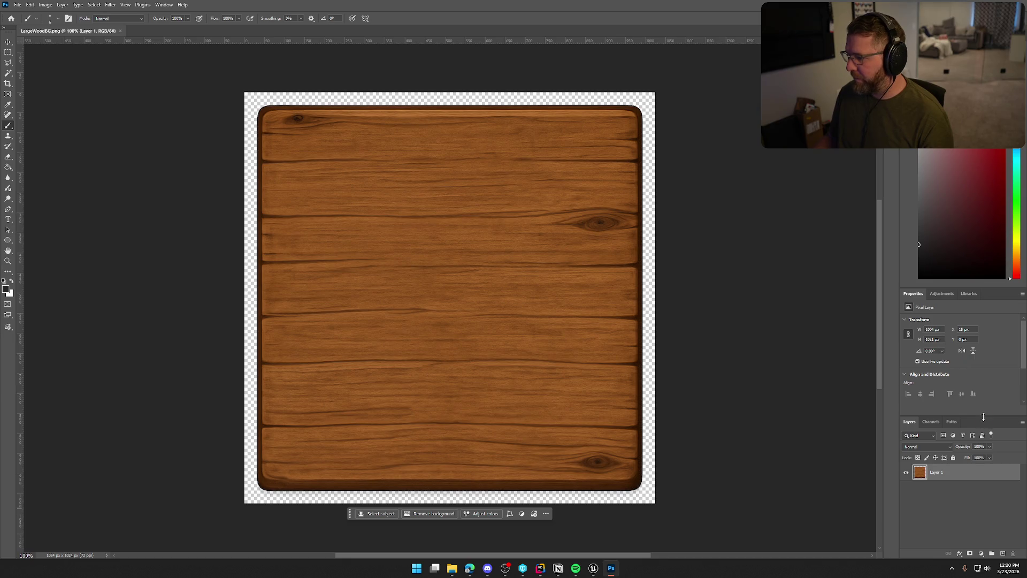
{"action": "left_click_drag", "start_coordinate": [983, 415], "coordinate": [980, 383]}
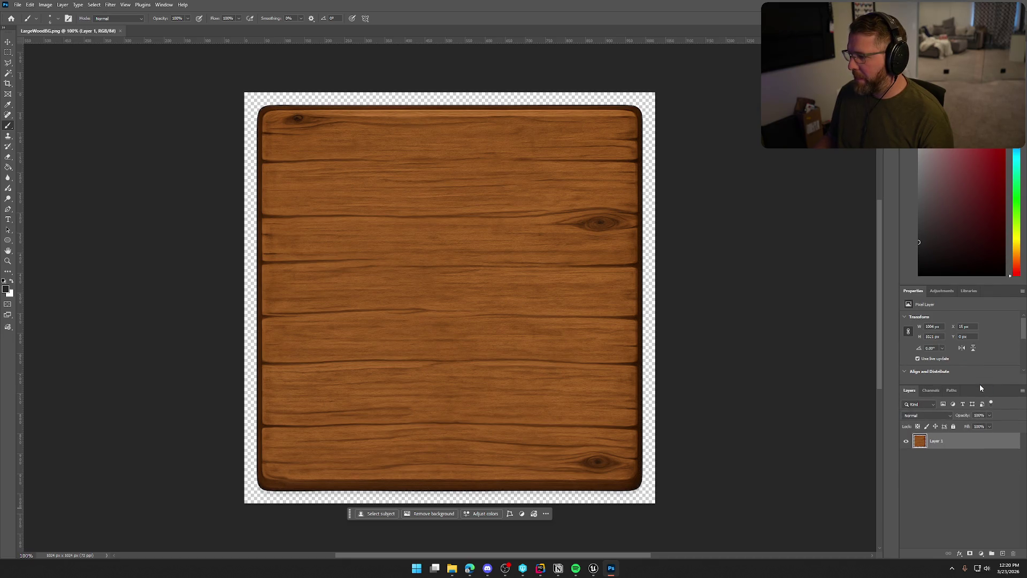
{"action": "left_click", "coordinate": [957, 519]}
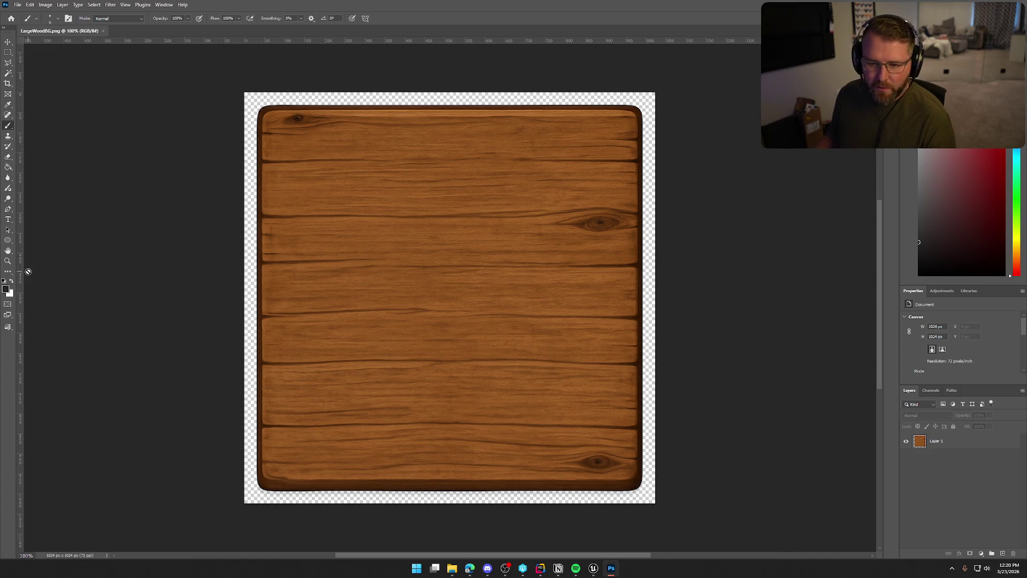
Draw a dark grey rectangle with no stroke inset over the wood board.
{"action": "left_click_drag", "start_coordinate": [8, 241], "coordinate": [40, 239]}
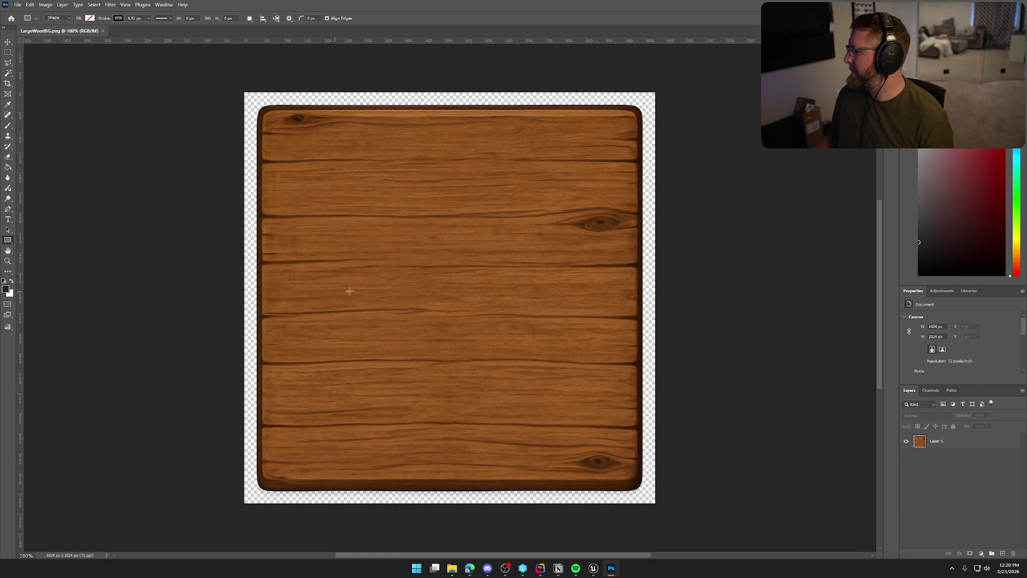
{"action": "mouse_move", "coordinate": [275, 127]}
{"action": "left_mouse_down"}
{"action": "mouse_move", "coordinate": [482, 341]}
{"action": "mouse_move", "coordinate": [623, 471]}
{"action": "mouse_move", "coordinate": [644, 475]}
{"action": "left_mouse_up"}
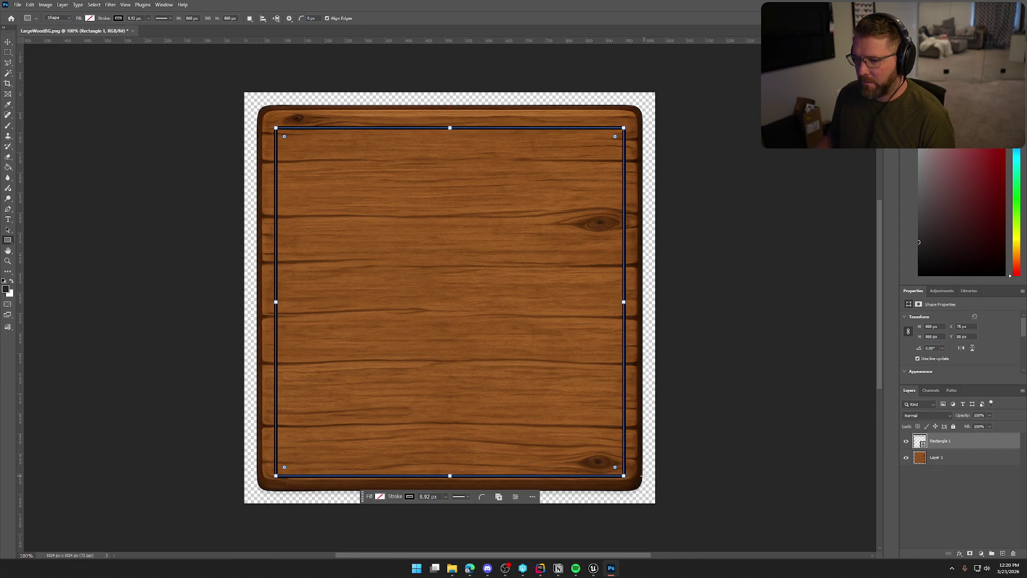
{"action": "left_click", "coordinate": [89, 20]}
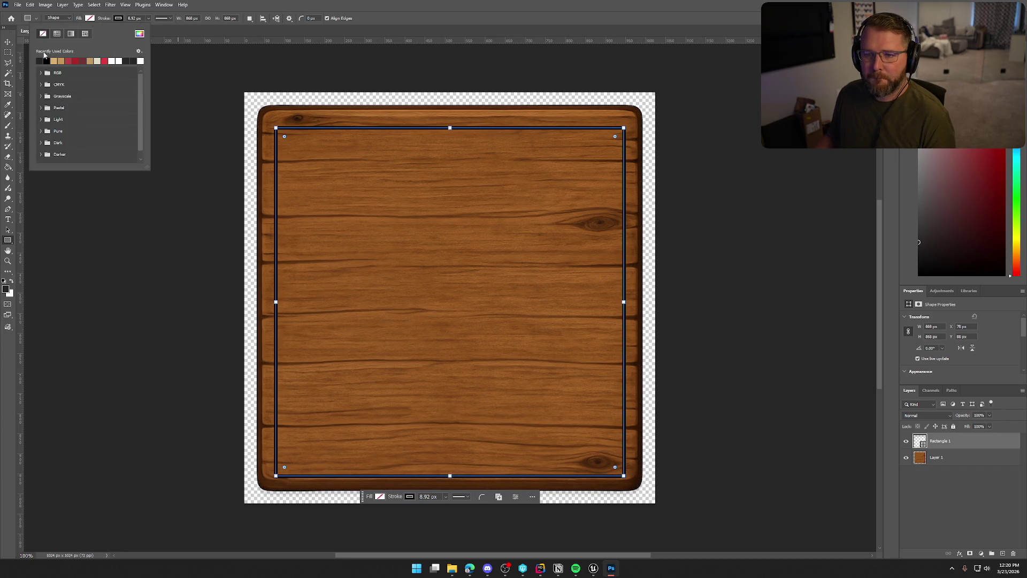
{"action": "left_click", "coordinate": [46, 61]}
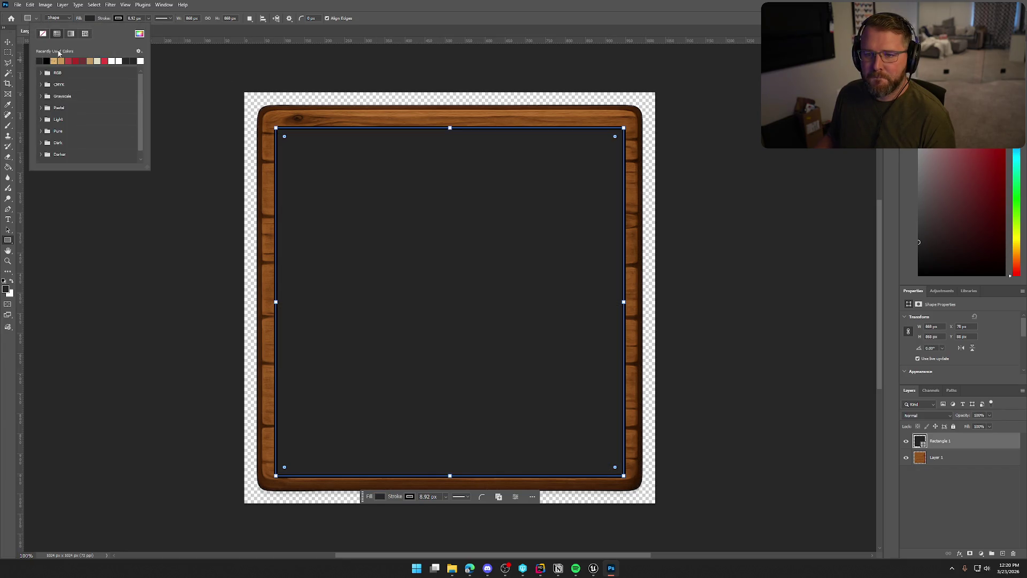
{"action": "left_click", "coordinate": [118, 20]}
{"action": "left_click", "coordinate": [71, 35]}
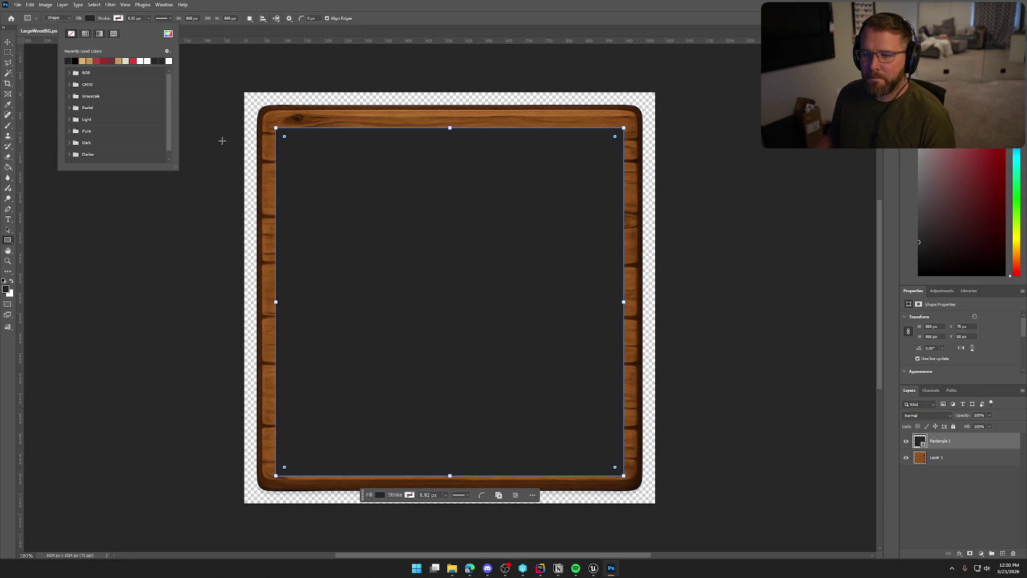
Reorder Layer 1 and Rectangle 1, and set the rectangle's corner radius to 25 px.
{"action": "left_click", "coordinate": [8, 42]}
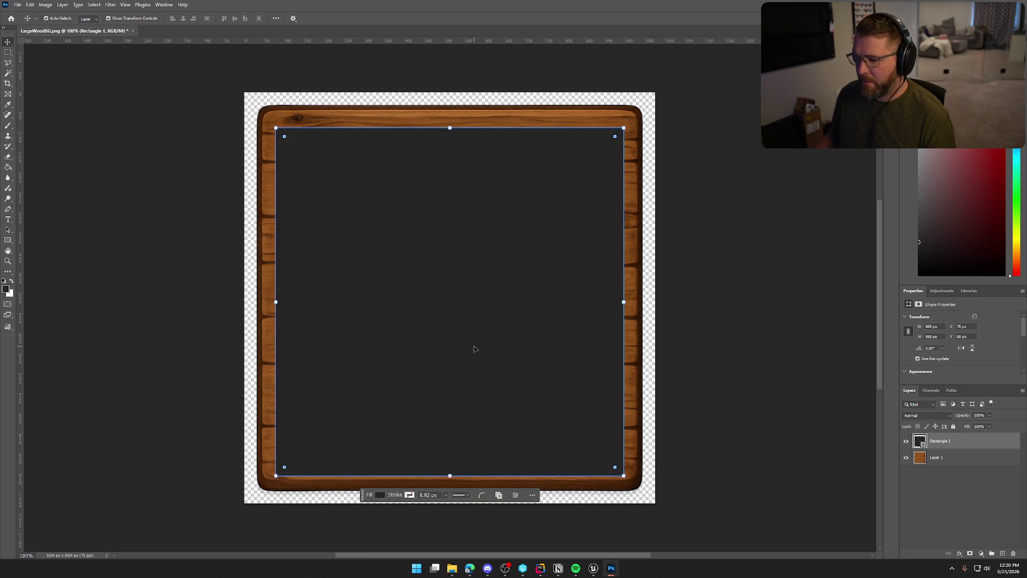
{"action": "left_click_drag", "start_coordinate": [953, 458], "coordinate": [955, 447]}
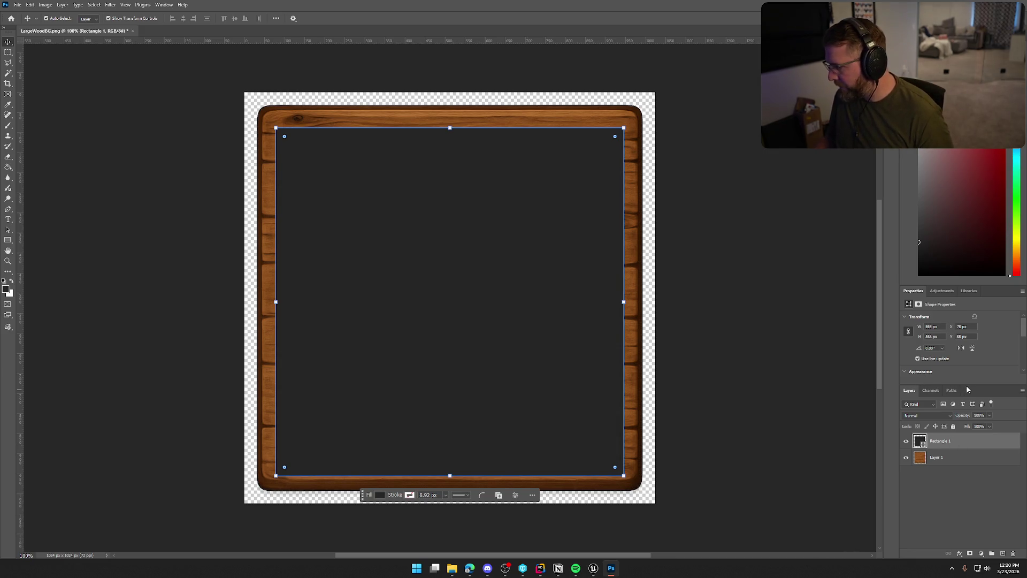
{"action": "left_click_drag", "start_coordinate": [967, 385], "coordinate": [966, 411]}
{"action": "scroll", "coordinate": [945, 365], "scroll_direction": "down", "scroll_amount": 4}
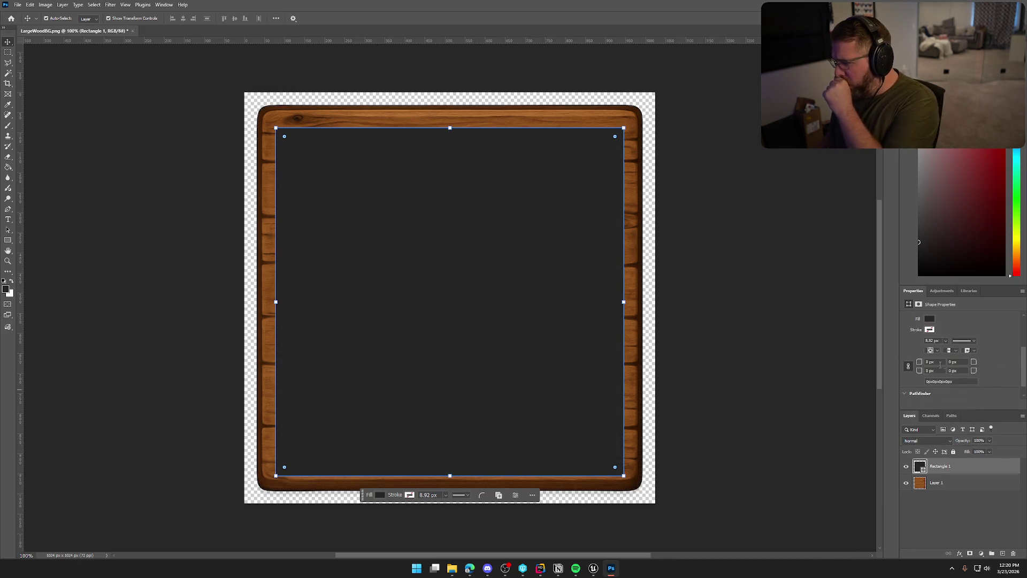
{"action": "left_click", "coordinate": [929, 362]}
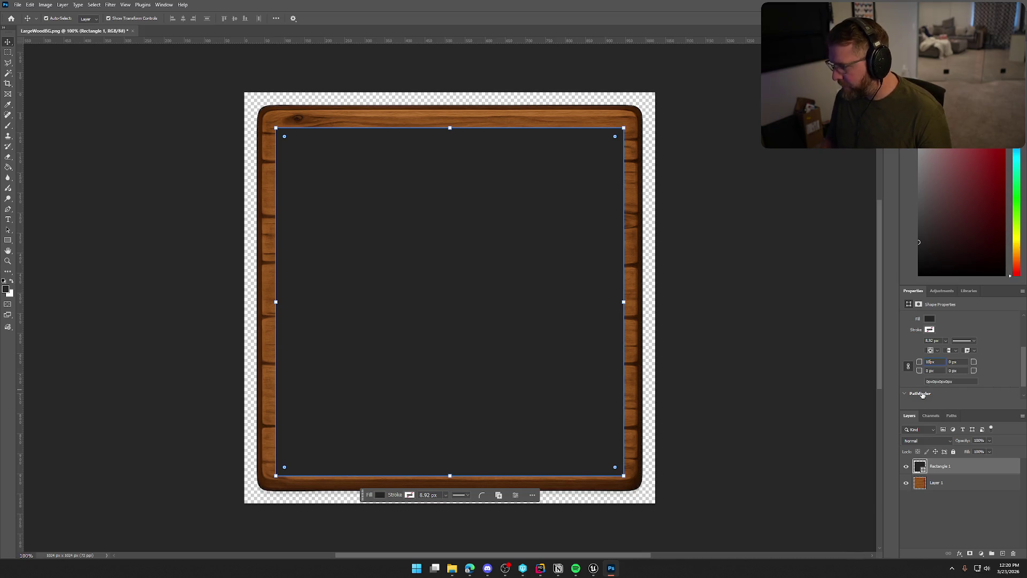
{"action": "key", "text": "Return"}
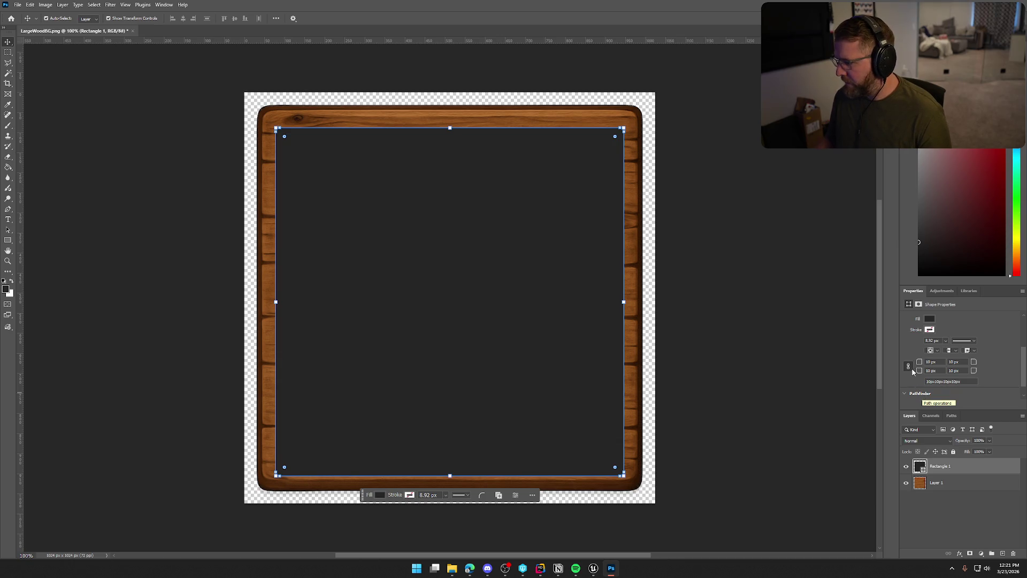
{"action": "left_click", "coordinate": [929, 362]}
{"action": "type", "text": "25"}
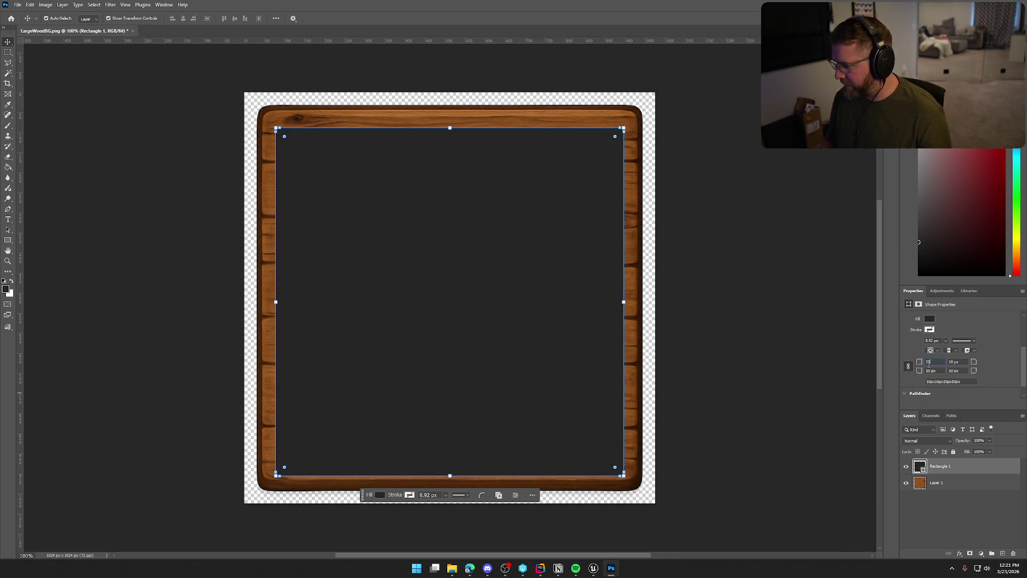
{"action": "key", "text": "Return"}
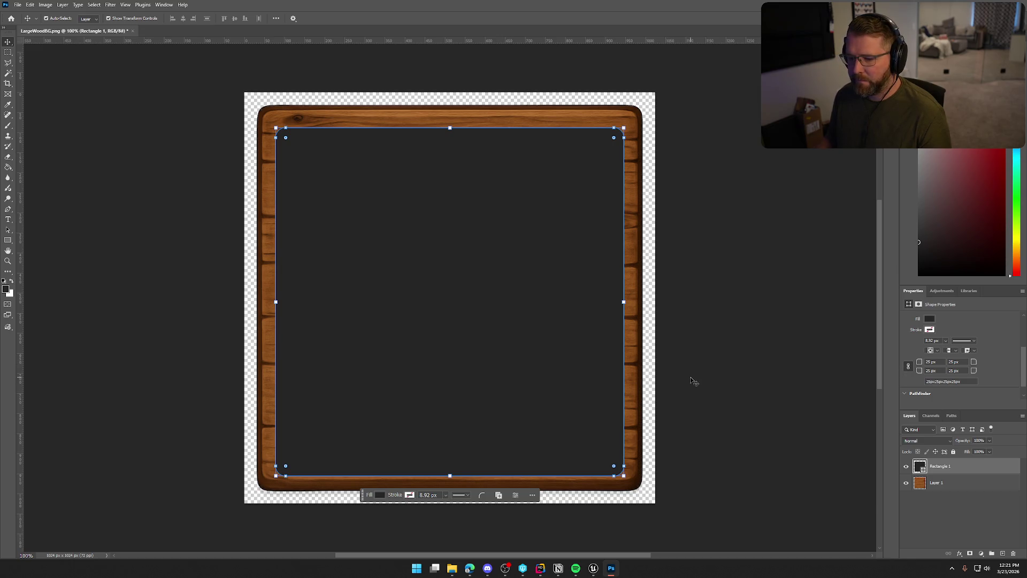
Nudge the rounded rectangle slightly up-left and down to sit inside the frame.
{"action": "key", "text": "ctrl+t"}
{"action": "left_click_drag", "start_coordinate": [536, 378], "coordinate": [534, 369]}
{"action": "key", "text": "Down"}
{"action": "key", "text": "Down"}
{"action": "key", "text": "Down"}
{"action": "key", "text": "Down"}
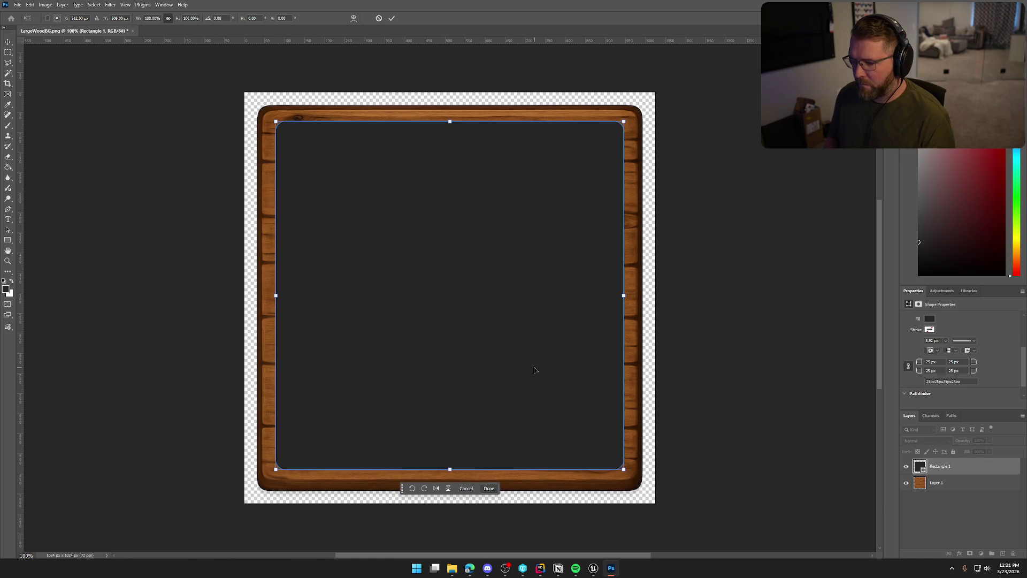
{"action": "key", "text": "Return"}
{"action": "left_click", "coordinate": [961, 522]}
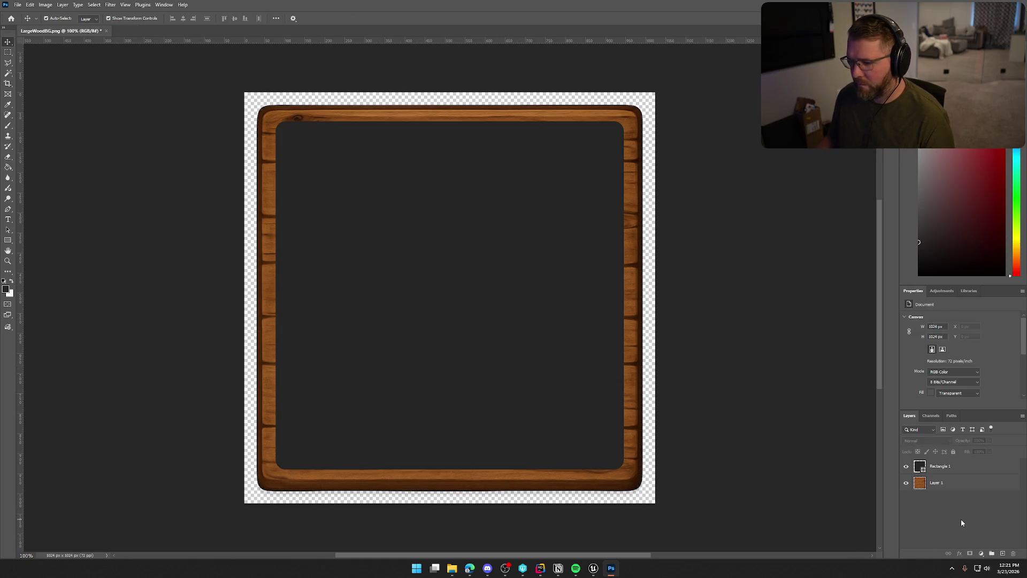
Keep Rectangle 1 in Normal blend mode and drop its opacity to 74%.
{"action": "left_click", "coordinate": [968, 466]}
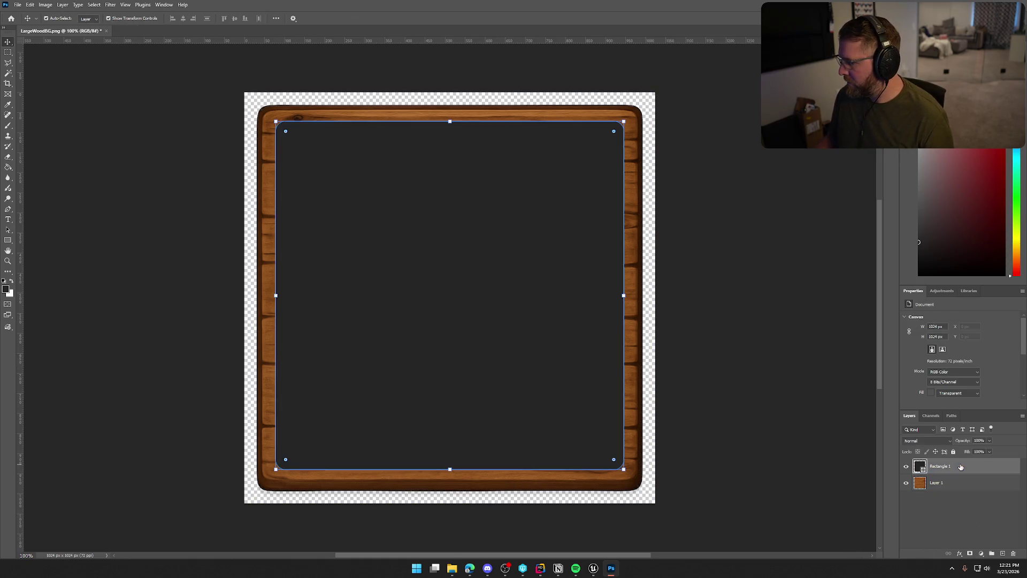
{"action": "left_click", "coordinate": [948, 440]}
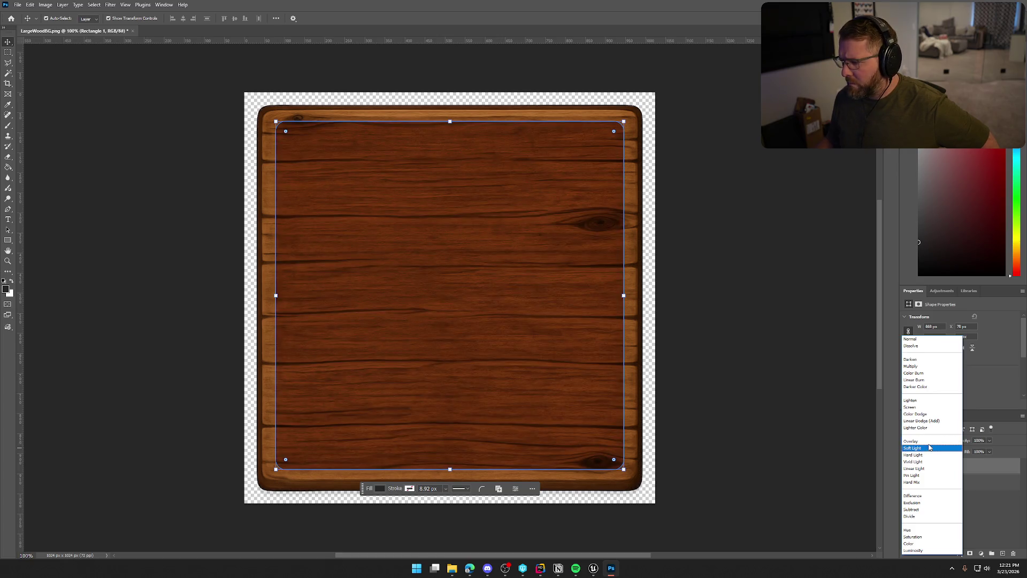
{"action": "key", "text": "Escape"}
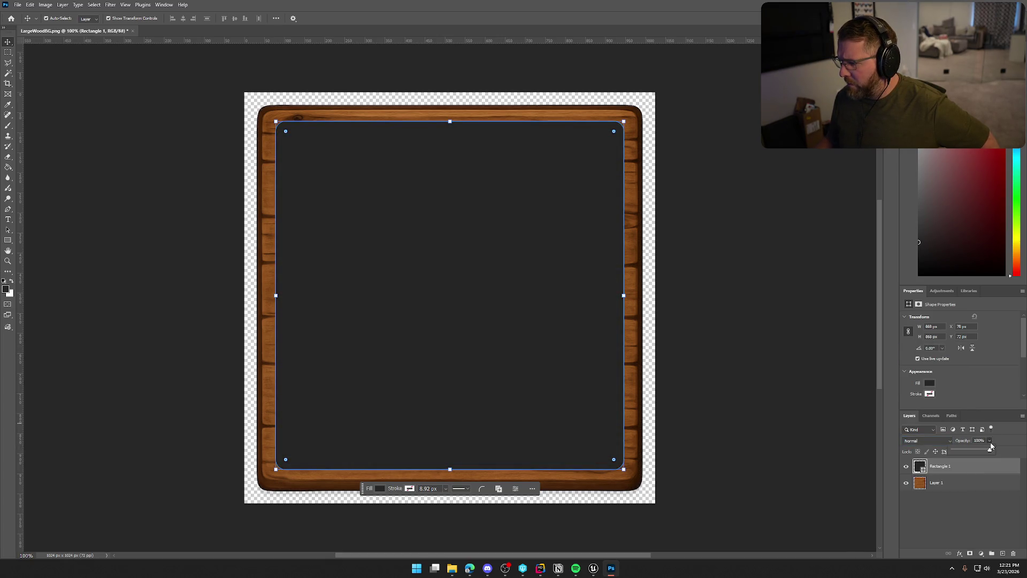
{"action": "left_click_drag", "start_coordinate": [989, 449], "coordinate": [980, 451]}
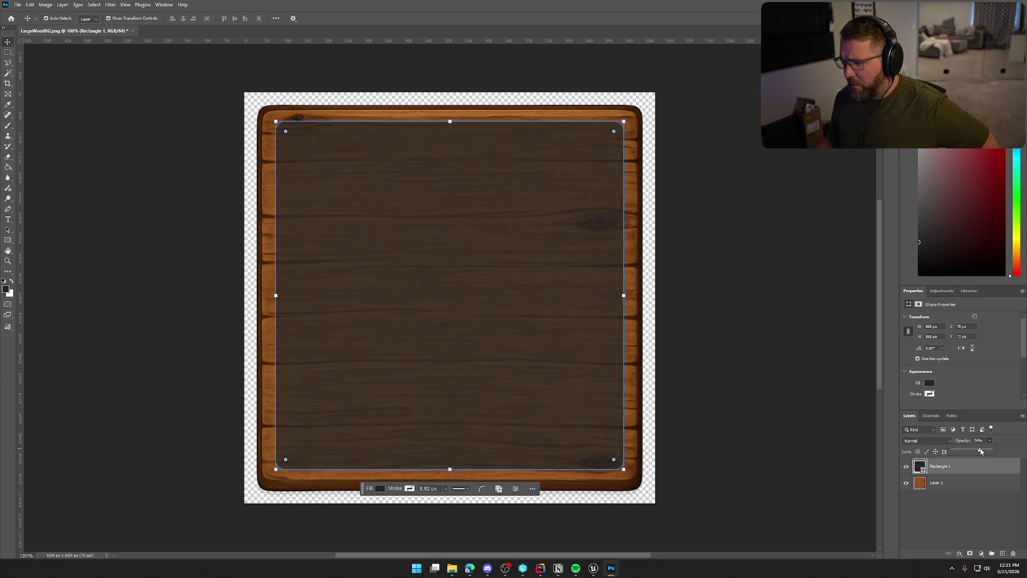
{"action": "left_click", "coordinate": [977, 525]}
{"action": "left_click", "coordinate": [961, 465]}
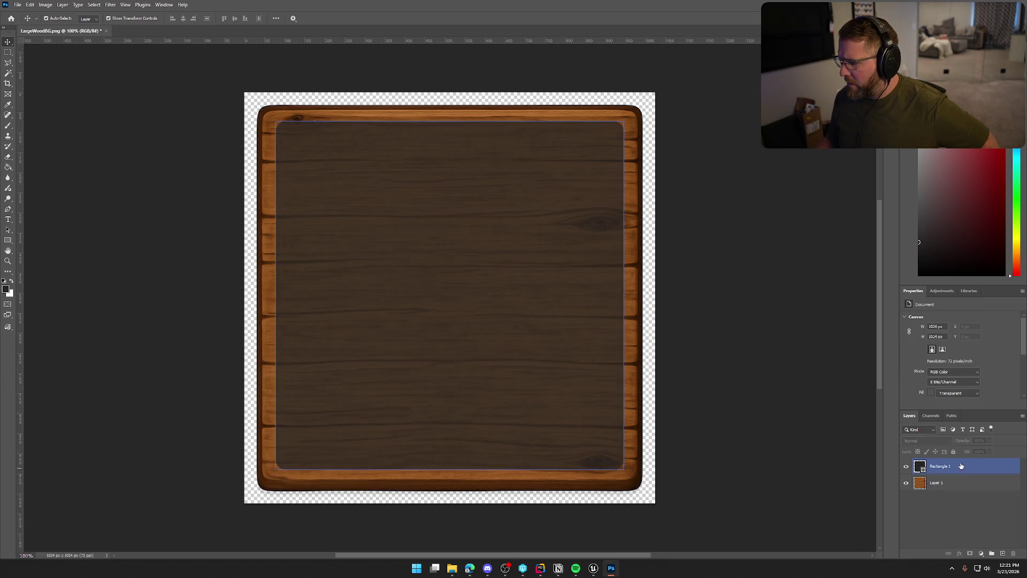
{"action": "double_click", "coordinate": [961, 466]}
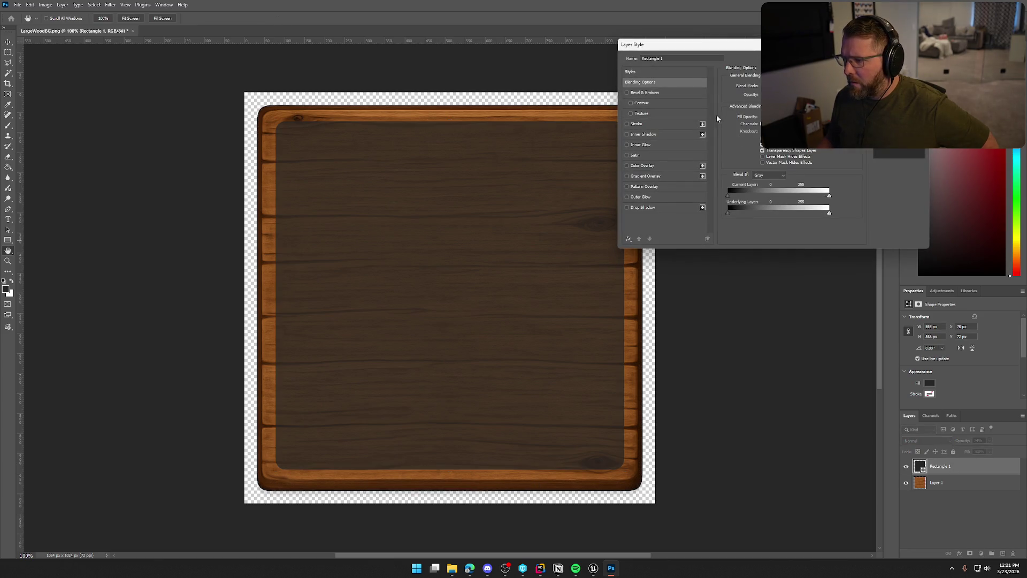
Add Inner Shadow, Stroke and Inner Glow effects to Rectangle 1.
{"action": "left_click", "coordinate": [627, 134]}
{"action": "left_click_drag", "start_coordinate": [746, 45], "coordinate": [786, 52]}
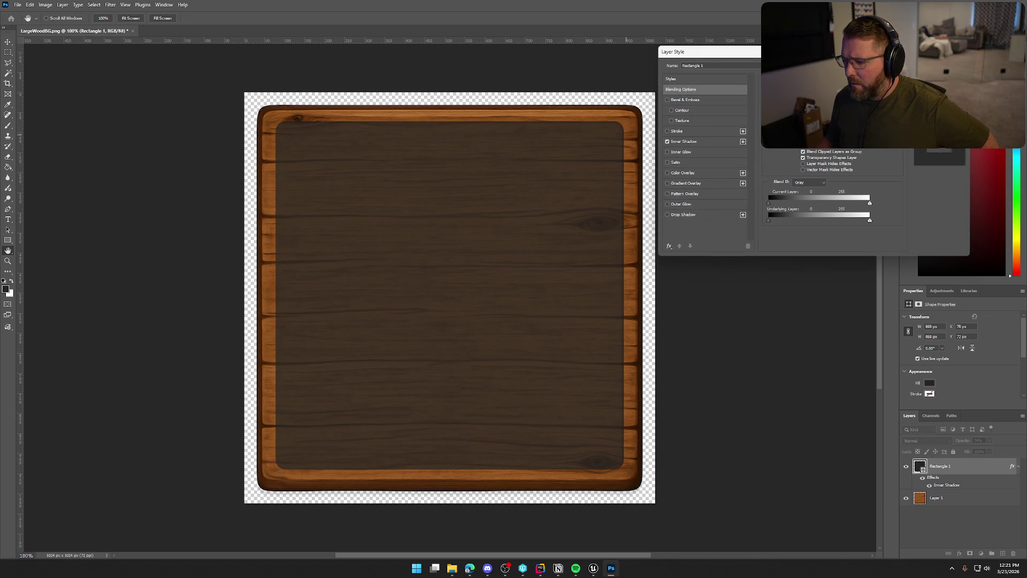
{"action": "left_click", "coordinate": [685, 142]}
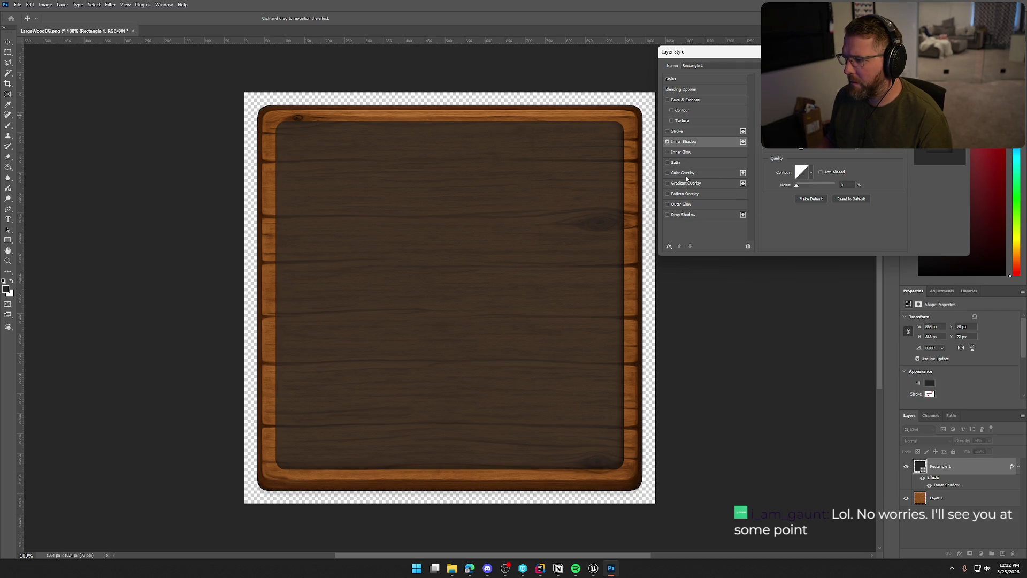
{"action": "left_click", "coordinate": [677, 133]}
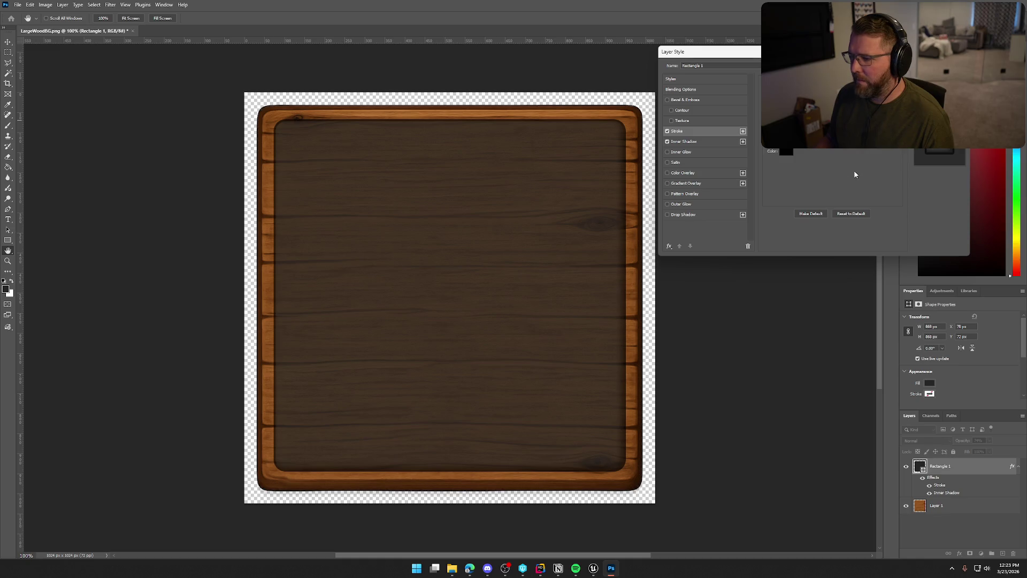
{"action": "left_click", "coordinate": [667, 152]}
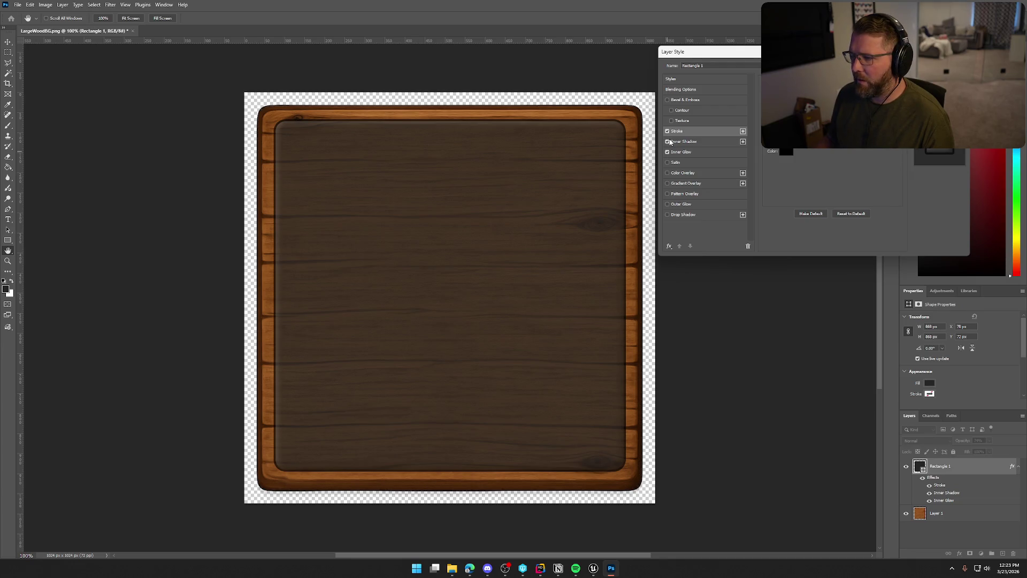
Turn off Inner Shadow and set the inner glow colour to dark grey 2b2b2b.
{"action": "left_click", "coordinate": [668, 141]}
{"action": "left_click", "coordinate": [668, 142]}
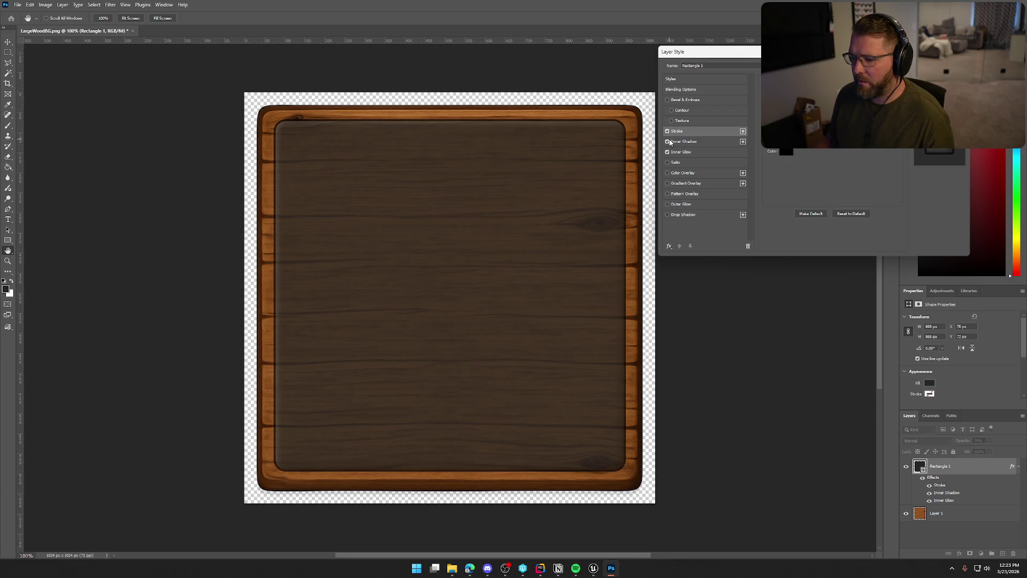
{"action": "left_click", "coordinate": [668, 143]}
{"action": "left_click", "coordinate": [685, 152]}
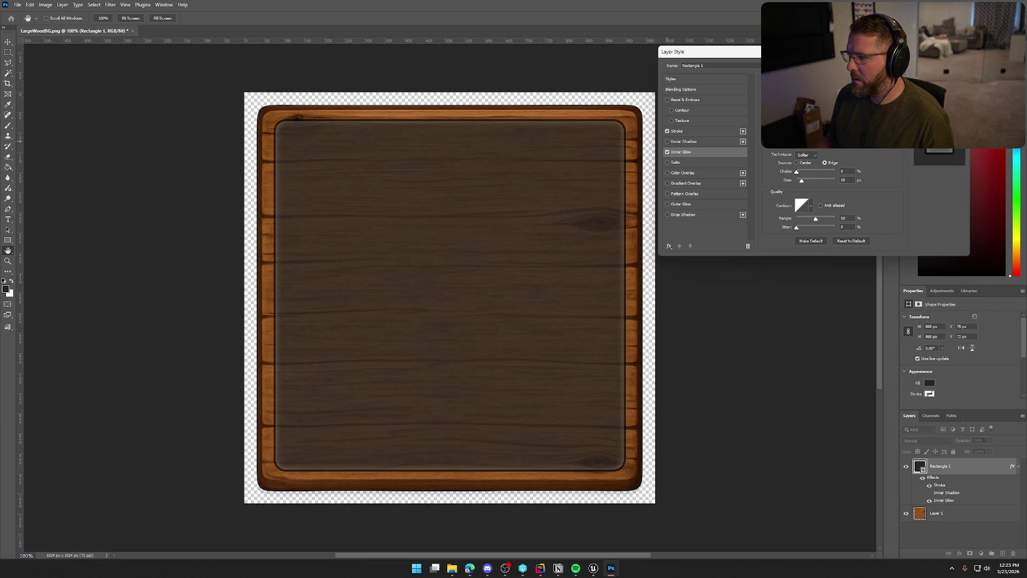
{"action": "left_click", "coordinate": [774, 137]}
{"action": "left_click_drag", "start_coordinate": [566, 400], "coordinate": [742, 320]}
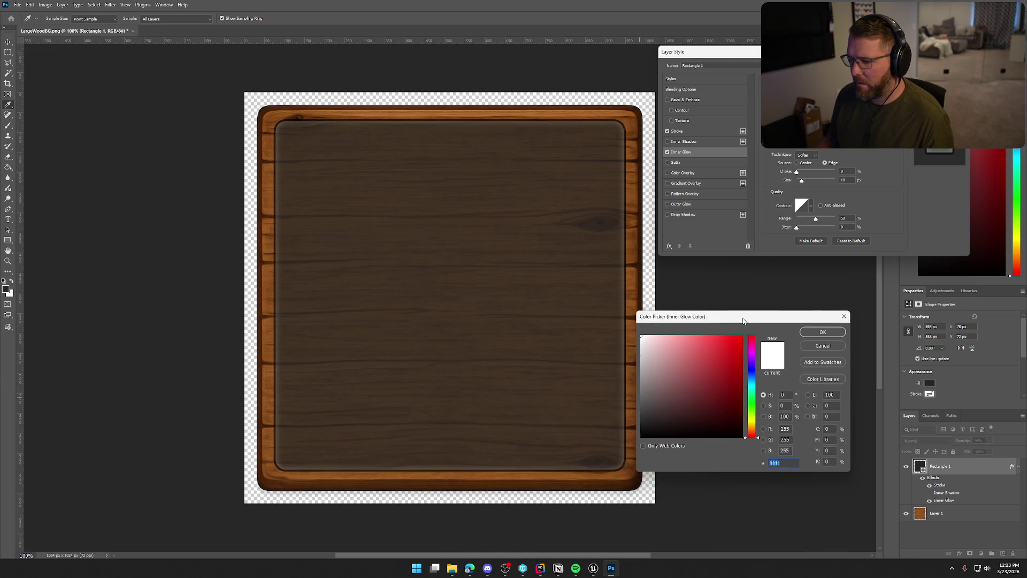
{"action": "left_click", "coordinate": [646, 426]}
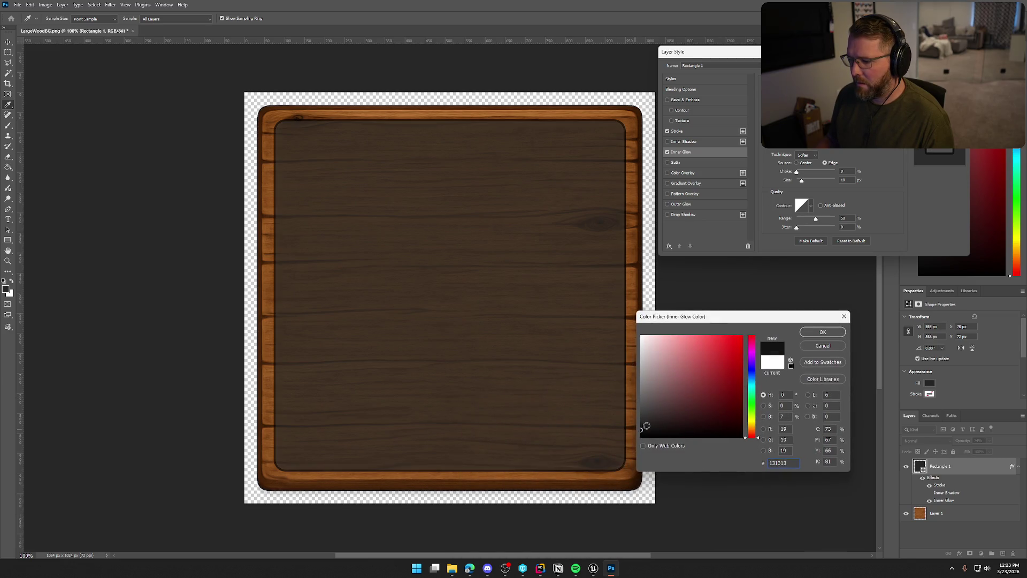
{"action": "left_click", "coordinate": [640, 421]}
{"action": "left_click", "coordinate": [822, 332]}
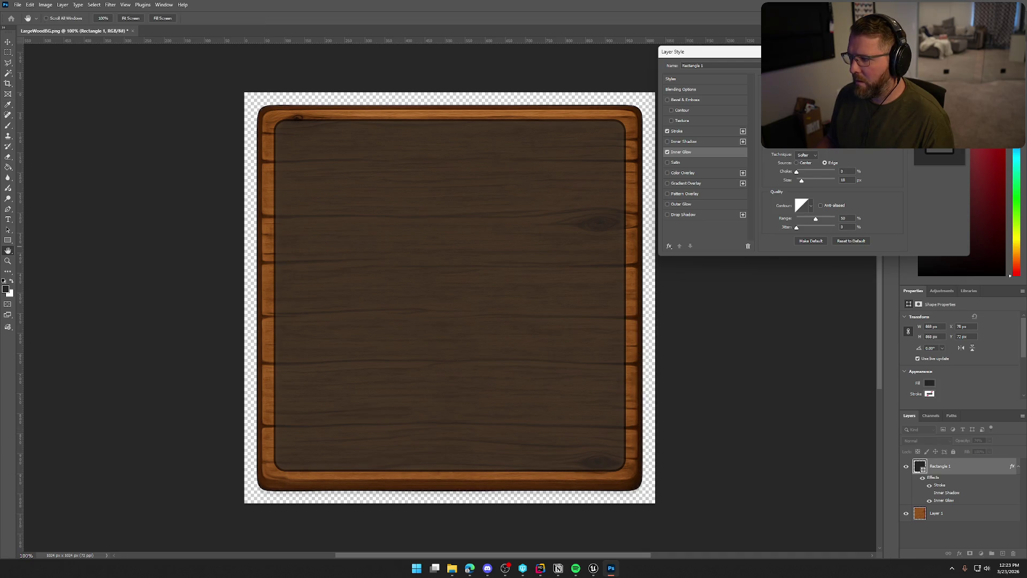
Choose a blend mode for the inner glow, keep the stroke, and close Layer Style.
{"action": "left_click", "coordinate": [813, 92]}
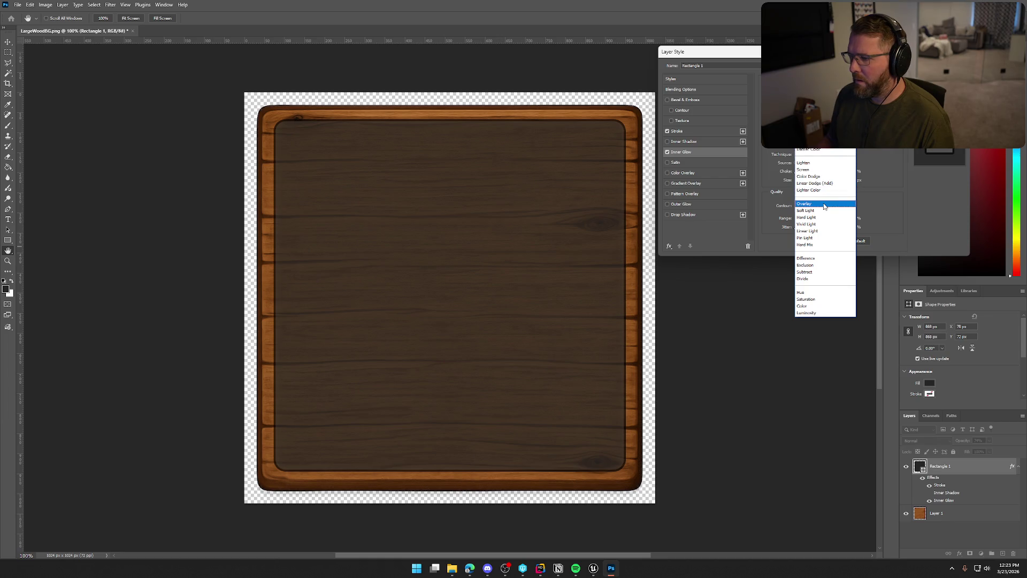
{"action": "left_click", "coordinate": [824, 207]}
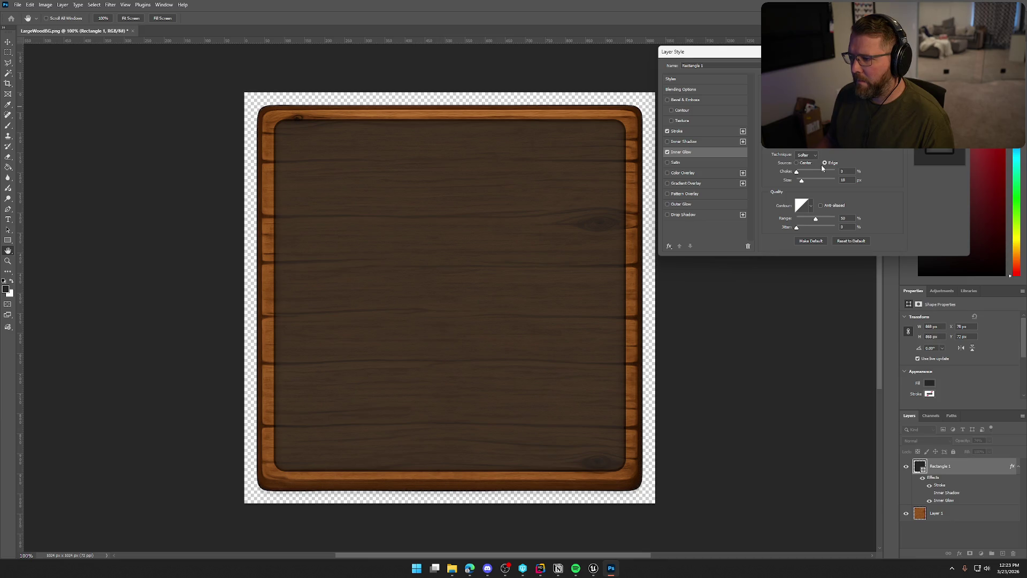
{"action": "left_click", "coordinate": [667, 132]}
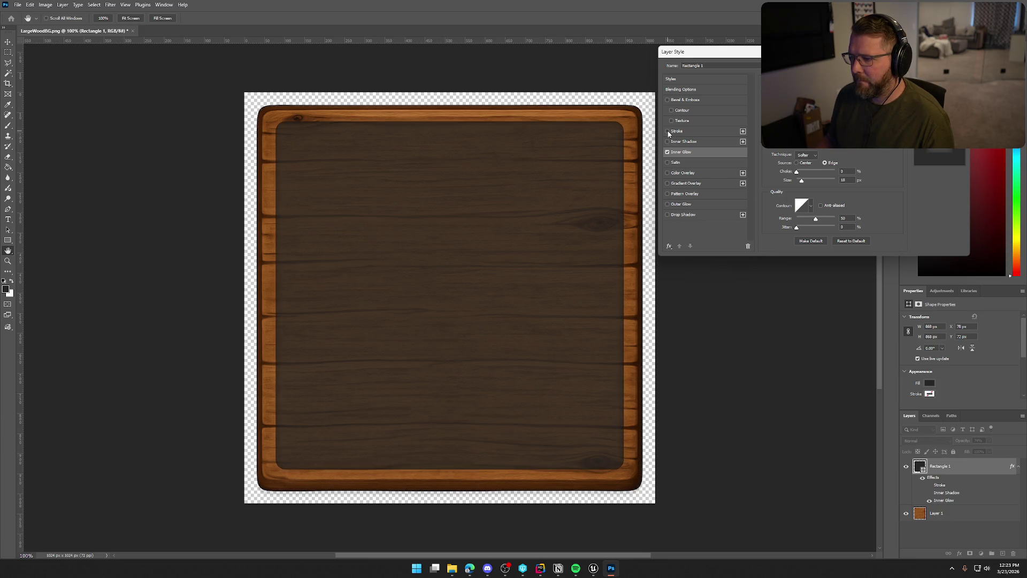
{"action": "left_click", "coordinate": [667, 131]}
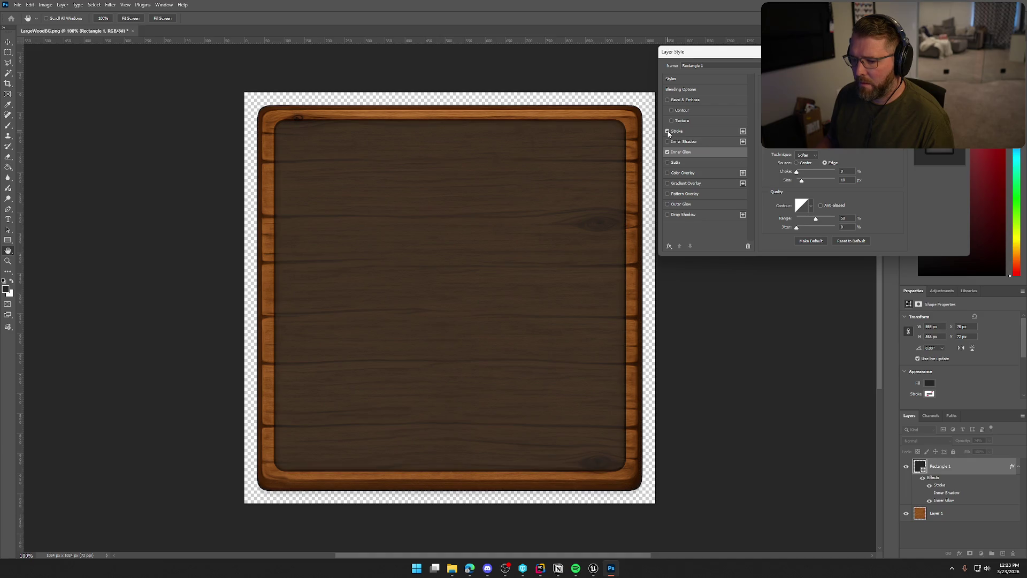
{"action": "left_click", "coordinate": [679, 132]}
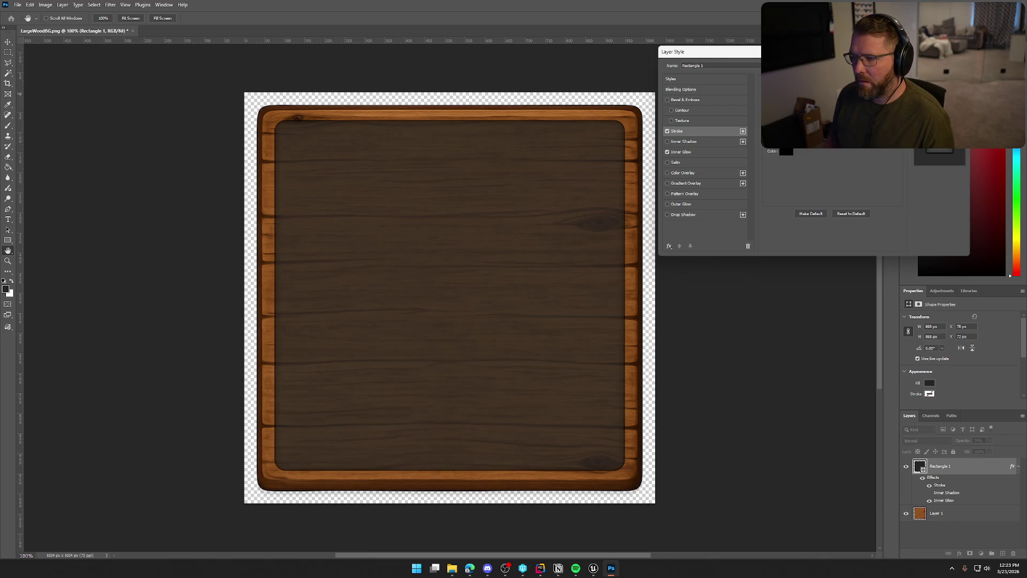
{"action": "key", "text": "Return"}
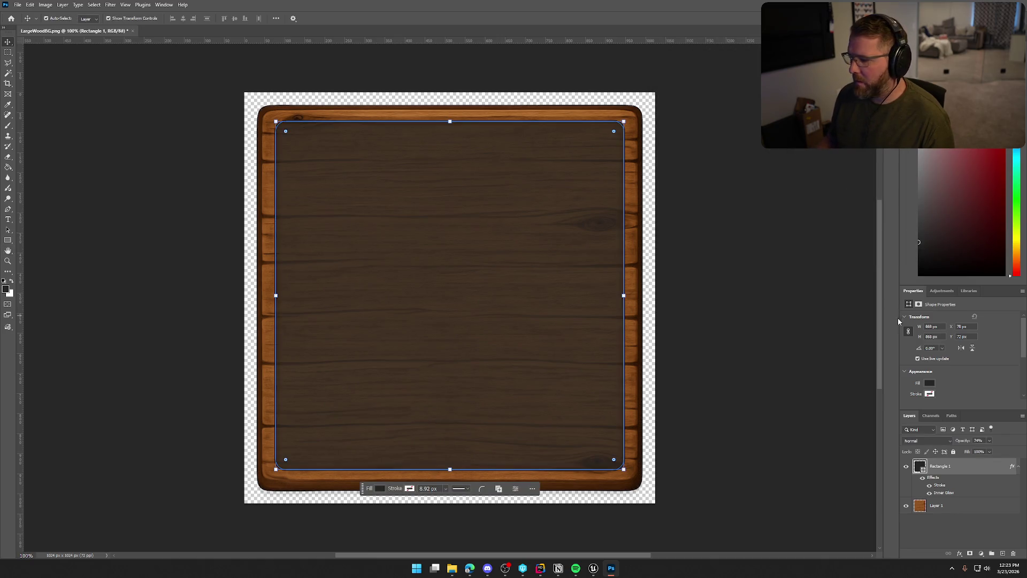
Try a drop shadow on Rectangle 1, then turn it off and confirm the layer style.
{"action": "double_click", "coordinate": [966, 471]}
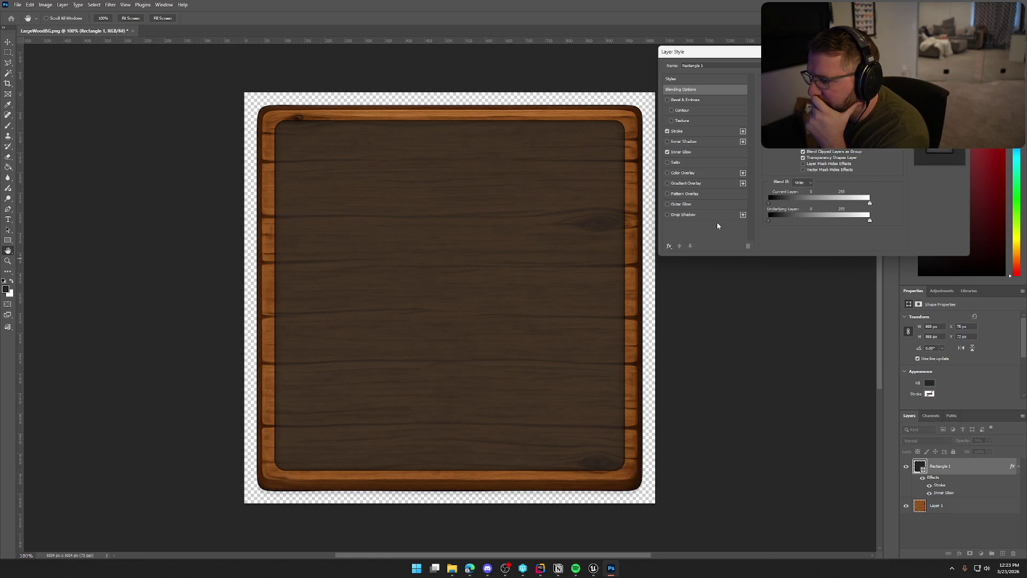
{"action": "left_click", "coordinate": [667, 214]}
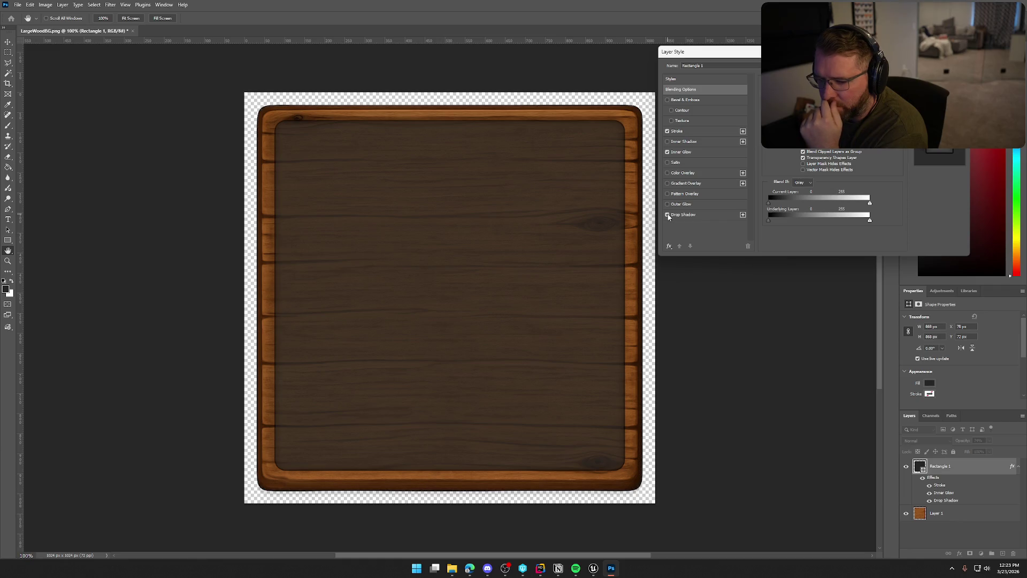
{"action": "left_click", "coordinate": [682, 214]}
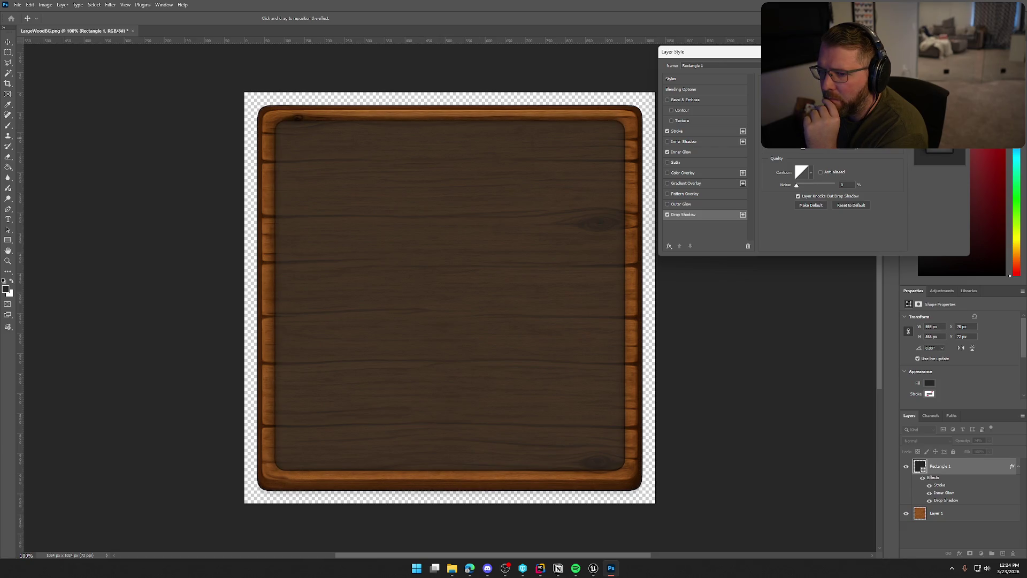
{"action": "left_click_drag", "start_coordinate": [799, 148], "coordinate": [801, 150]}
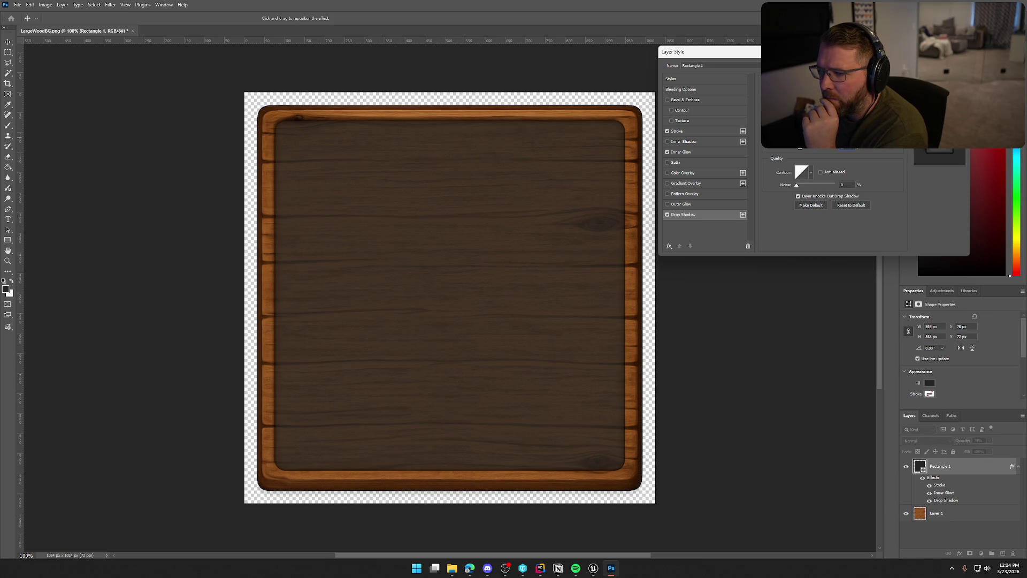
{"action": "left_click_drag", "start_coordinate": [801, 150], "coordinate": [801, 150]}
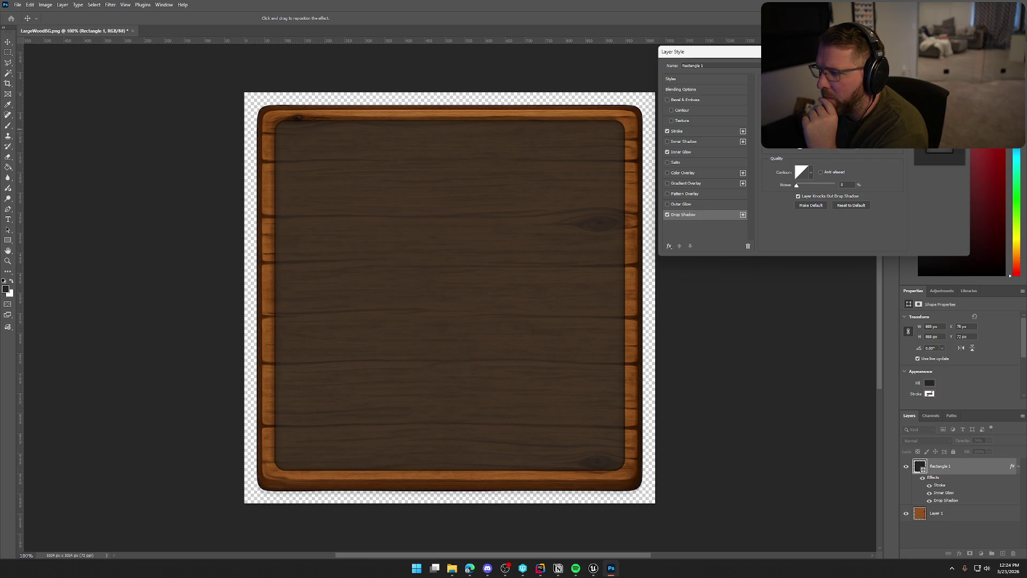
{"action": "left_click_drag", "start_coordinate": [801, 150], "coordinate": [801, 150]}
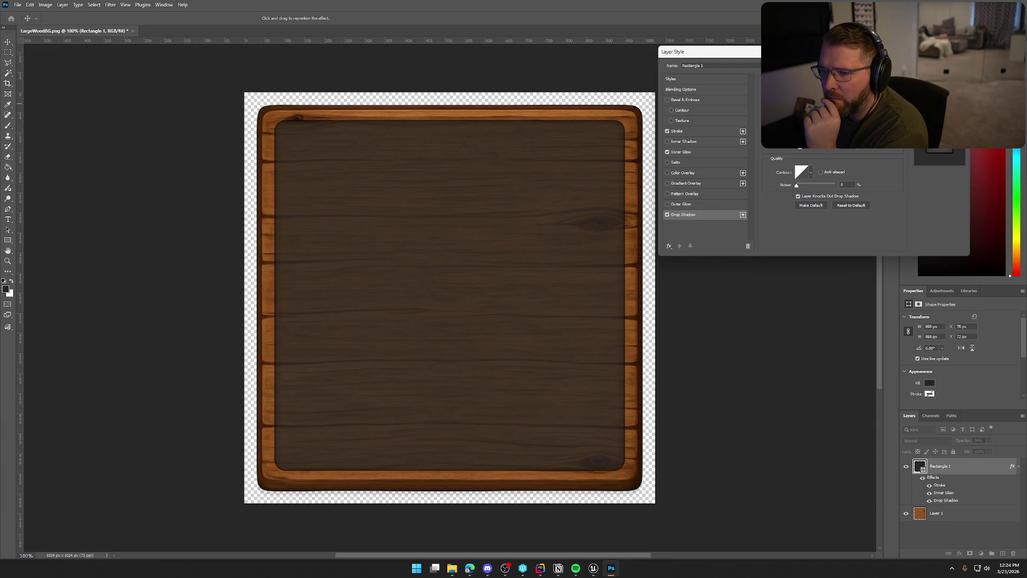
{"action": "left_click", "coordinate": [667, 214]}
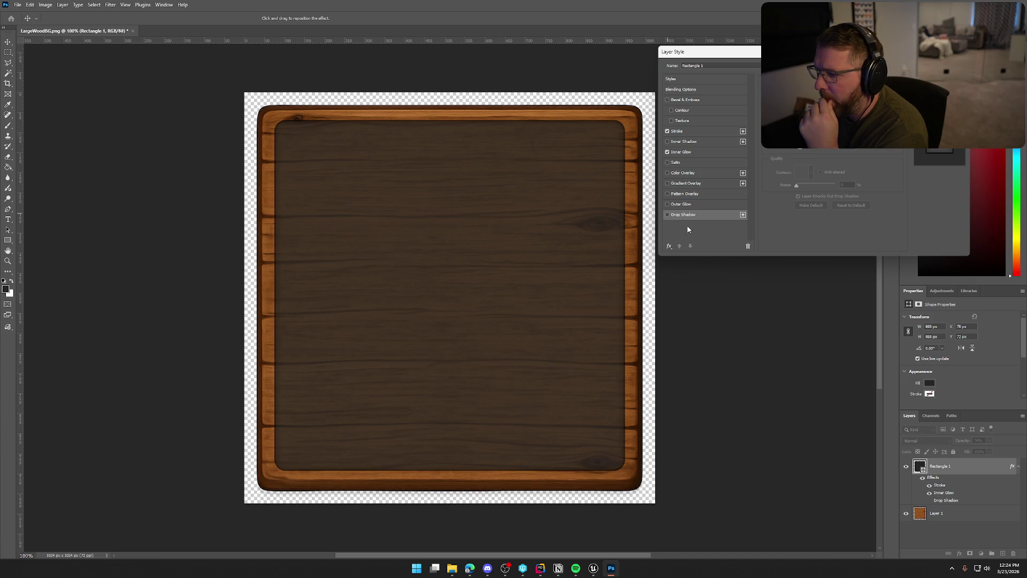
{"action": "key", "text": "Return"}
{"action": "left_click", "coordinate": [775, 254]}
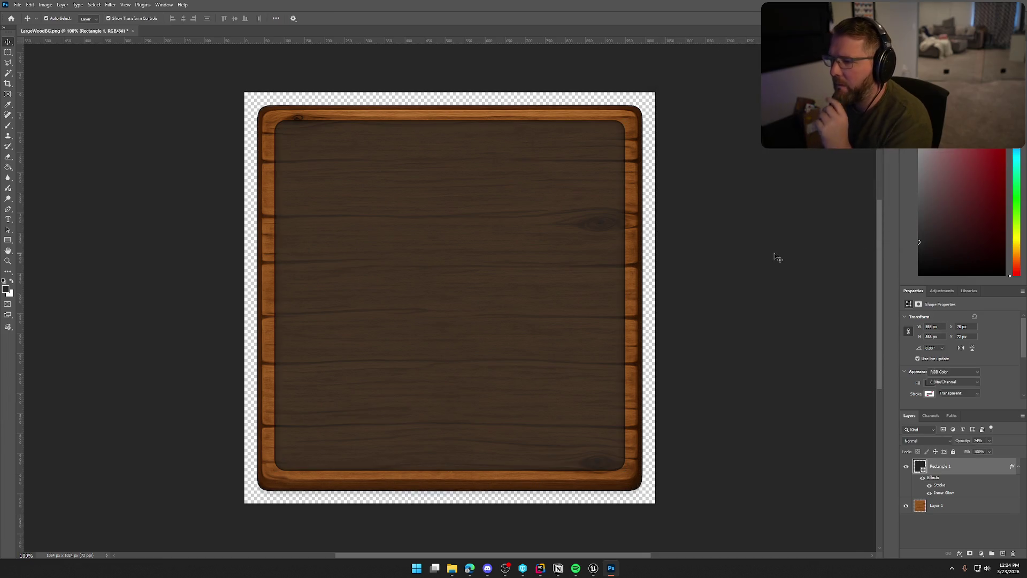
Quick-export the edited board as PNG, overwriting LargeWoodBG.png in the TrailNError folder.
{"action": "scroll", "coordinate": [774, 259], "scroll_direction": "down", "scroll_amount": 4}
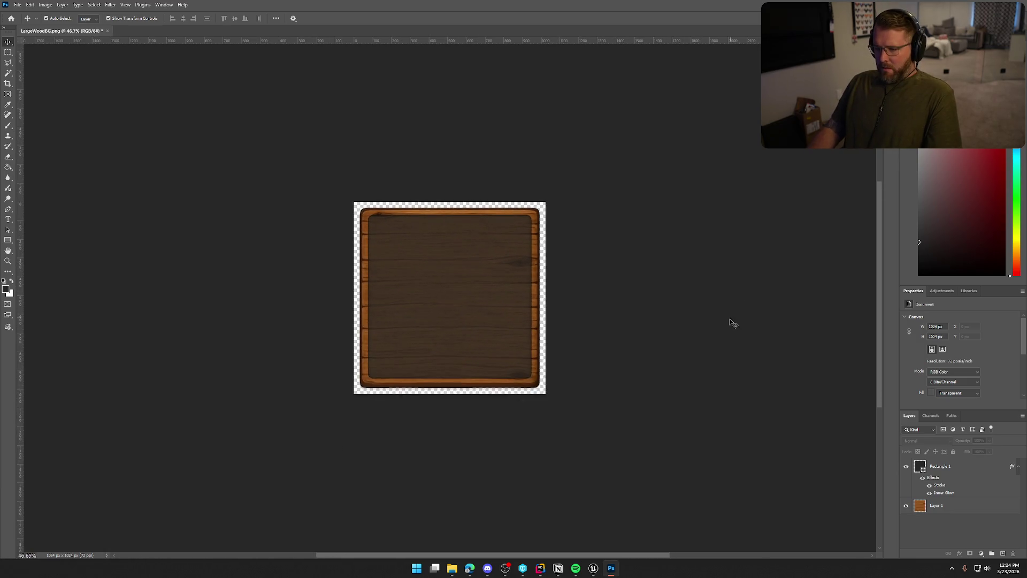
{"action": "scroll", "coordinate": [714, 348], "scroll_direction": "up", "scroll_amount": 3}
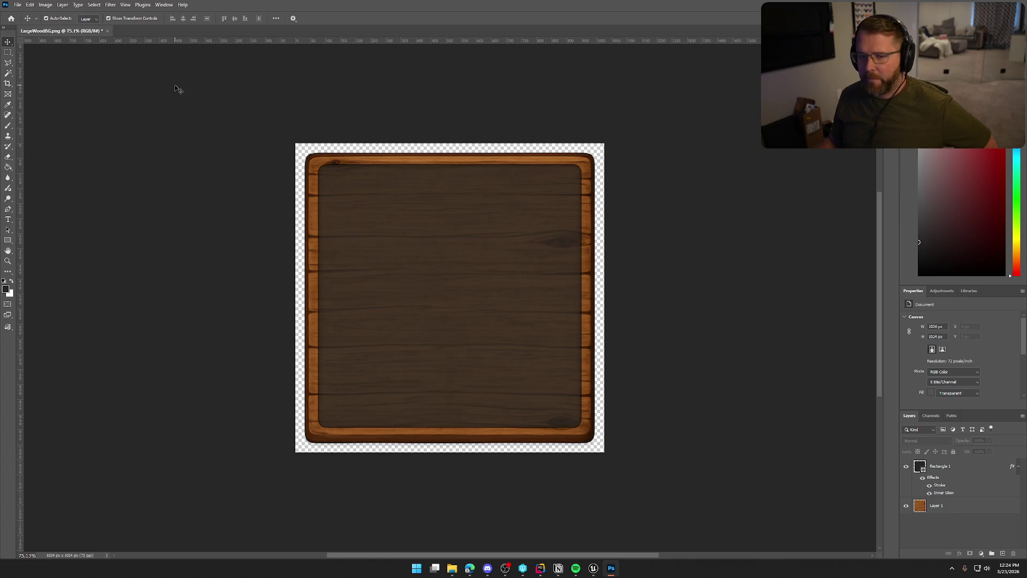
{"action": "left_click", "coordinate": [18, 4]}
{"action": "mouse_move", "coordinate": [51, 146]}
{"action": "left_click", "coordinate": [145, 146]}
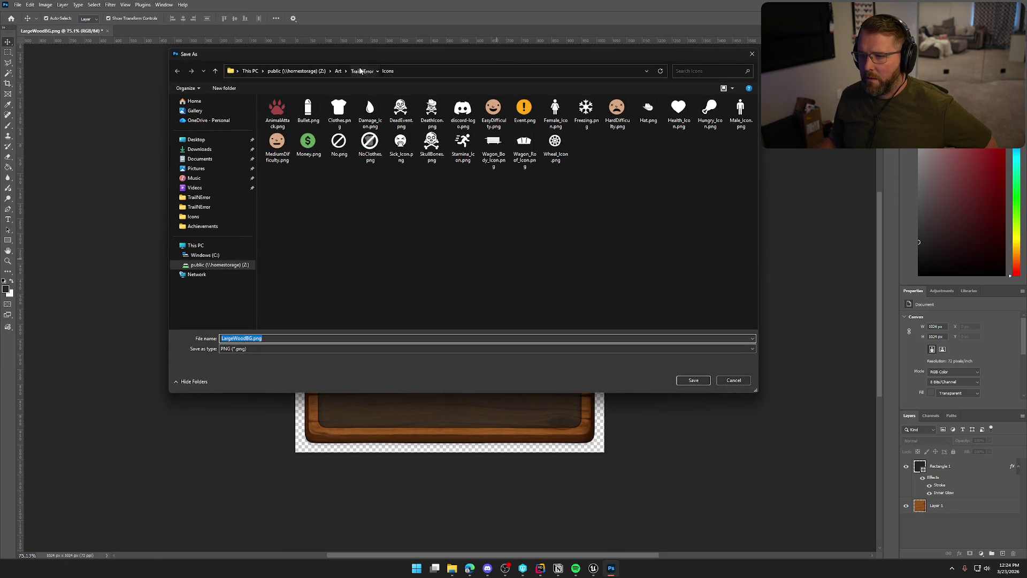
{"action": "left_click", "coordinate": [361, 70]}
{"action": "left_click", "coordinate": [727, 142]}
{"action": "left_click", "coordinate": [693, 380]}
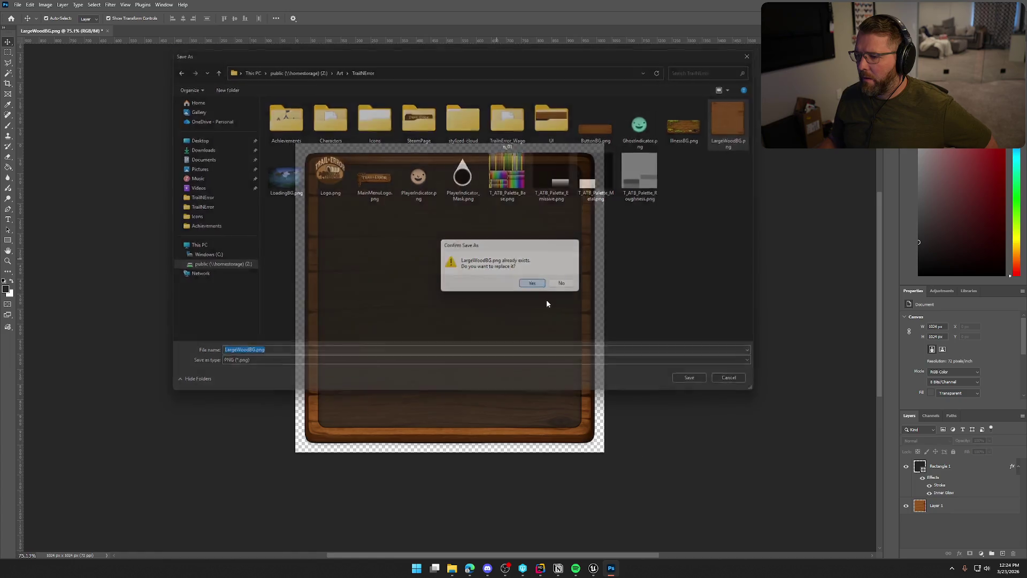
{"action": "left_click", "coordinate": [532, 283]}
{"action": "left_click", "coordinate": [594, 568]}
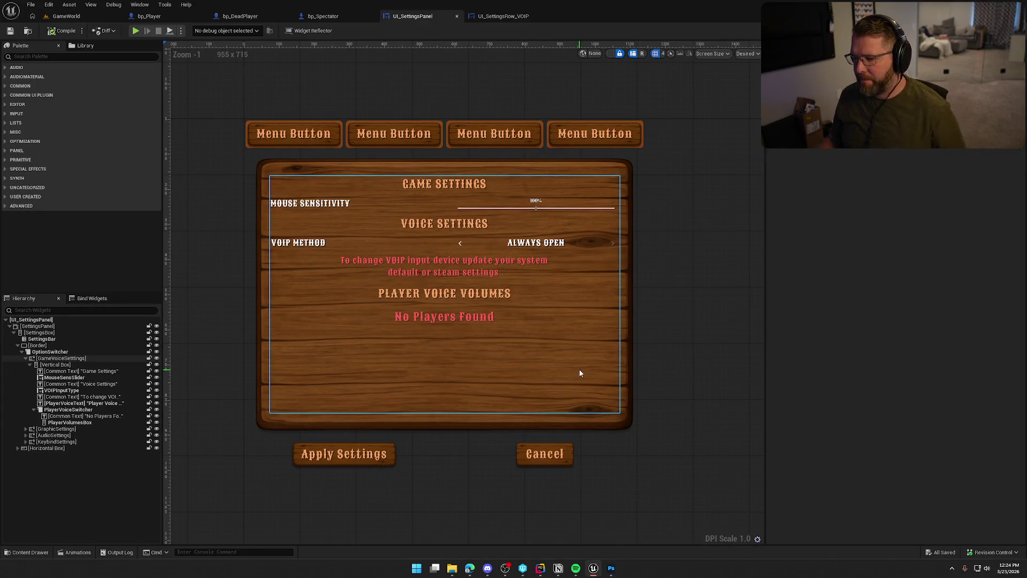
Select the settings Border and reimport the LargeWoodBG texture from the content drawer.
{"action": "left_click", "coordinate": [608, 423]}
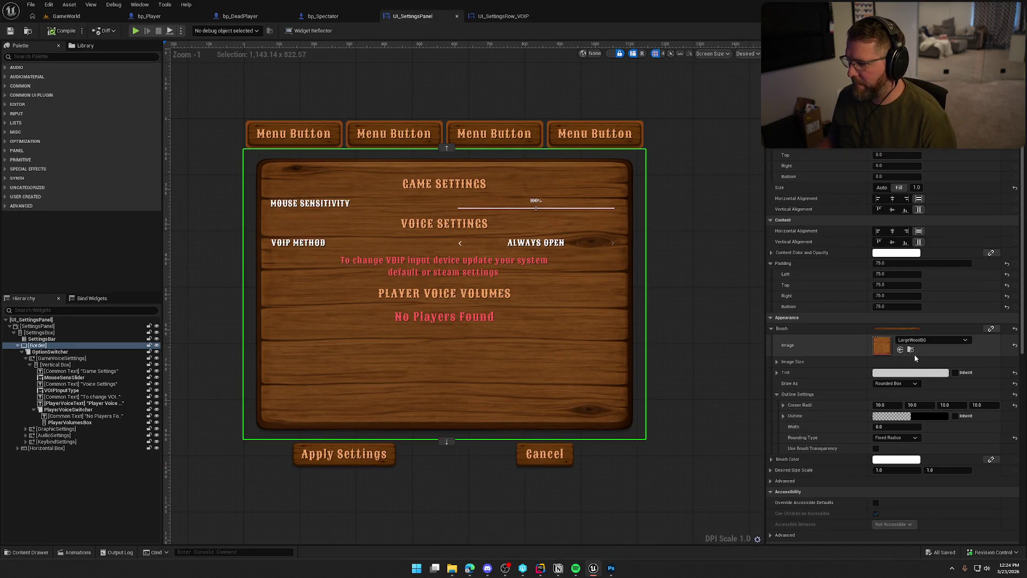
{"action": "left_click", "coordinate": [911, 350]}
{"action": "right_click", "coordinate": [413, 409]}
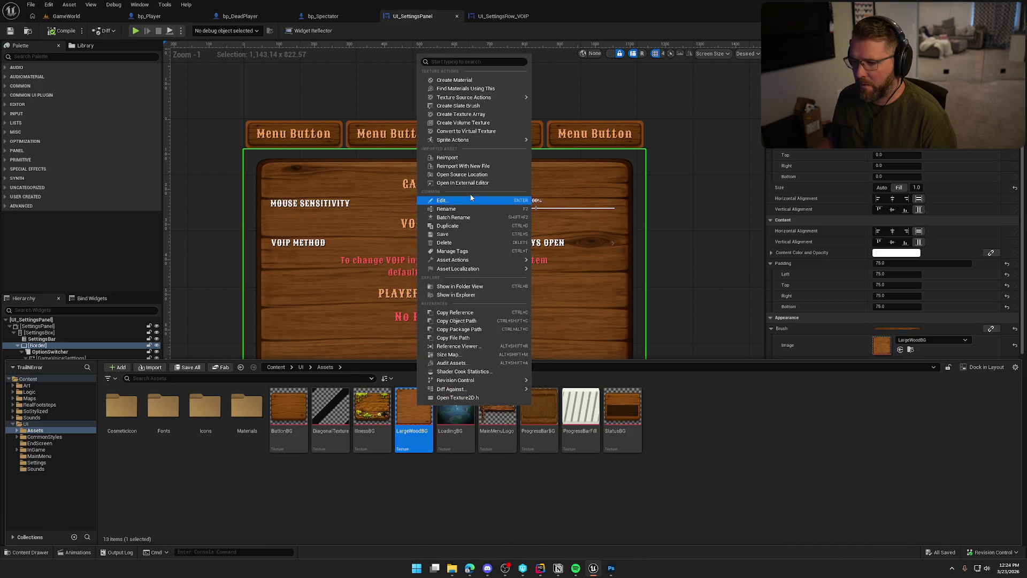
{"action": "left_click", "coordinate": [454, 157]}
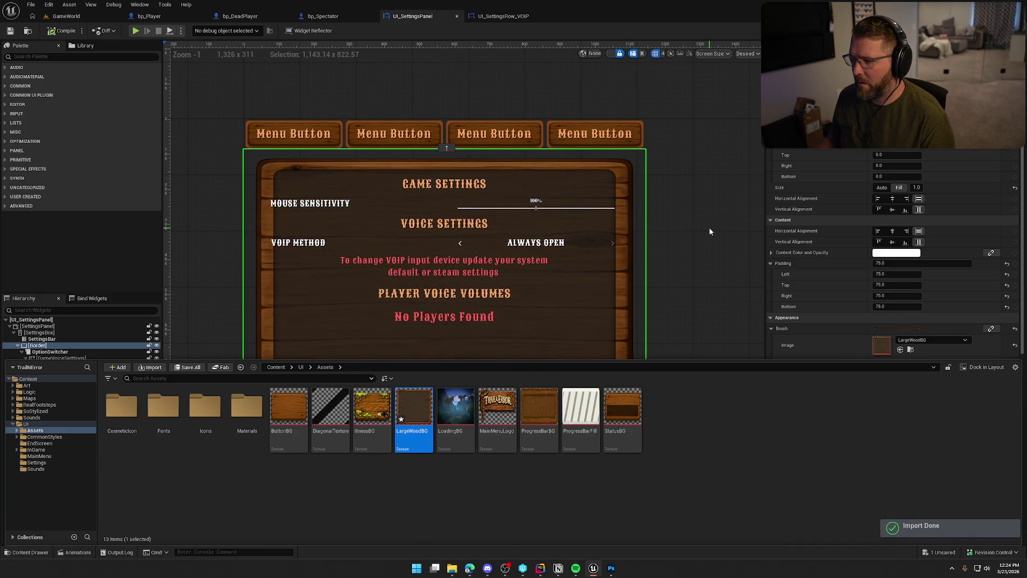
Reselect the Border and expand its Brush Image Size values.
{"action": "left_click", "coordinate": [710, 231]}
{"action": "scroll", "coordinate": [705, 423], "scroll_direction": "down", "scroll_amount": 4}
{"action": "scroll", "coordinate": [615, 387], "scroll_direction": "up", "scroll_amount": 2}
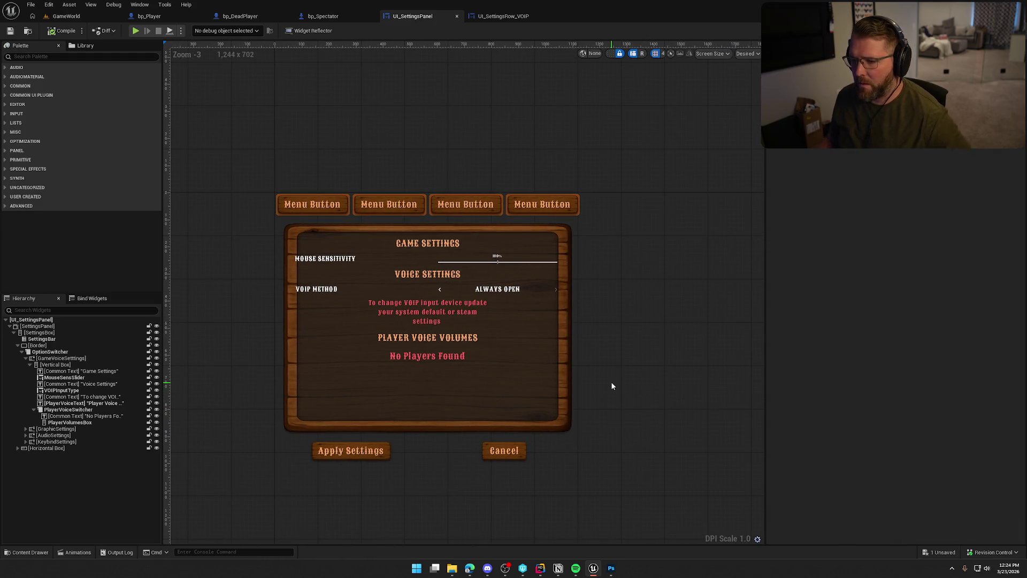
{"action": "left_click", "coordinate": [566, 363]}
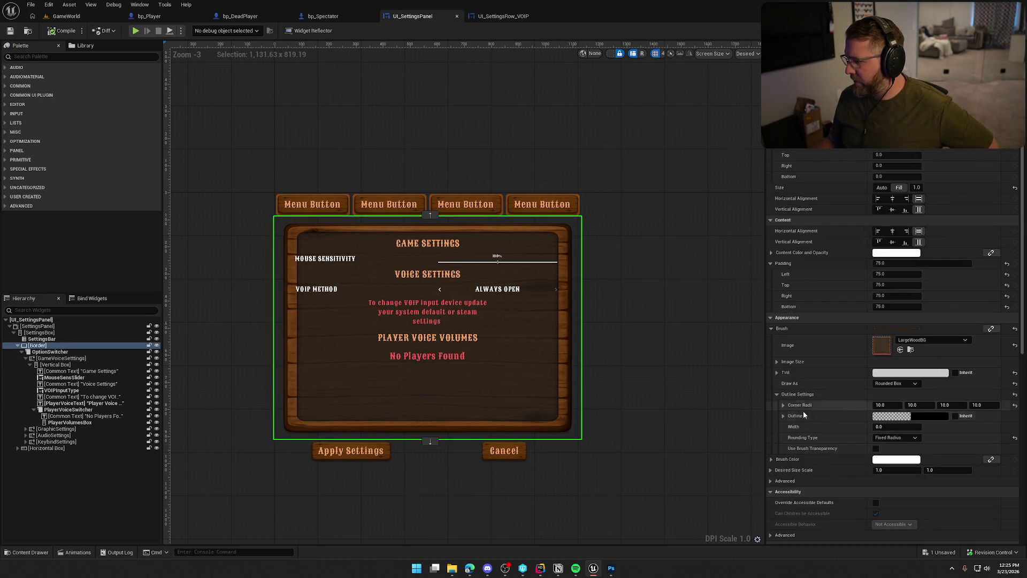
{"action": "left_click", "coordinate": [777, 362]}
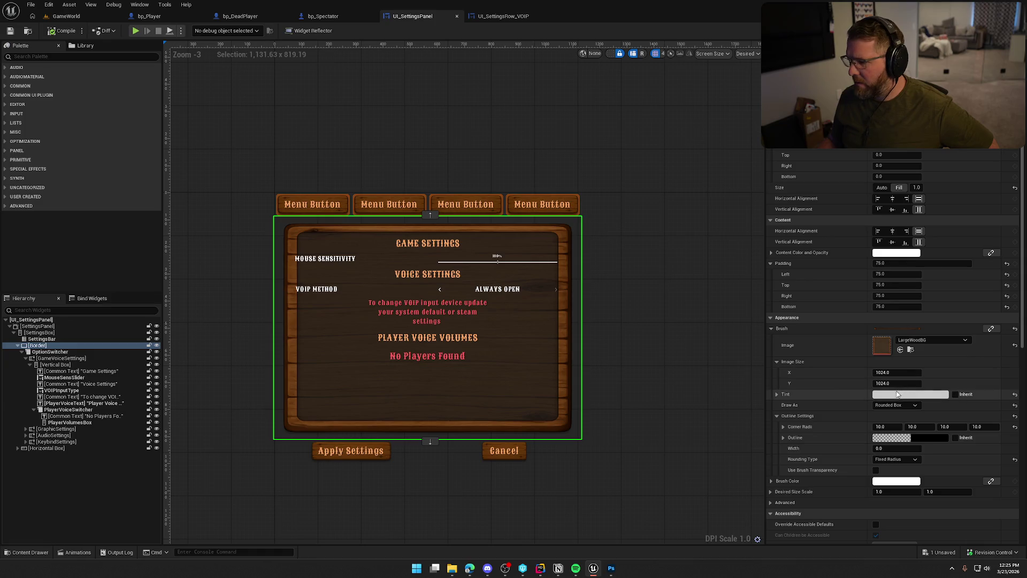
{"action": "left_click", "coordinate": [615, 571]}
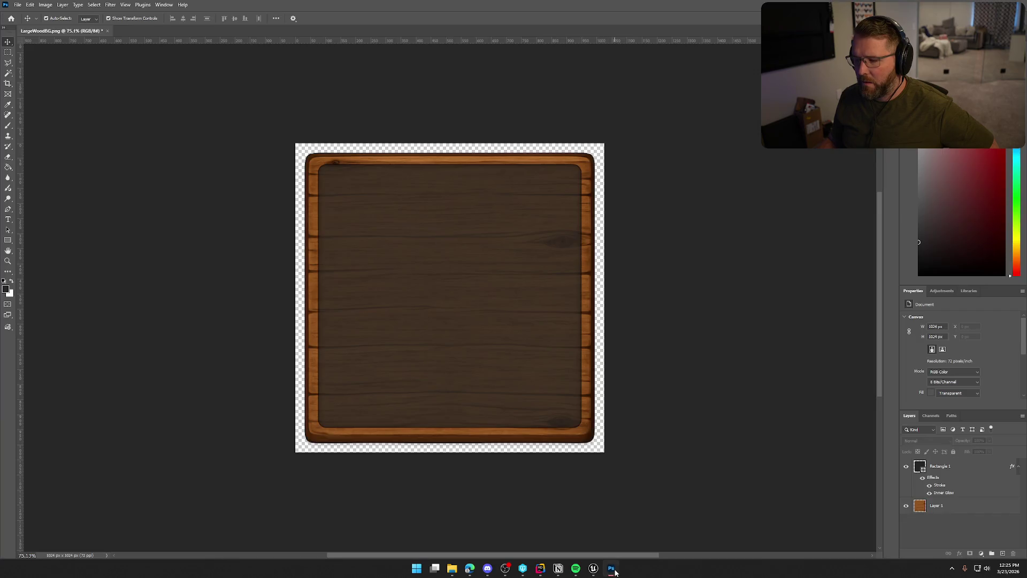
Confirm in Image > Canvas Size that the board is 1024 × 1024 px, cancelling unchanged.
{"action": "left_click", "coordinate": [46, 5]}
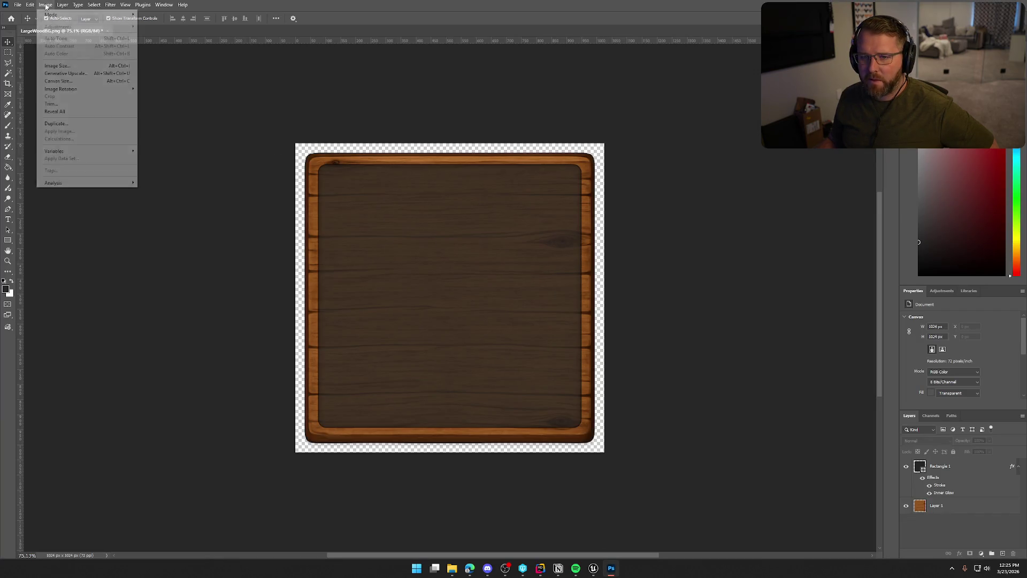
{"action": "left_click", "coordinate": [79, 81]}
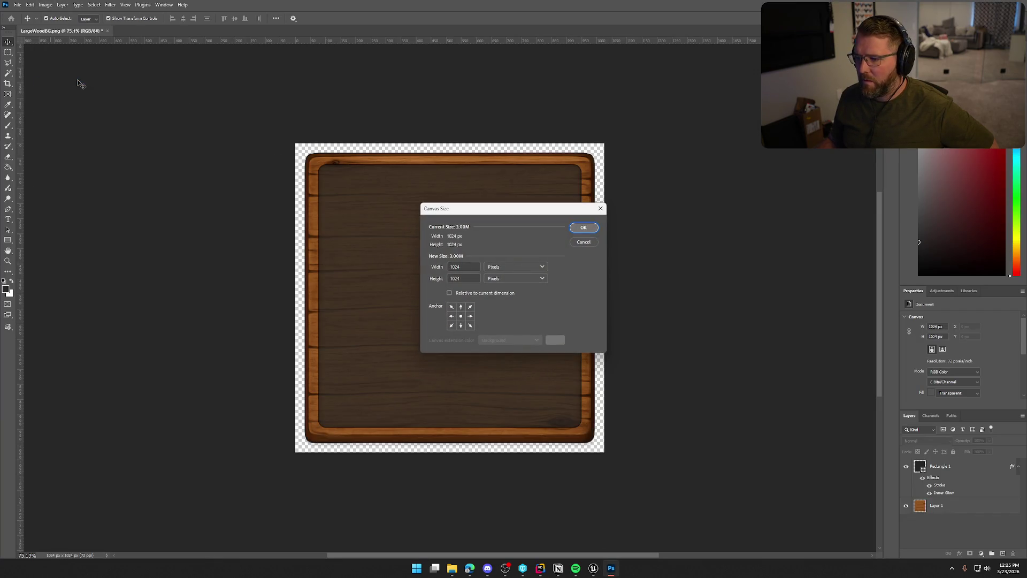
{"action": "left_click", "coordinate": [586, 227]}
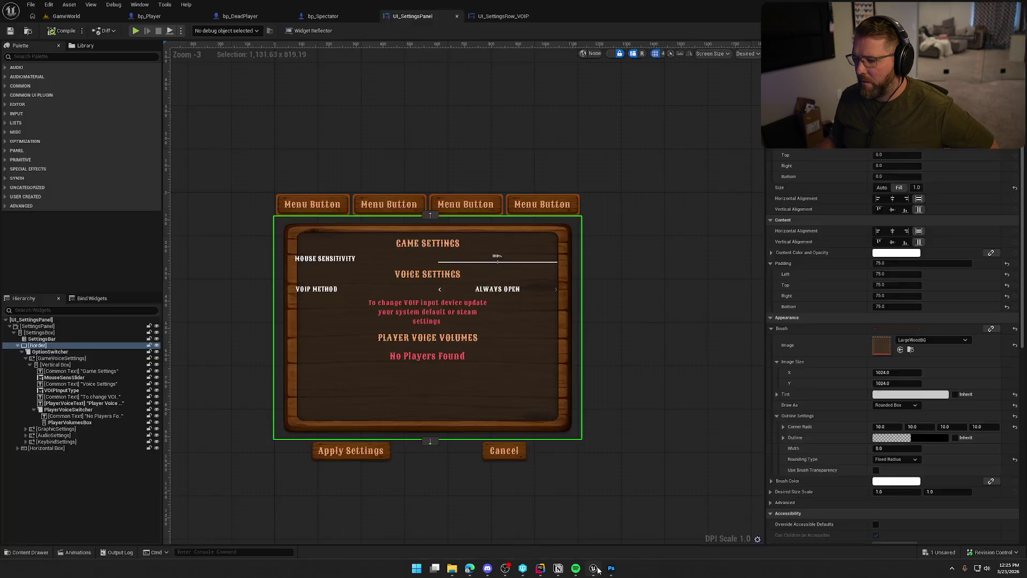
{"action": "left_click", "coordinate": [593, 568]}
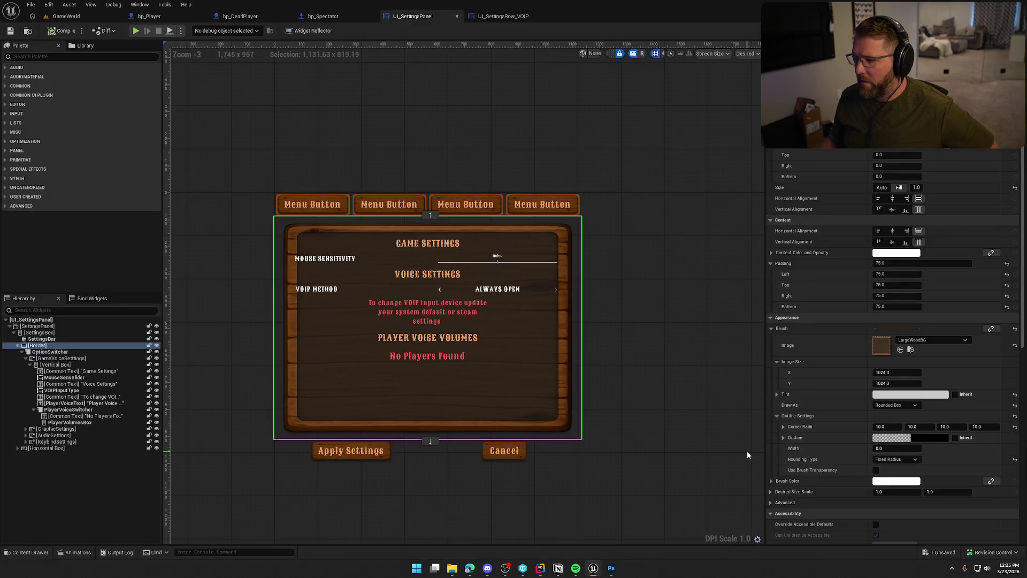
Set the Border's content horizontal and vertical alignment to Fill.
{"action": "left_click", "coordinate": [891, 241]}
{"action": "left_click", "coordinate": [892, 231]}
{"action": "left_click", "coordinate": [918, 230]}
{"action": "left_click", "coordinate": [919, 242]}
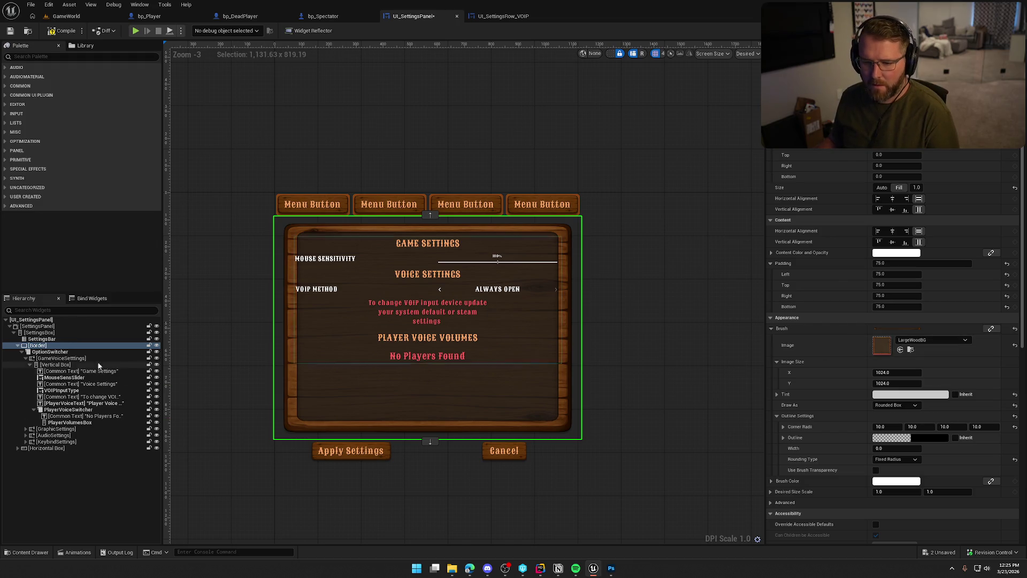
Centre the Border slot horizontally and vertically, then preview the GraphicSettings page.
{"action": "left_click", "coordinate": [44, 351]}
{"action": "left_click", "coordinate": [41, 346]}
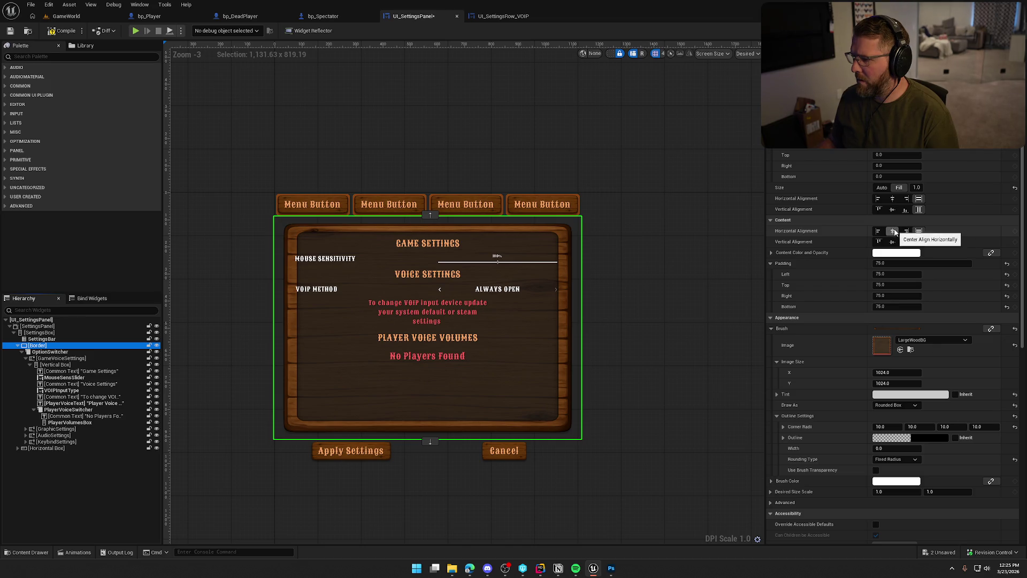
{"action": "left_click", "coordinate": [892, 198]}
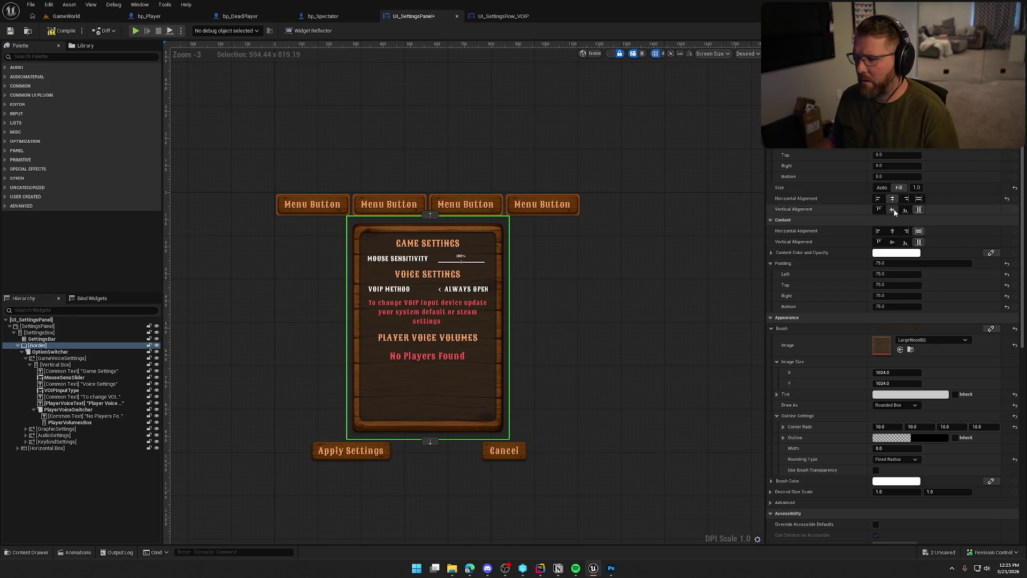
{"action": "left_click", "coordinate": [892, 209]}
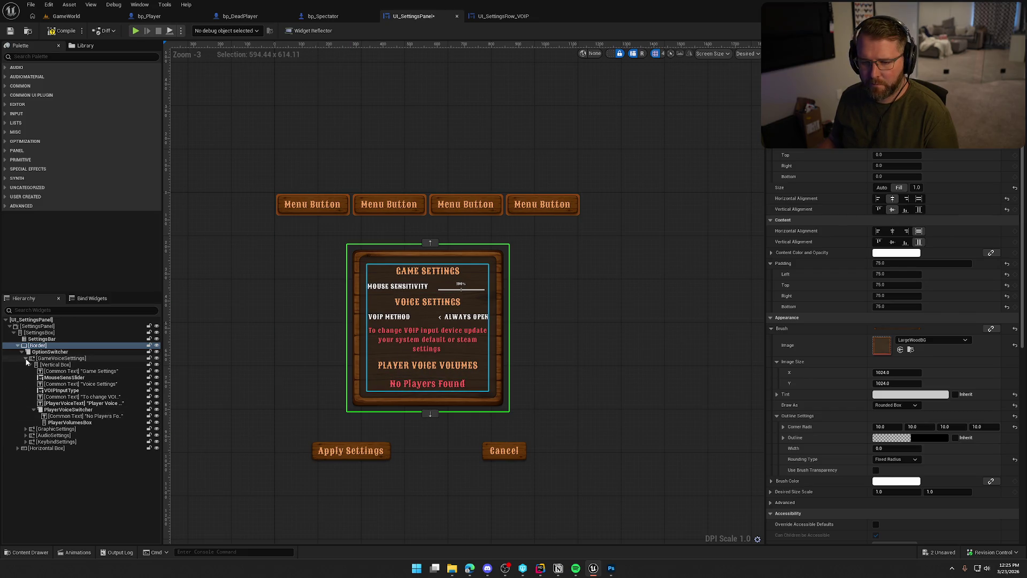
{"action": "left_click", "coordinate": [26, 359]}
{"action": "left_click", "coordinate": [53, 365]}
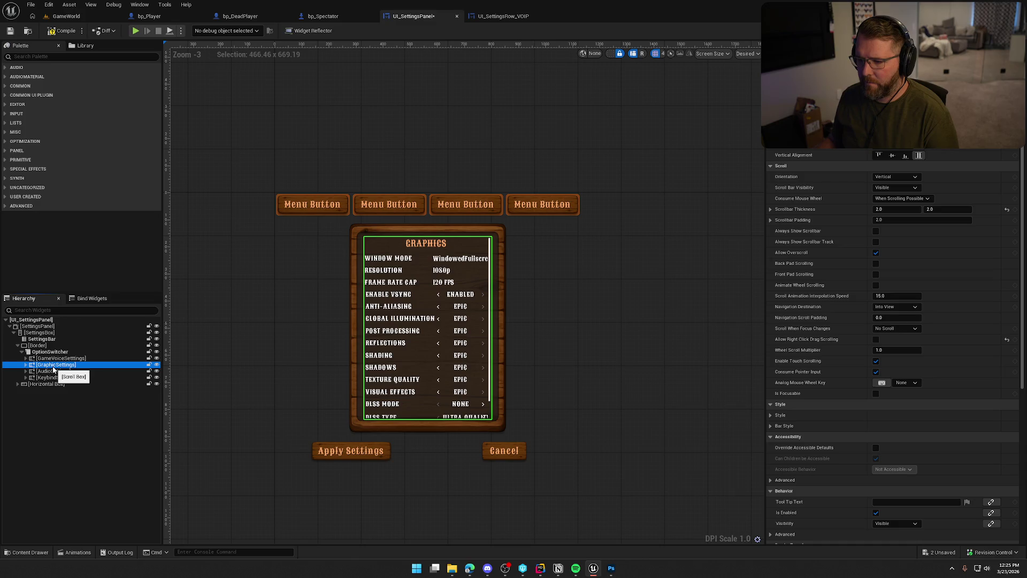
{"action": "left_click", "coordinate": [53, 370]}
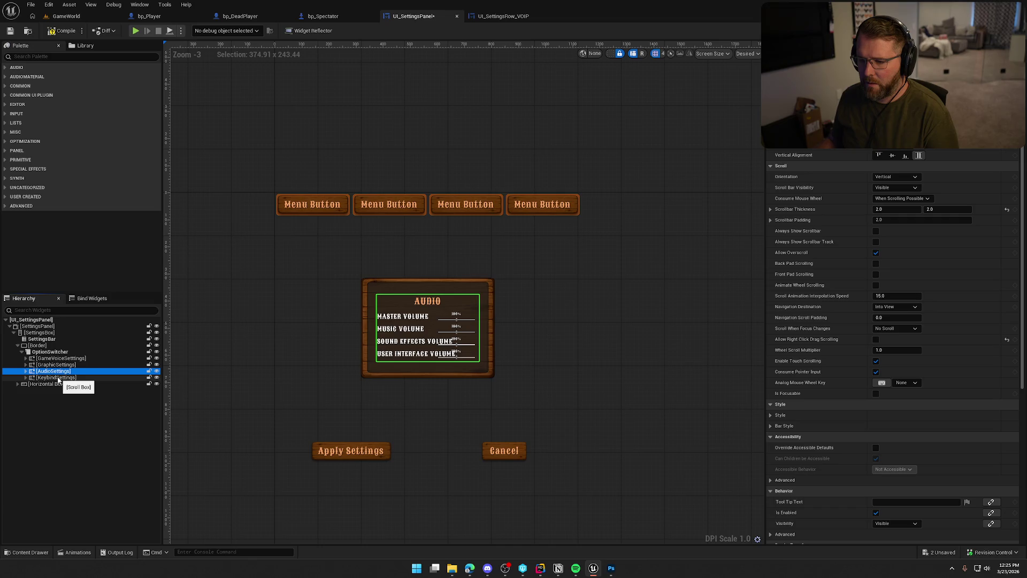
{"action": "left_click", "coordinate": [56, 377]}
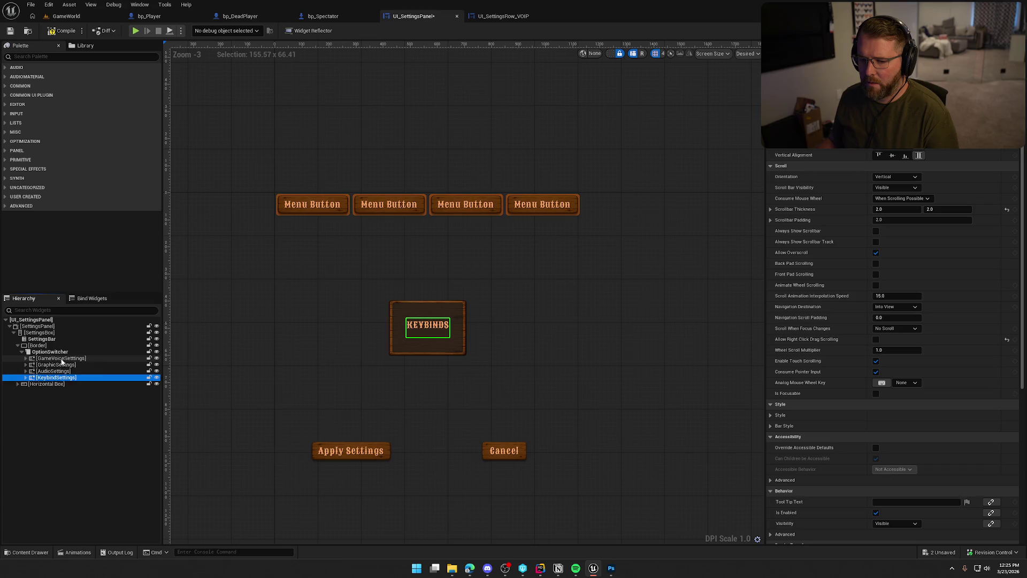
{"action": "left_click", "coordinate": [61, 358]}
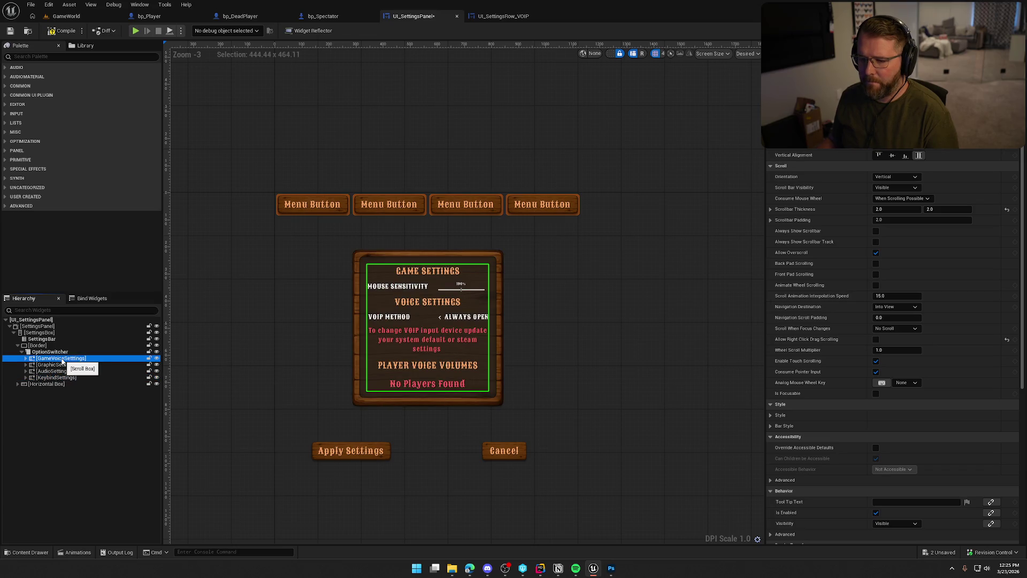
{"action": "left_click", "coordinate": [40, 346]}
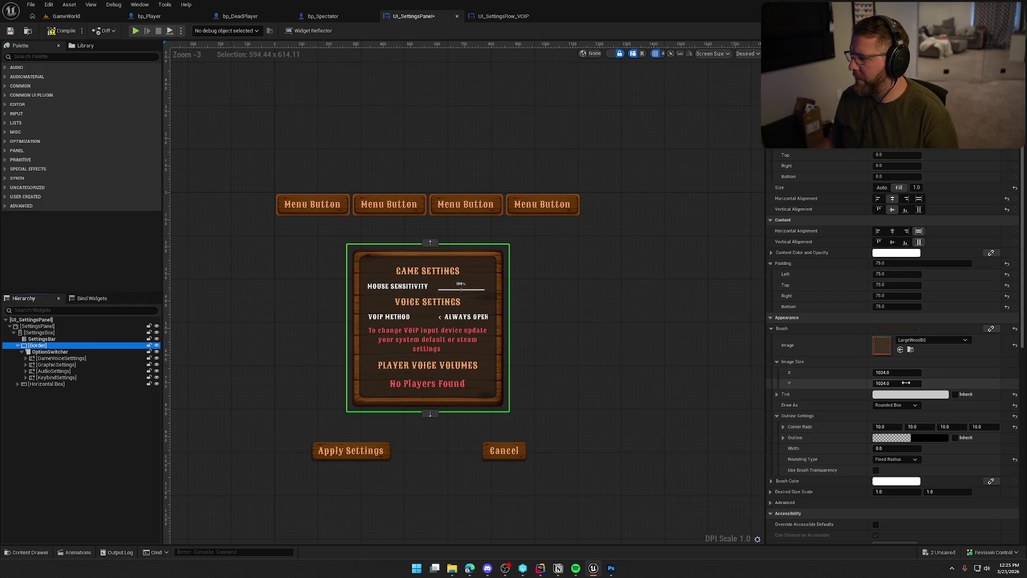
Try different brush widths and content centring, resetting Image Size X to 1024.
{"action": "left_click", "coordinate": [900, 373]}
{"action": "type", "text": "1500"}
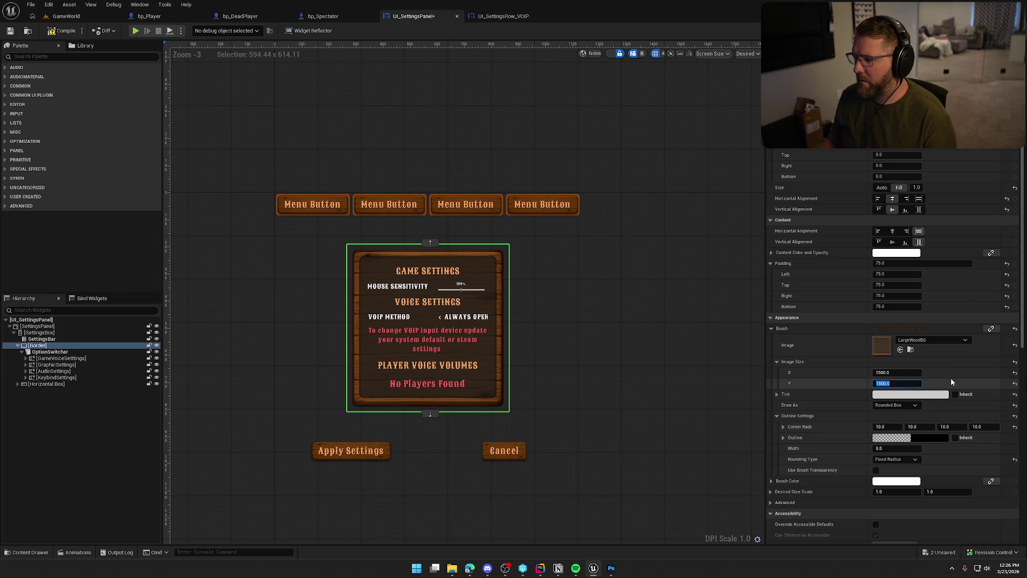
{"action": "left_click", "coordinate": [881, 188]}
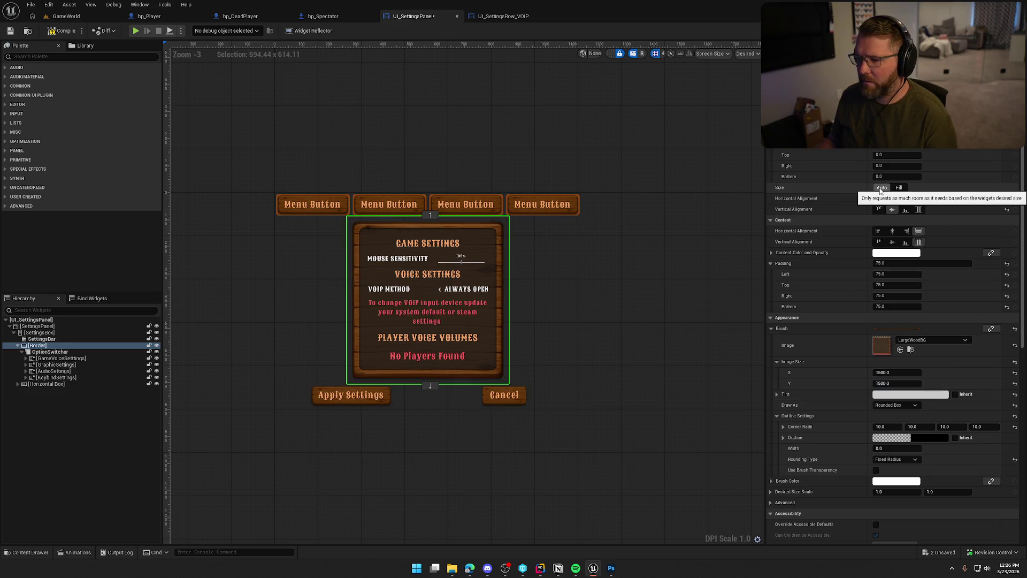
{"action": "mouse_move", "coordinate": [897, 373]}
{"action": "left_mouse_down"}
{"action": "mouse_move", "coordinate": [930, 373]}
{"action": "mouse_move", "coordinate": [885, 373]}
{"action": "left_mouse_up"}
{"action": "left_click", "coordinate": [1015, 372]}
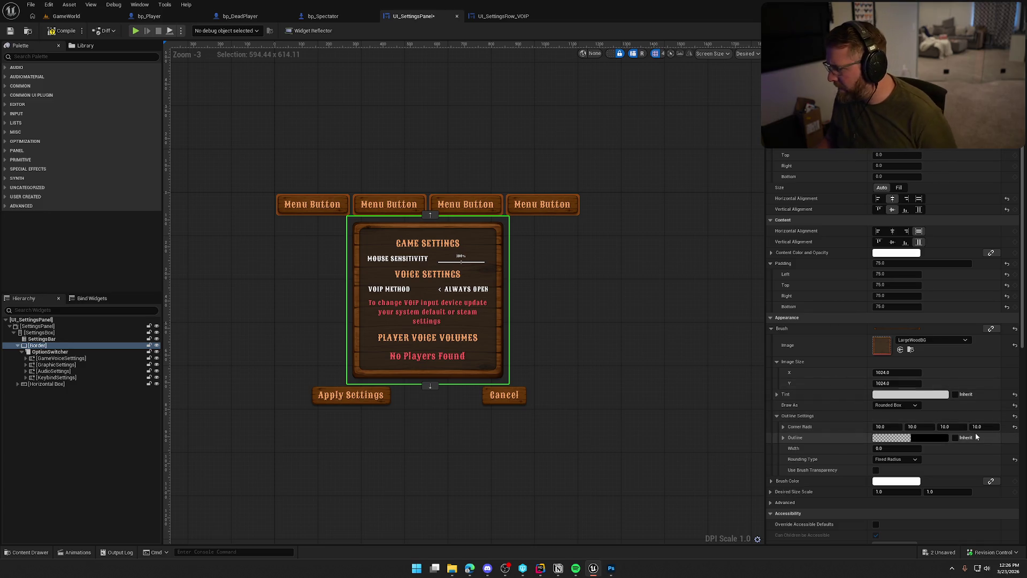
{"action": "left_click", "coordinate": [892, 232]}
{"action": "left_click", "coordinate": [892, 242]}
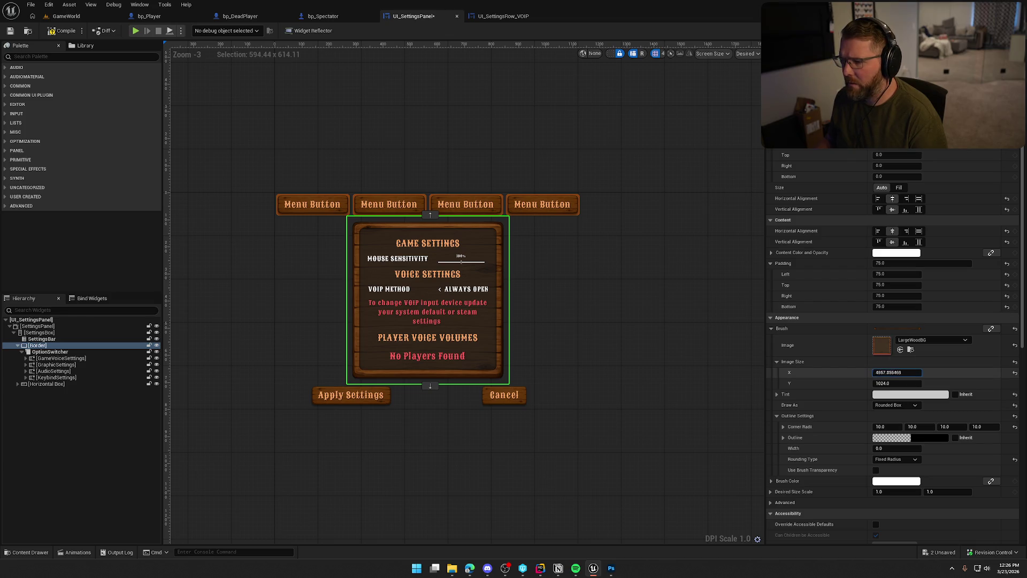
{"action": "left_click", "coordinate": [1015, 373]}
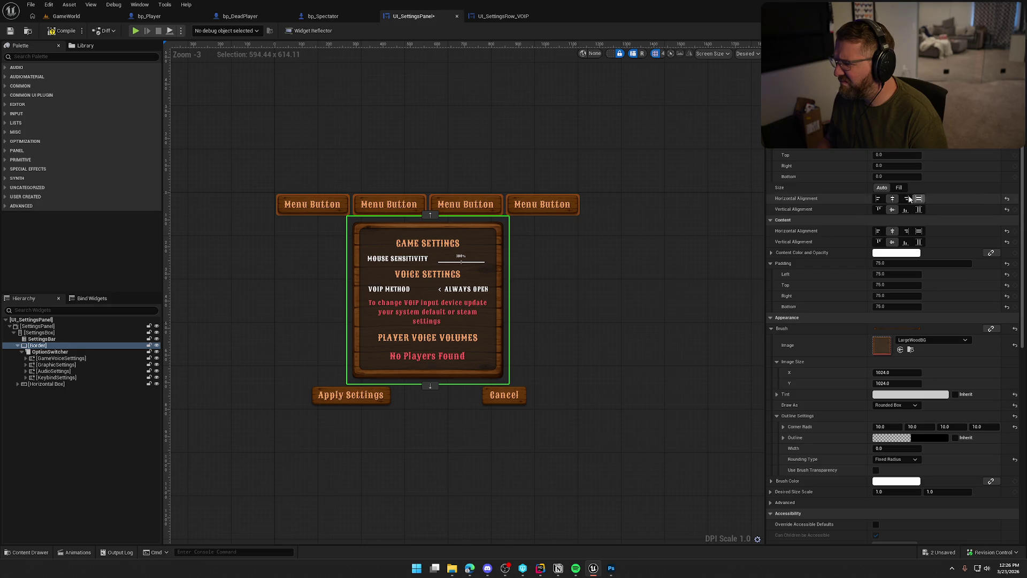
Set the Border's Size to Fill with content alignment Fill both ways, and collapse Padding.
{"action": "left_click", "coordinate": [899, 188]}
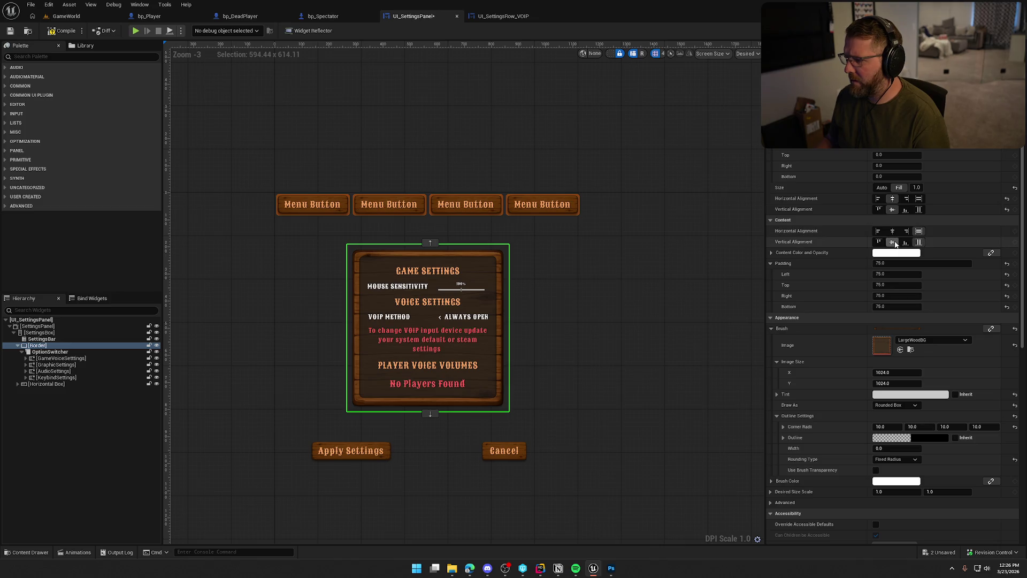
{"action": "left_click", "coordinate": [918, 231]}
{"action": "left_click", "coordinate": [918, 242]}
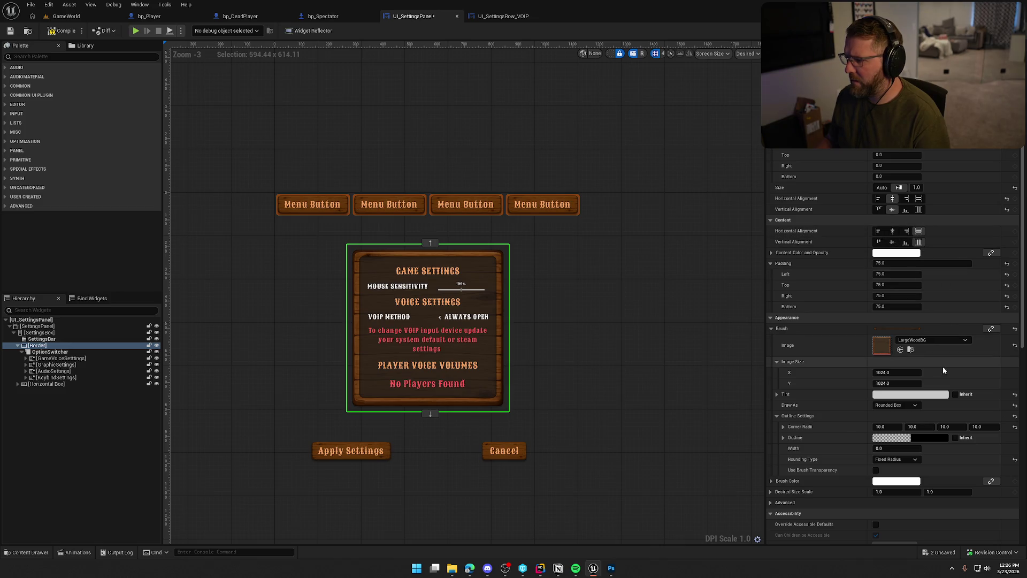
{"action": "left_click", "coordinate": [776, 264]}
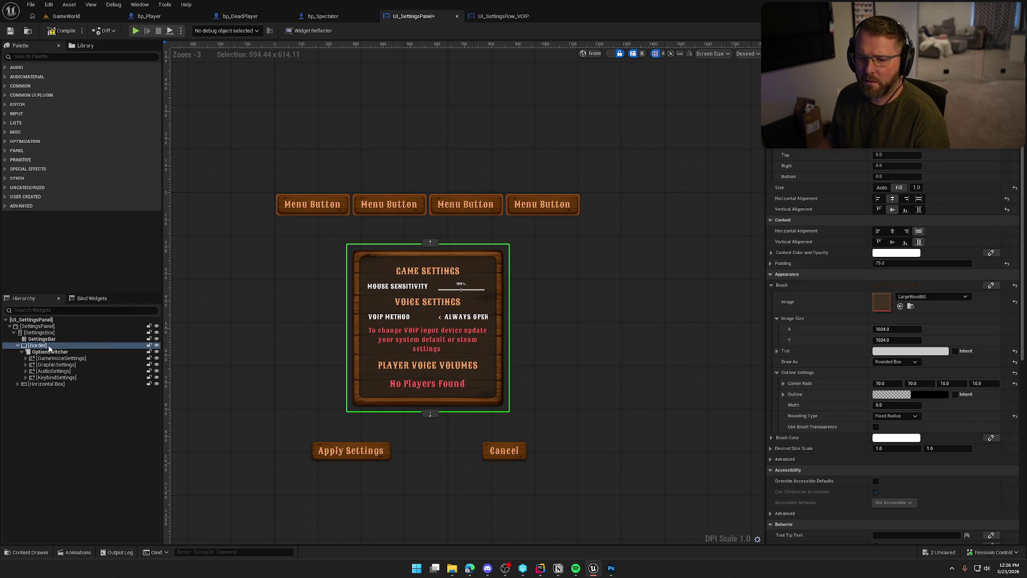
Reset the brush width to 1024 and return the Border's Size to Auto, centred horizontally.
{"action": "double_click", "coordinate": [45, 346]}
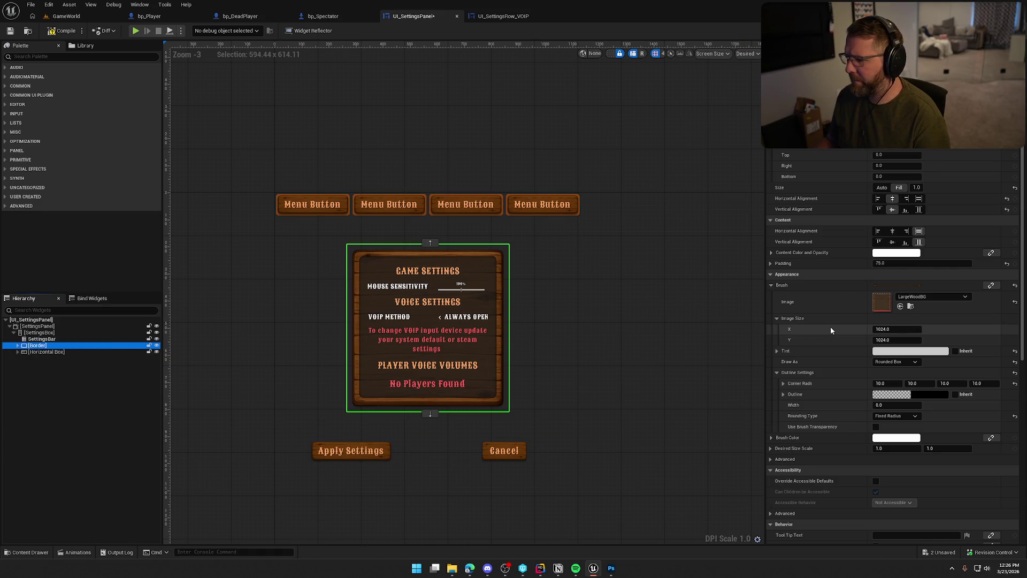
{"action": "mouse_move", "coordinate": [902, 331]}
{"action": "left_mouse_down"}
{"action": "mouse_move", "coordinate": [920, 331]}
{"action": "mouse_move", "coordinate": [903, 331]}
{"action": "left_mouse_up"}
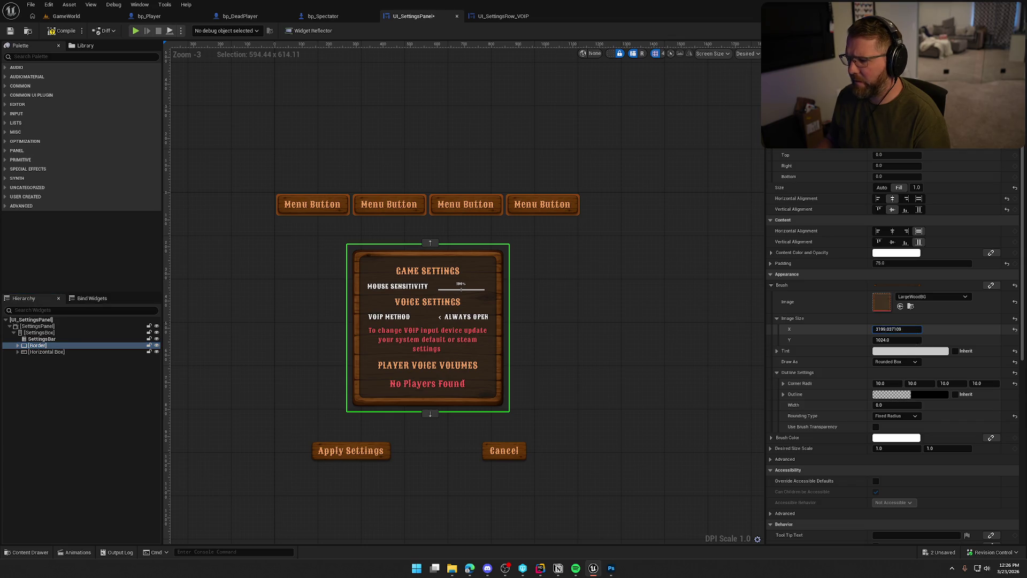
{"action": "left_click", "coordinate": [1015, 331]}
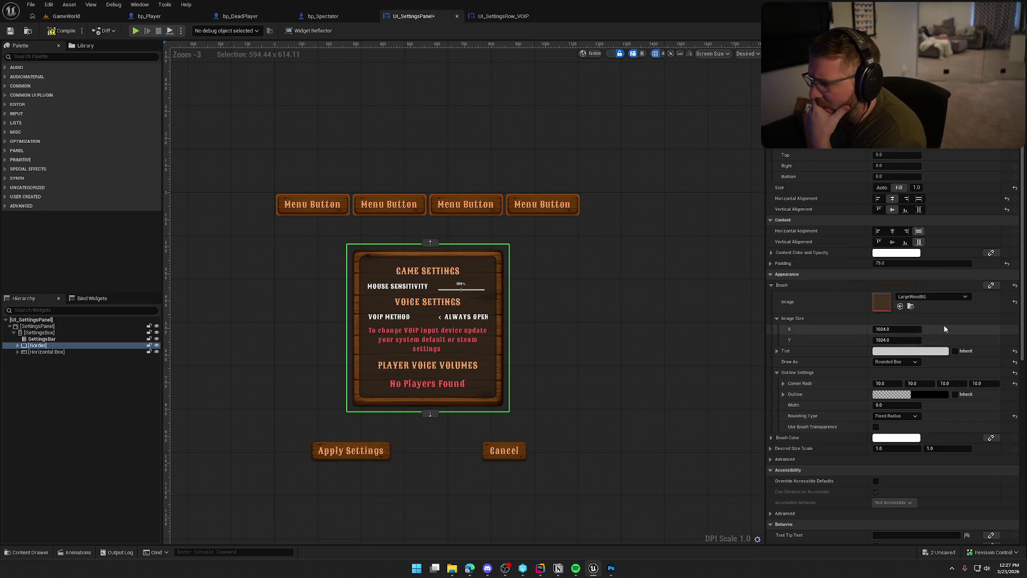
{"action": "left_click", "coordinate": [881, 187]}
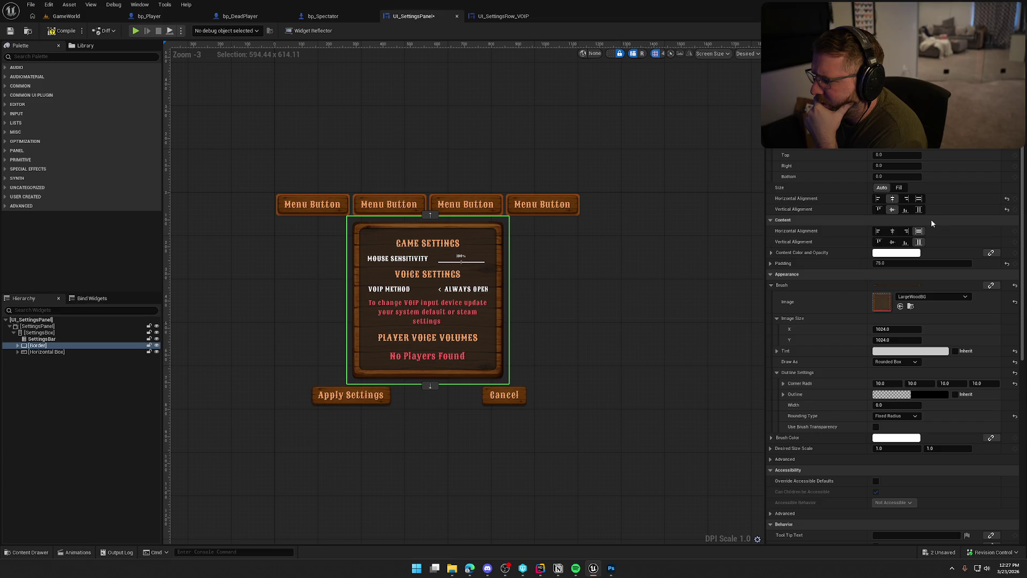
{"action": "left_click", "coordinate": [918, 198]}
{"action": "left_click", "coordinate": [919, 210]}
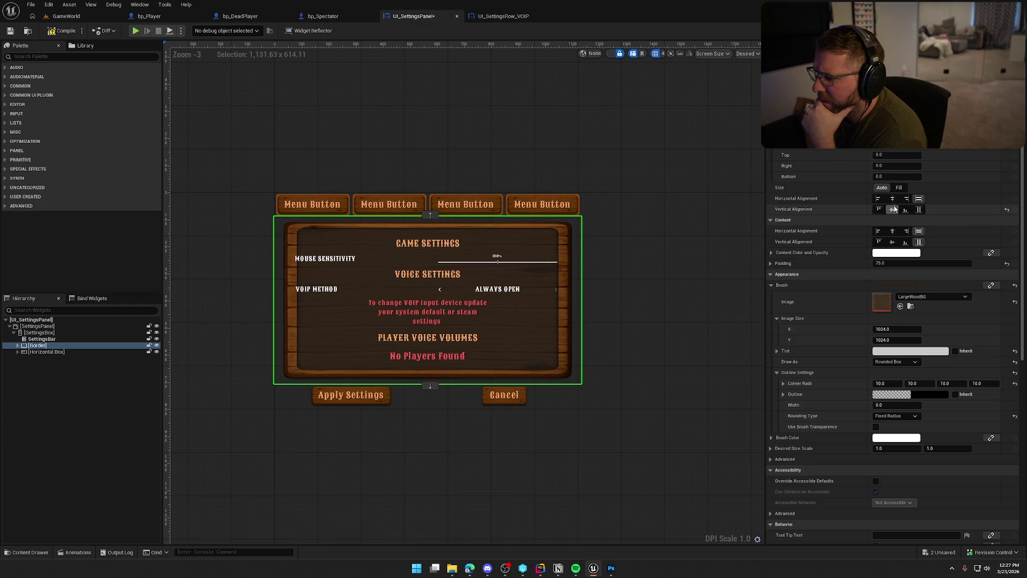
{"action": "left_click", "coordinate": [892, 198]}
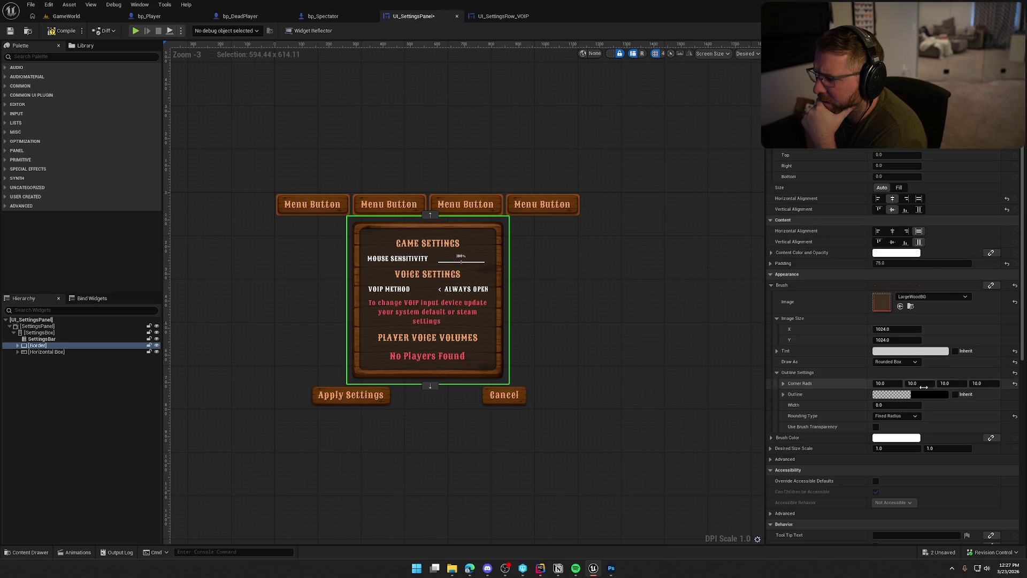
Reset the brush Image Size to 1024 × 1024 and change Draw As from Rounded Box to Image.
{"action": "left_click_drag", "start_coordinate": [896, 328], "coordinate": [882, 341]}
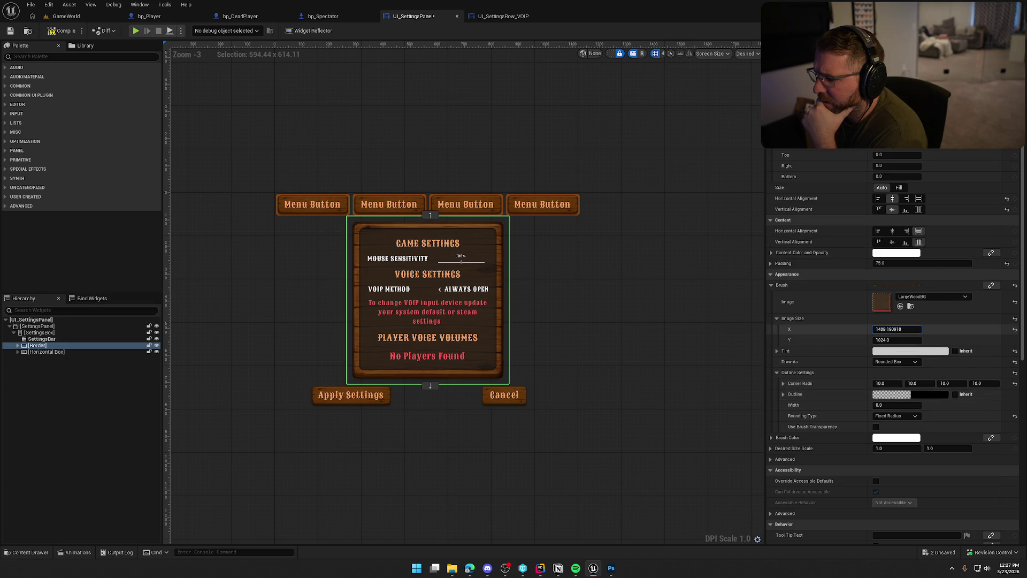
{"action": "left_click", "coordinate": [1014, 340]}
{"action": "left_click", "coordinate": [1015, 329]}
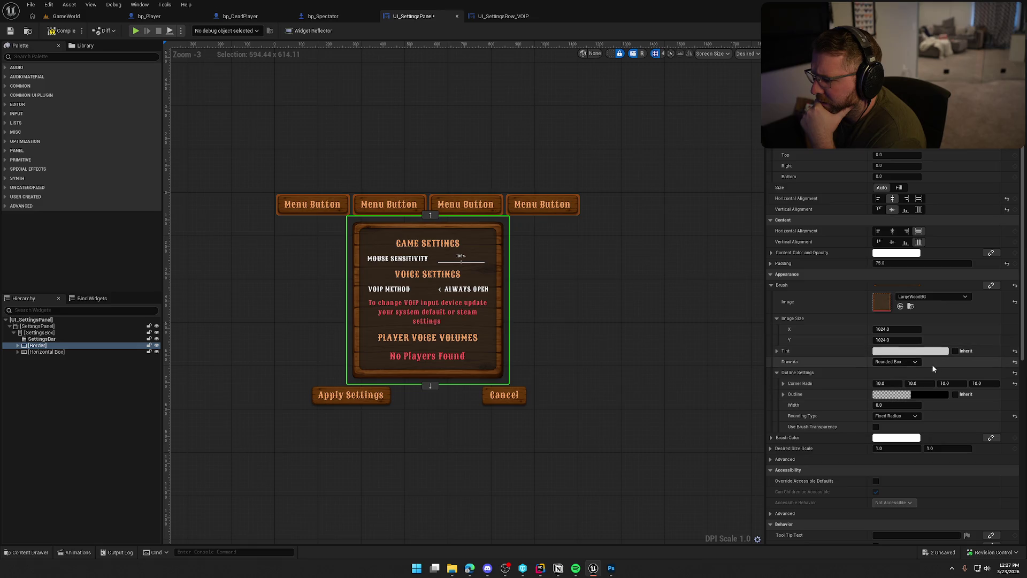
{"action": "left_click", "coordinate": [895, 361]}
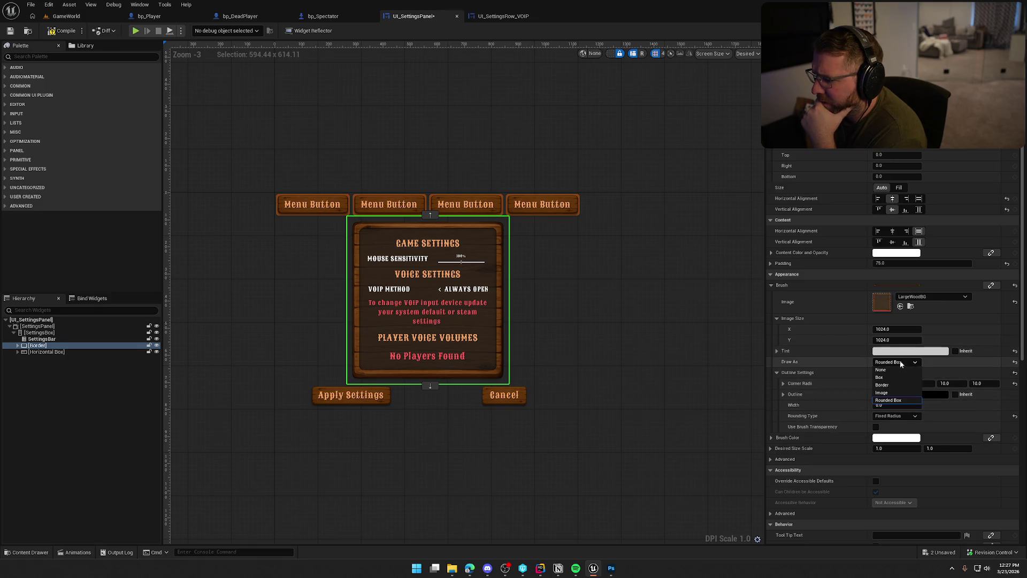
{"action": "left_click", "coordinate": [891, 393]}
{"action": "scroll", "coordinate": [845, 379], "scroll_direction": "down", "scroll_amount": 3}
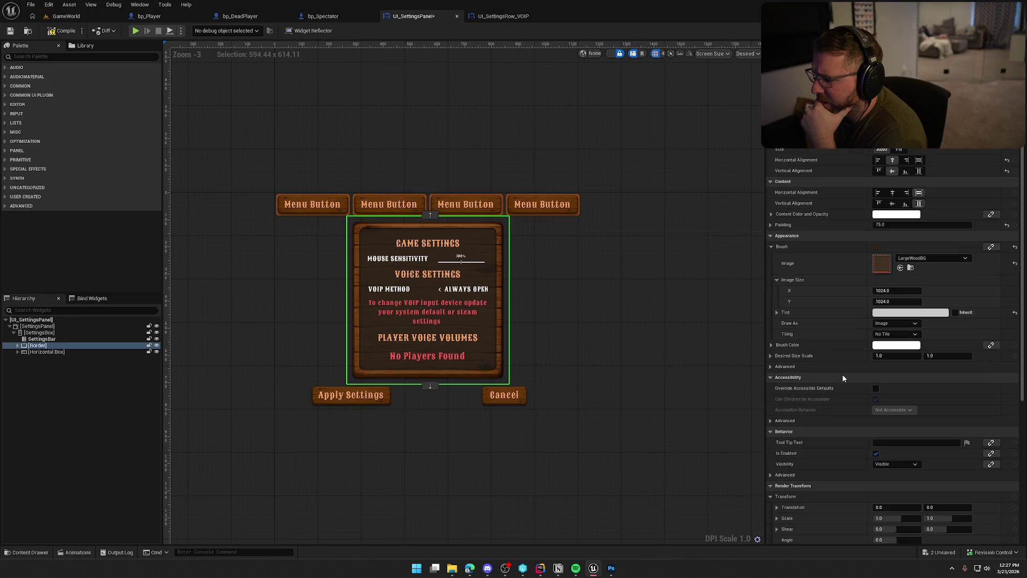
{"action": "scroll", "coordinate": [842, 378], "scroll_direction": "down", "scroll_amount": 3}
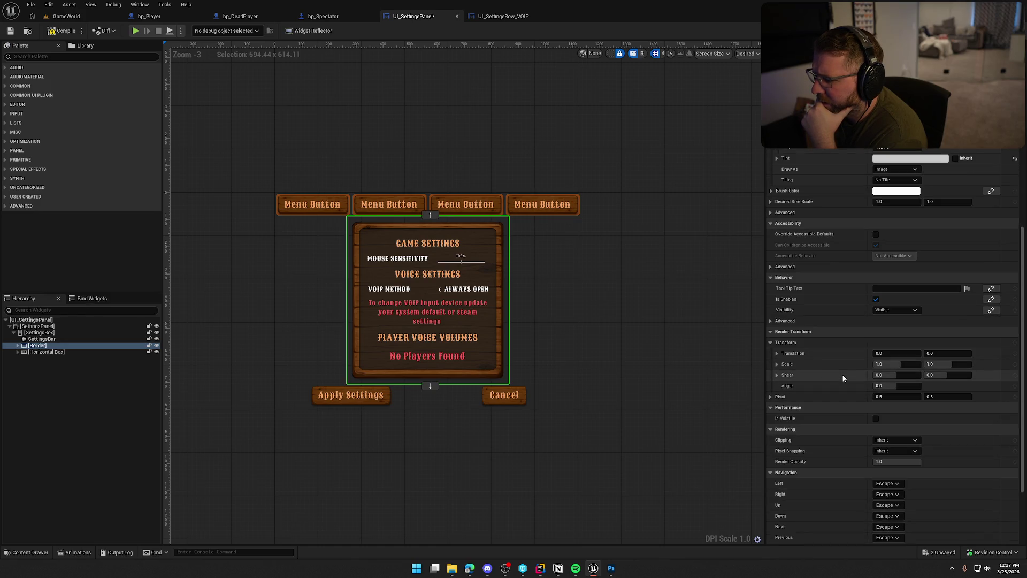
{"action": "scroll", "coordinate": [843, 378], "scroll_direction": "down", "scroll_amount": 3}
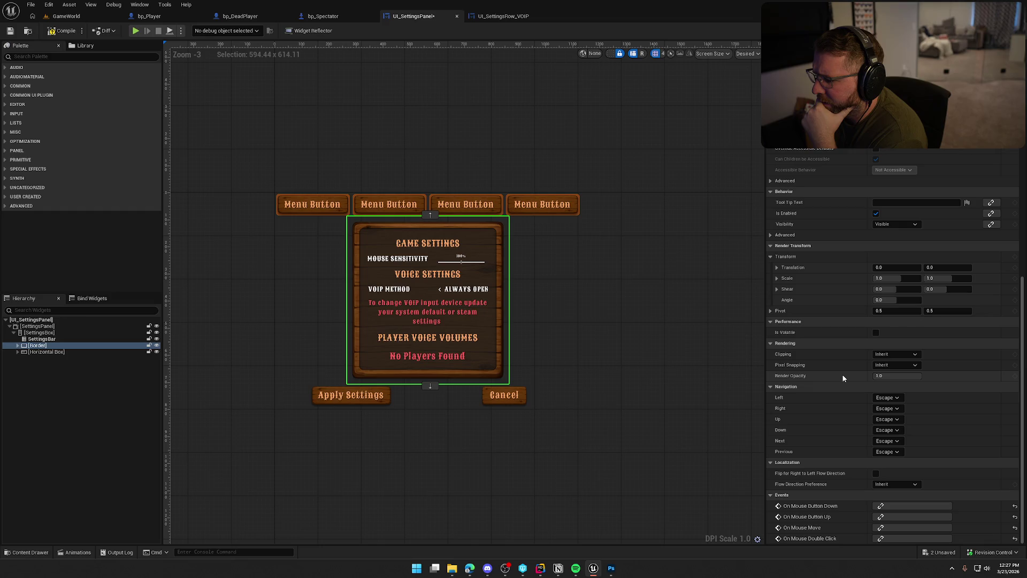
{"action": "scroll", "coordinate": [843, 378], "scroll_direction": "up", "scroll_amount": 9}
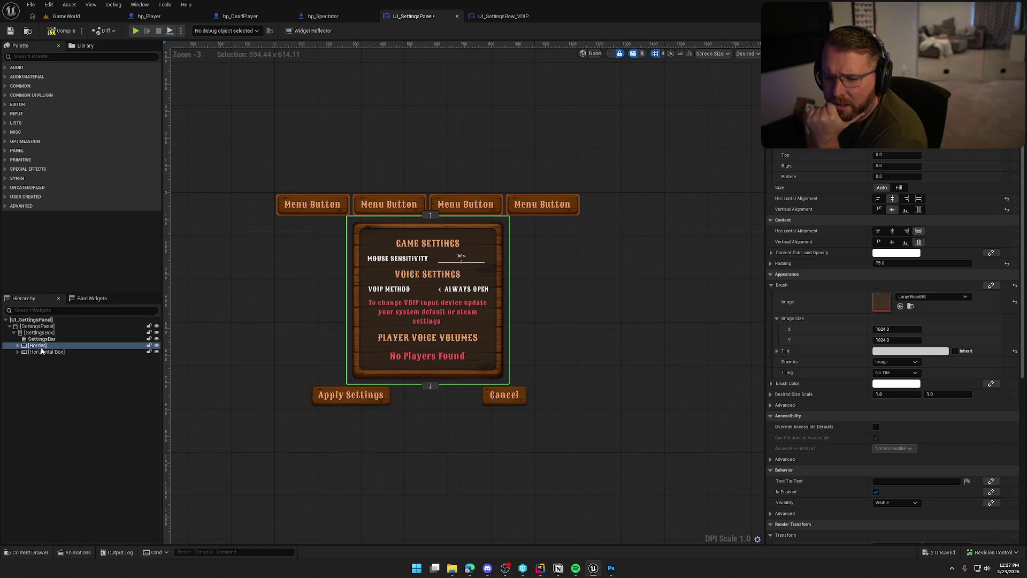
{"action": "left_click", "coordinate": [18, 345]}
Preview GraphicSettings, then set the Border's Size to Fill with content vertical alignment Fill.
{"action": "left_click", "coordinate": [41, 364]}
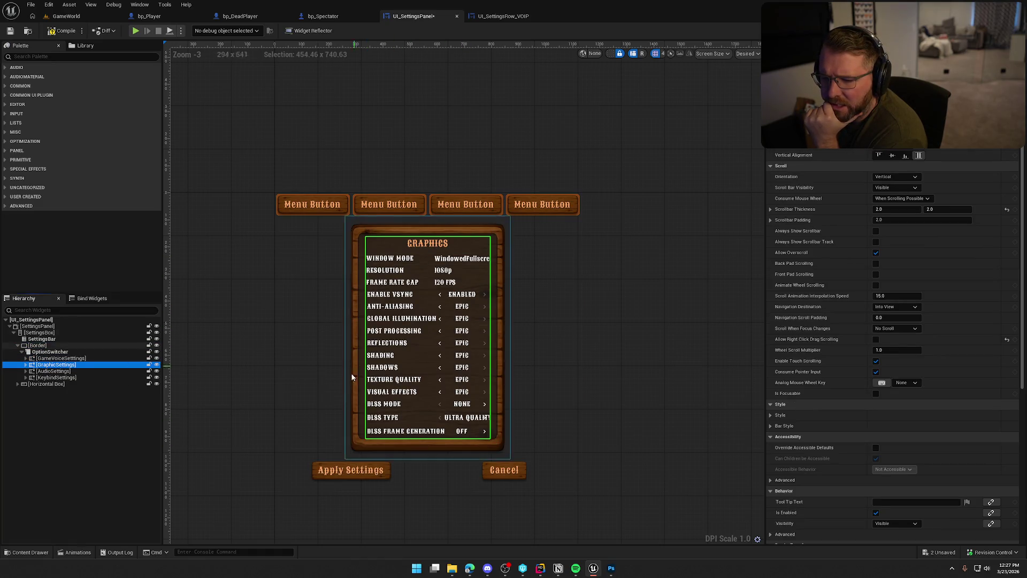
{"action": "left_click", "coordinate": [38, 345]}
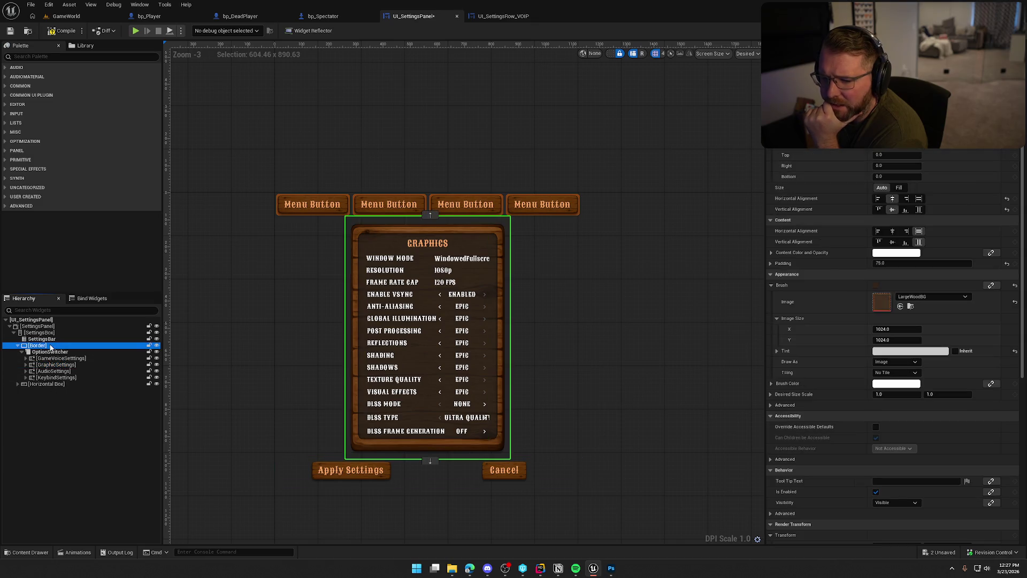
{"action": "left_click_drag", "start_coordinate": [909, 339], "coordinate": [941, 339]}
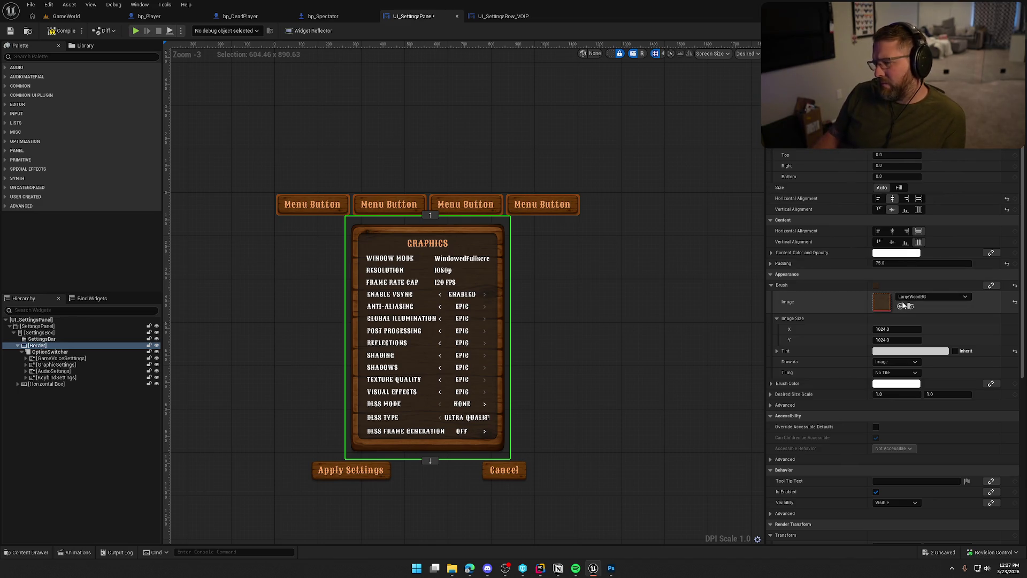
{"action": "left_click", "coordinate": [919, 199]}
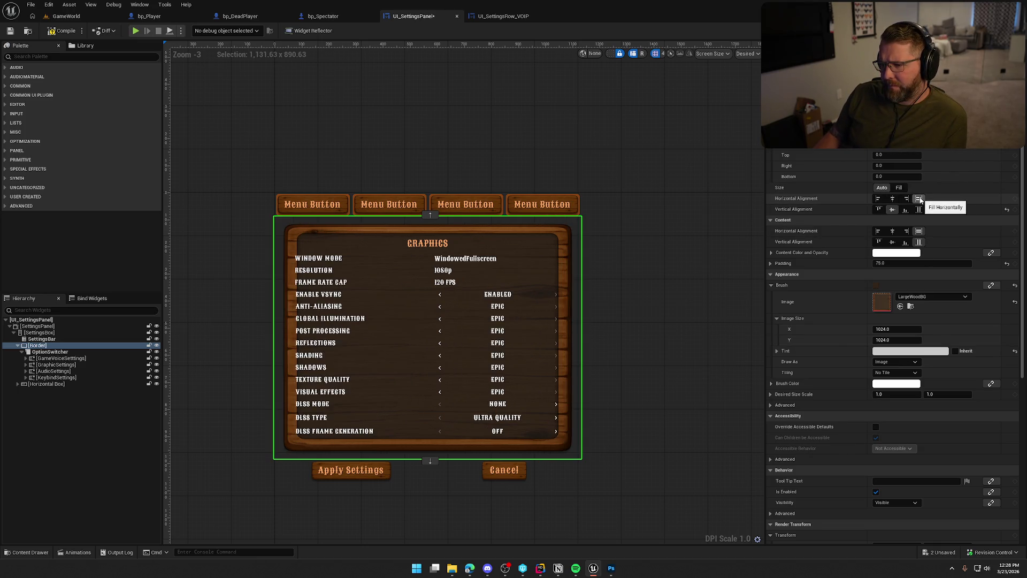
{"action": "left_click", "coordinate": [892, 199]}
{"action": "left_click", "coordinate": [899, 188]}
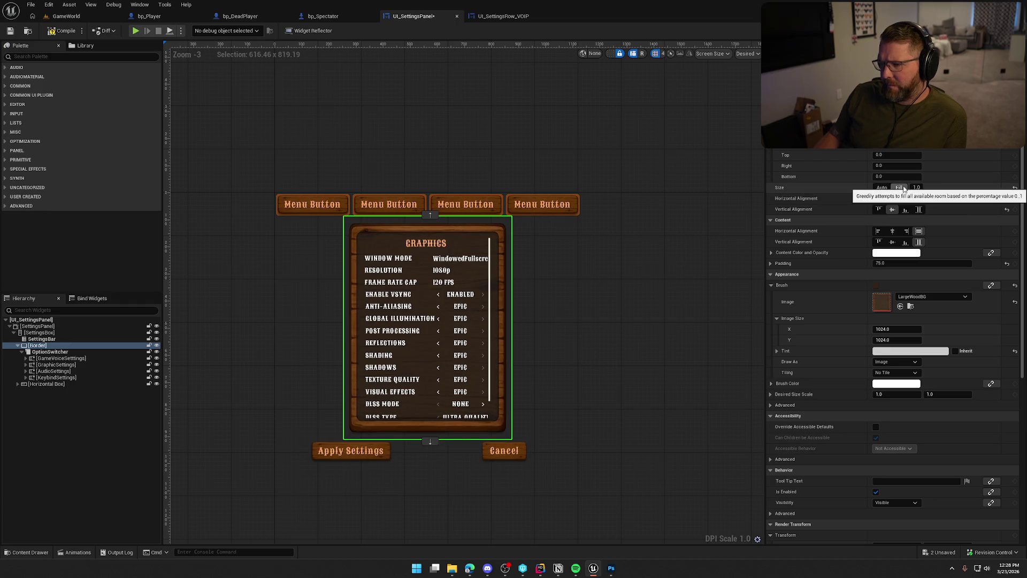
{"action": "left_click", "coordinate": [918, 242]}
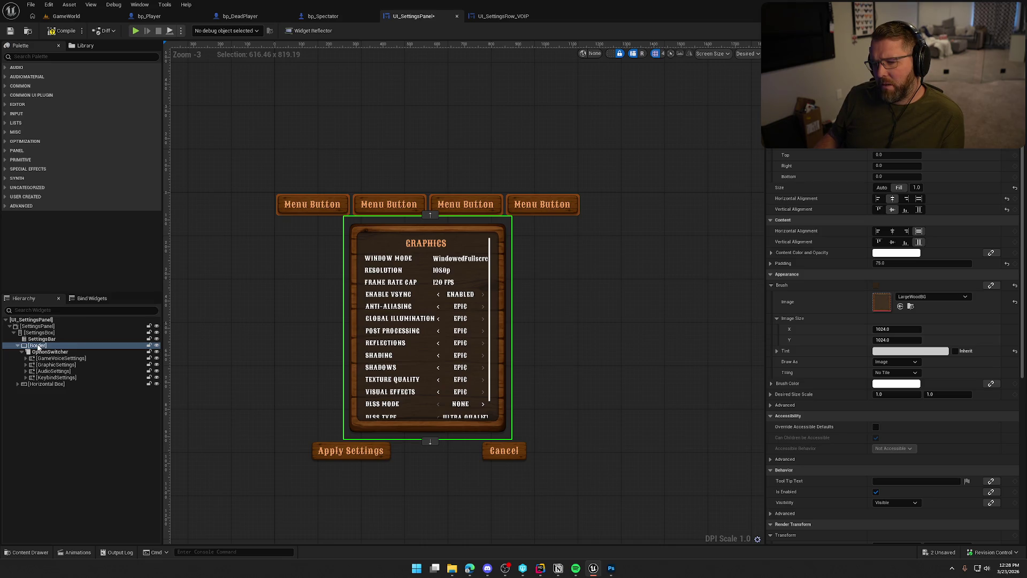
Wrap the Border inside a new Overlay and reselect the Border.
{"action": "right_click", "coordinate": [38, 346]}
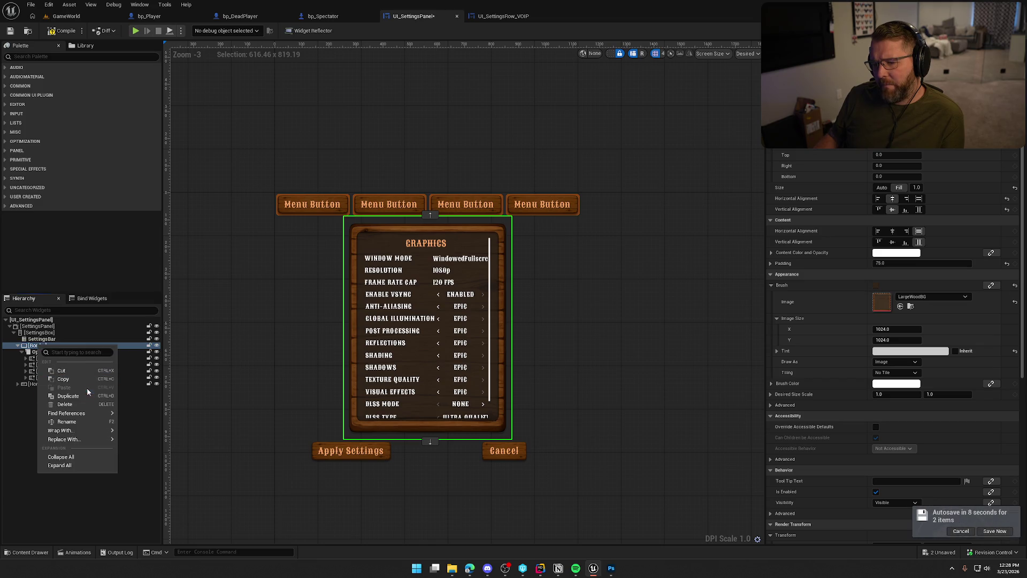
{"action": "mouse_move", "coordinate": [88, 431]}
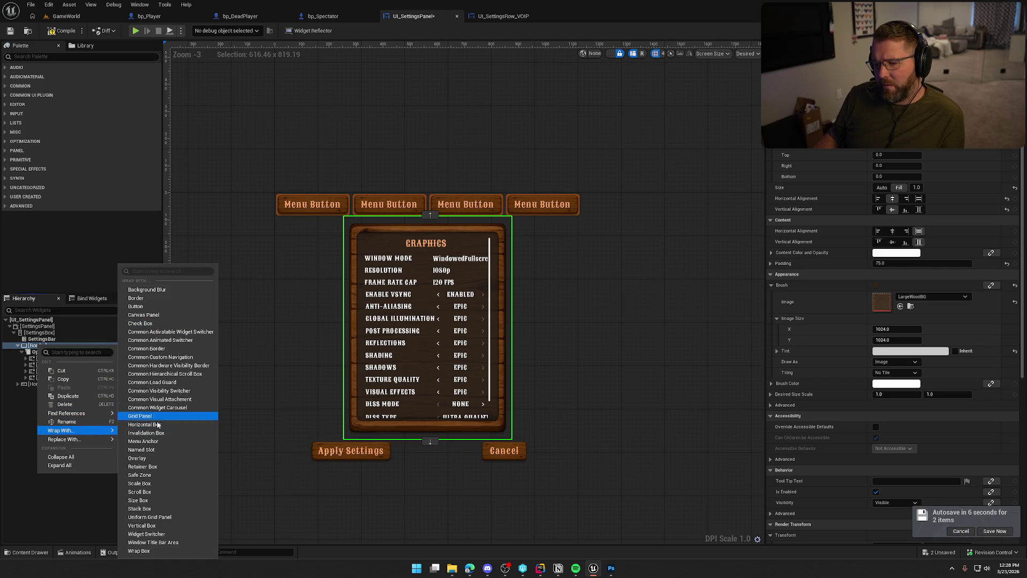
{"action": "left_click", "coordinate": [156, 457]}
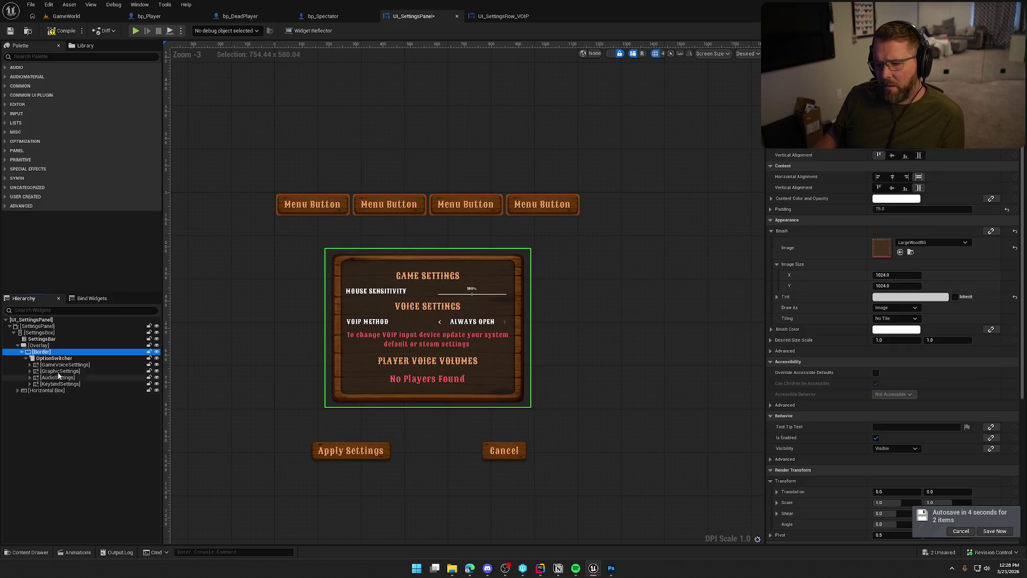
{"action": "left_click", "coordinate": [41, 346]}
{"action": "left_click", "coordinate": [42, 352]}
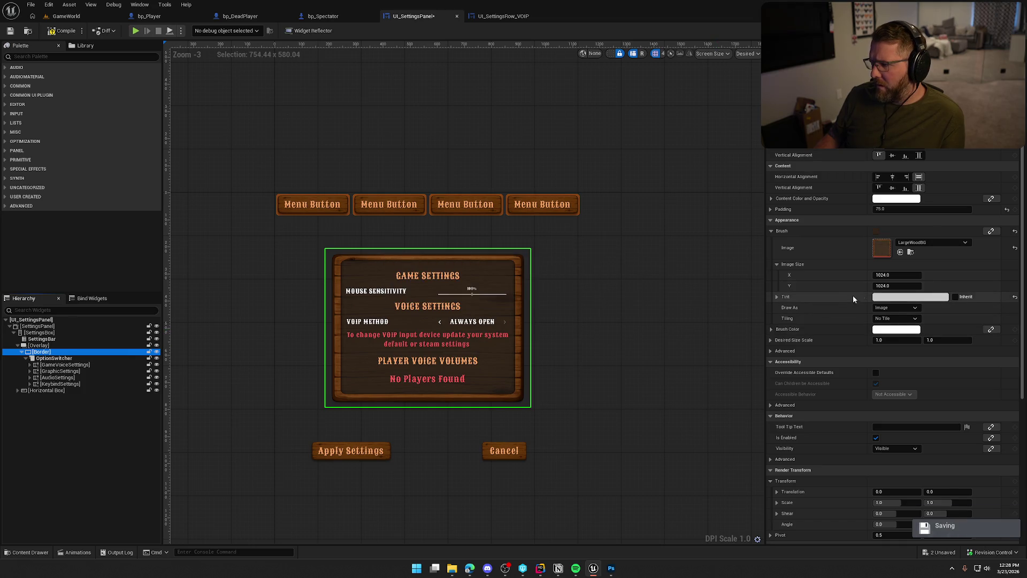
Set the Border's brush Image Size to 2000 × 2000.
{"action": "left_click_drag", "start_coordinate": [884, 276], "coordinate": [957, 276]}
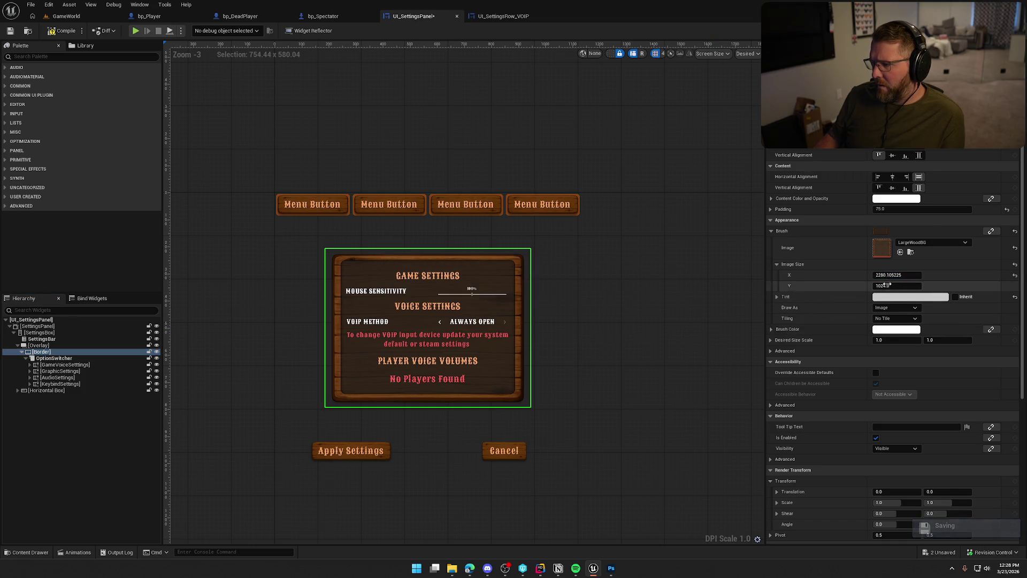
{"action": "mouse_move", "coordinate": [884, 286]}
{"action": "left_mouse_down"}
{"action": "mouse_move", "coordinate": [909, 285]}
{"action": "mouse_move", "coordinate": [886, 277]}
{"action": "left_mouse_up"}
{"action": "left_click", "coordinate": [886, 276]}
{"action": "type", "text": "2000"}
{"action": "key", "text": "Tab"}
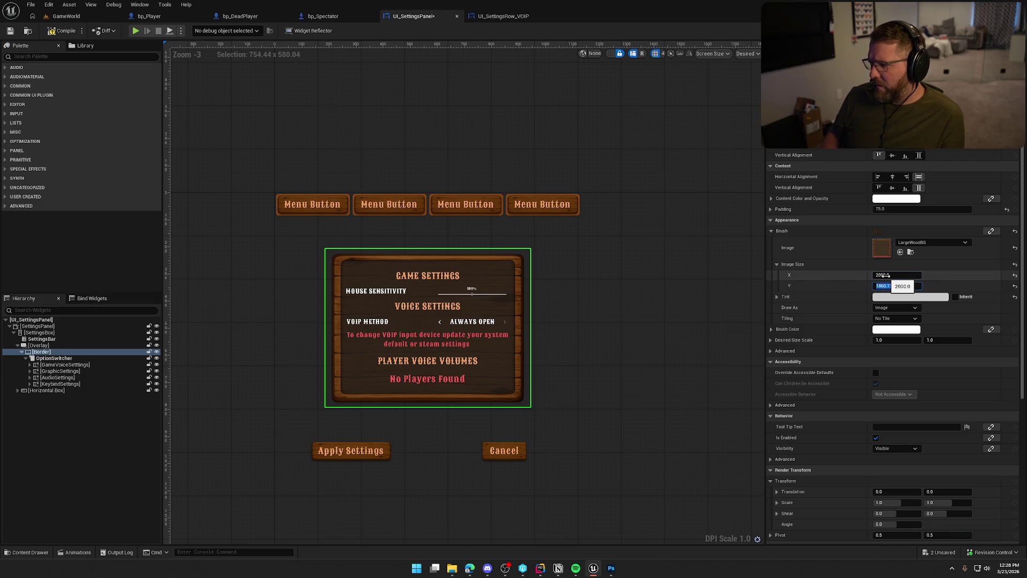
{"action": "key", "text": "Return"}
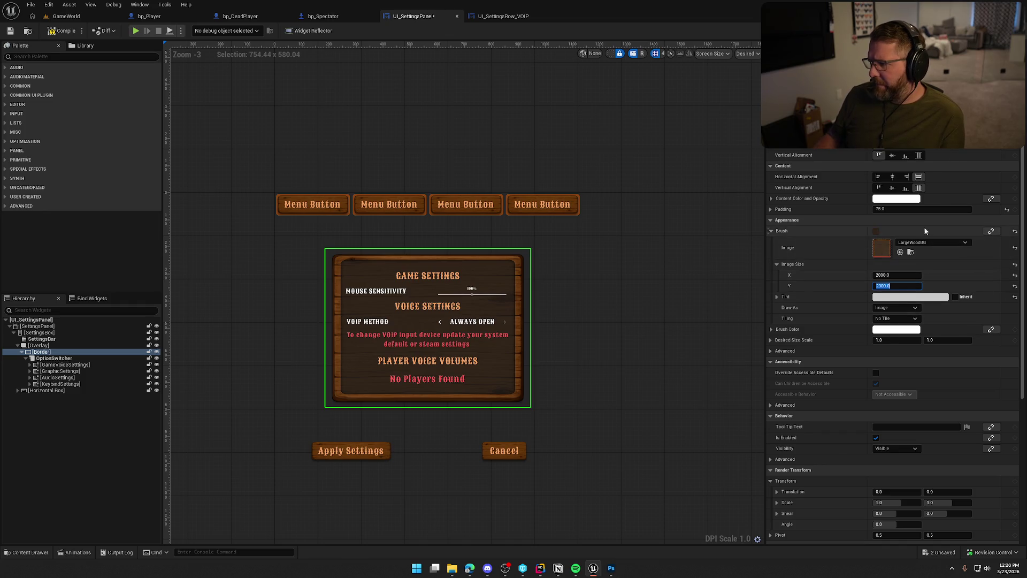
Set the Border's alignments to Fill and drag LargeWoodBG into the Overlay as an image.
{"action": "left_click", "coordinate": [892, 188]}
{"action": "left_click", "coordinate": [892, 177]}
{"action": "left_click", "coordinate": [892, 155]}
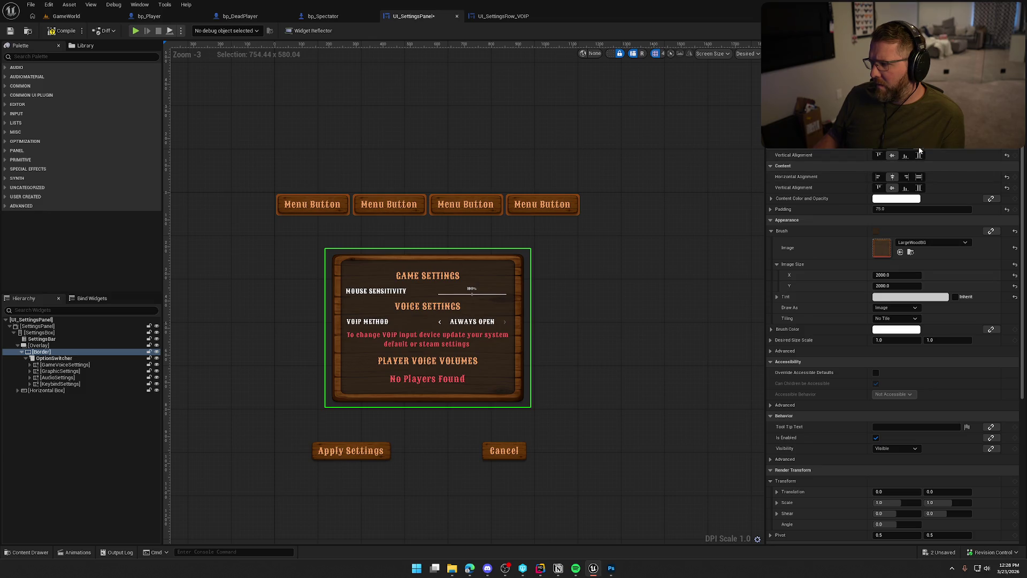
{"action": "left_click", "coordinate": [919, 155]}
{"action": "left_click", "coordinate": [918, 177]}
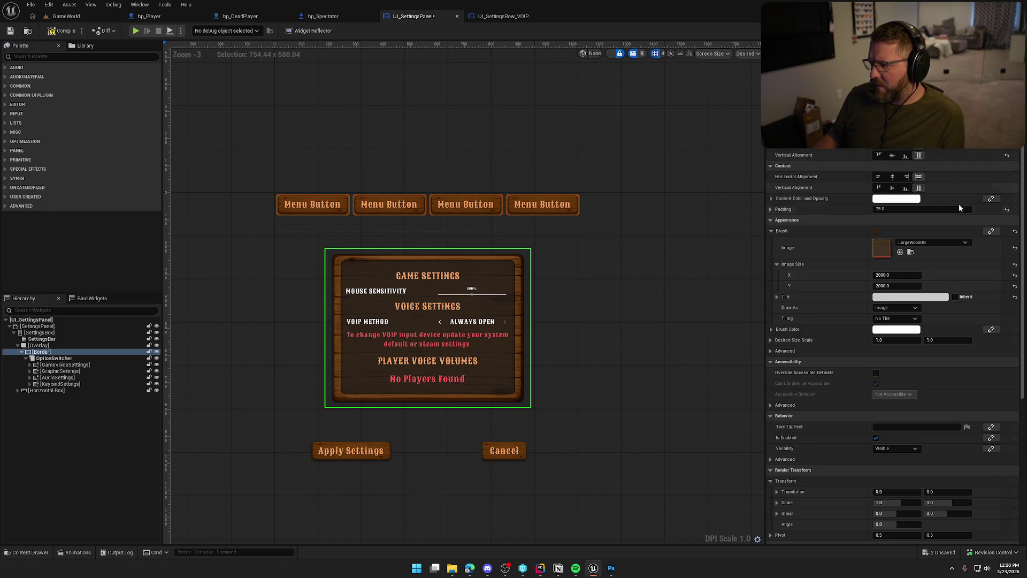
{"action": "left_click_drag", "start_coordinate": [882, 247], "coordinate": [39, 349]}
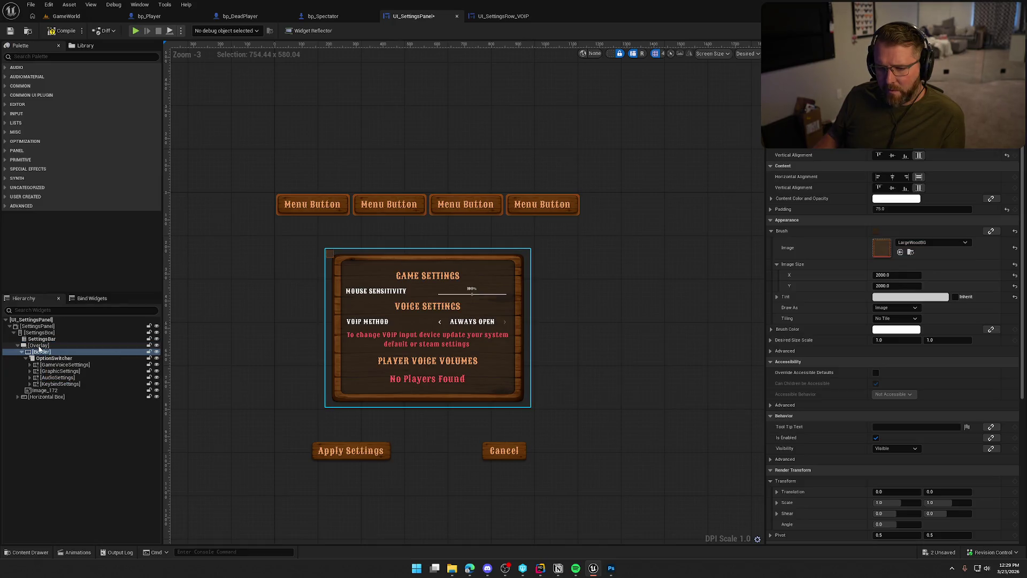
Reset the new Image_172's Image Size to 1024 × 1024.
{"action": "left_click", "coordinate": [59, 390]}
{"action": "left_click", "coordinate": [1014, 220]}
{"action": "left_click", "coordinate": [1015, 232]}
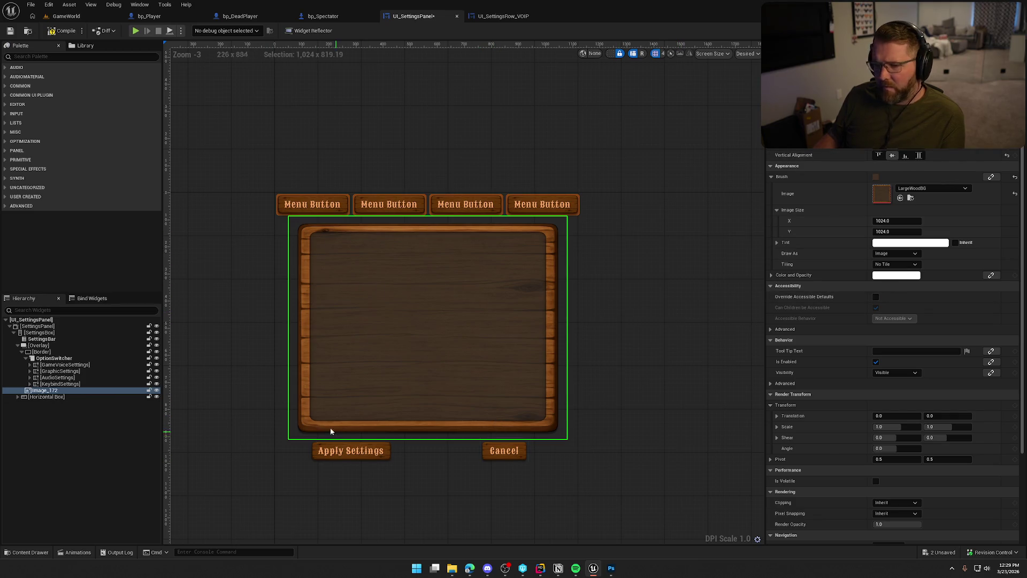
Clear the Border's brush image, set Draw As to None, and move Image_172 out of the Border.
{"action": "left_click", "coordinate": [42, 352]}
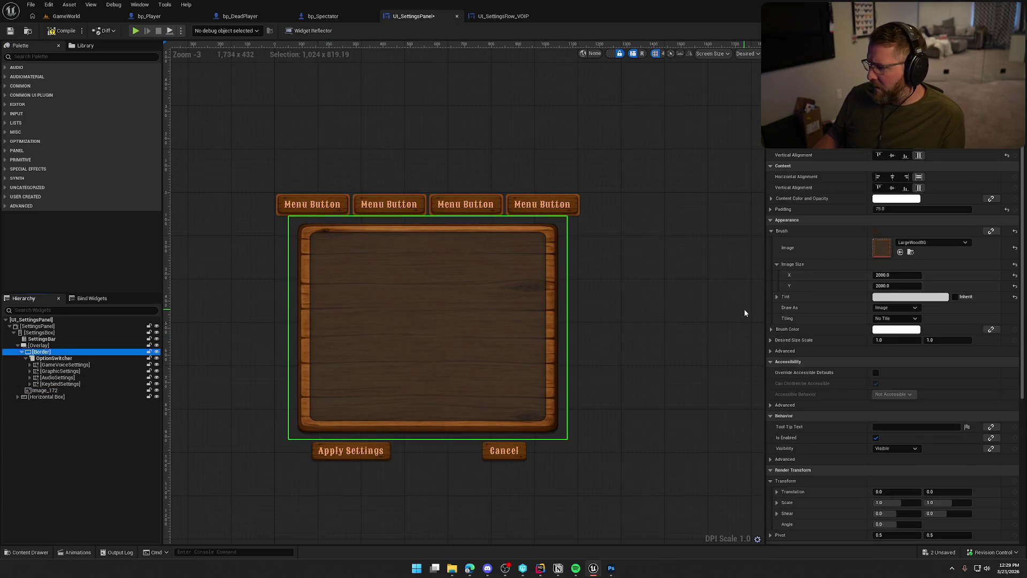
{"action": "left_click", "coordinate": [933, 244]}
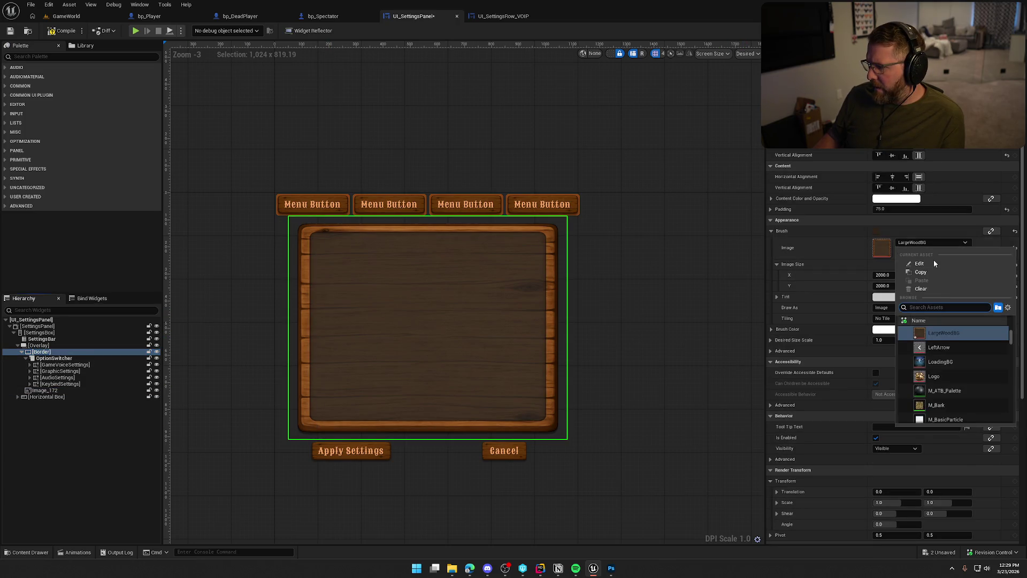
{"action": "left_click", "coordinate": [917, 288]}
{"action": "left_click", "coordinate": [890, 309]}
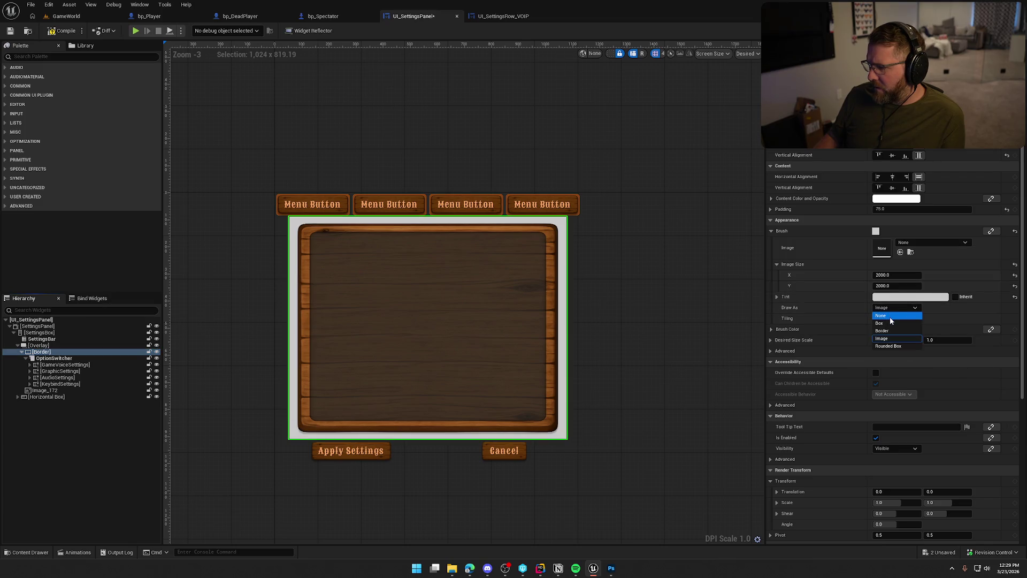
{"action": "left_click", "coordinate": [890, 318]}
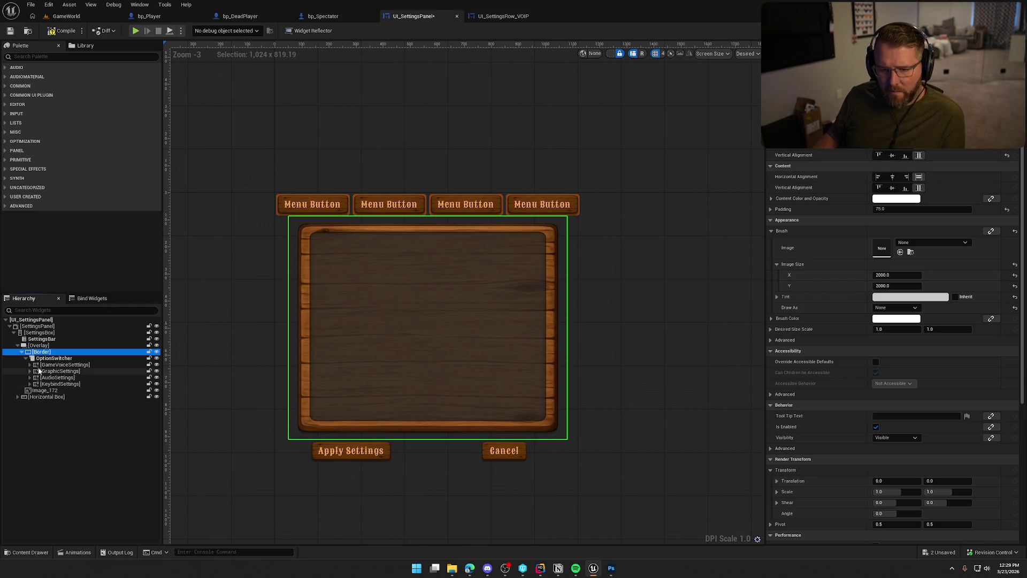
{"action": "left_click_drag", "start_coordinate": [46, 394], "coordinate": [46, 351]}
{"action": "mouse_move", "coordinate": [40, 390]}
{"action": "left_mouse_down"}
{"action": "mouse_move", "coordinate": [41, 359]}
{"action": "mouse_move", "coordinate": [42, 377]}
{"action": "mouse_move", "coordinate": [46, 360]}
{"action": "mouse_move", "coordinate": [99, 358]}
{"action": "mouse_move", "coordinate": [40, 360]}
{"action": "left_mouse_up"}
Place Image_172 above OptionSwitcher in the Hierarchy and delete the empty Border.
{"action": "left_click", "coordinate": [27, 362]}
{"action": "left_click", "coordinate": [45, 358]}
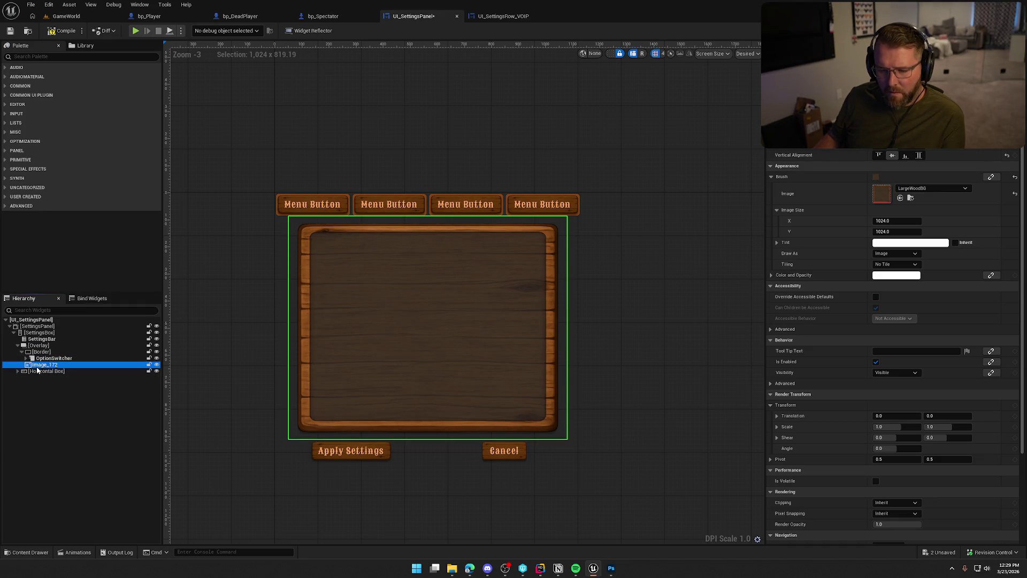
{"action": "left_click_drag", "start_coordinate": [44, 365], "coordinate": [54, 366]}
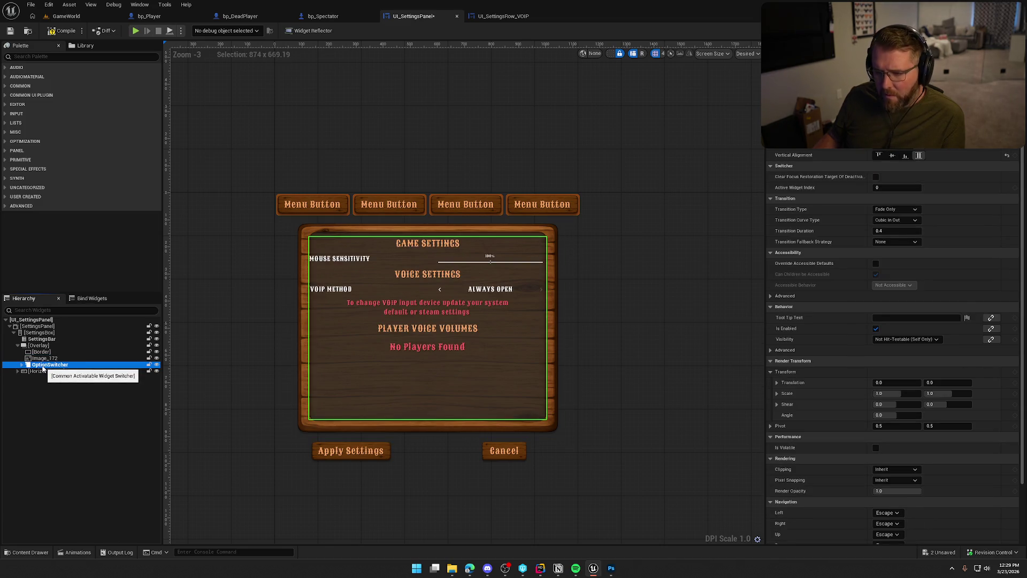
{"action": "left_click", "coordinate": [46, 359]}
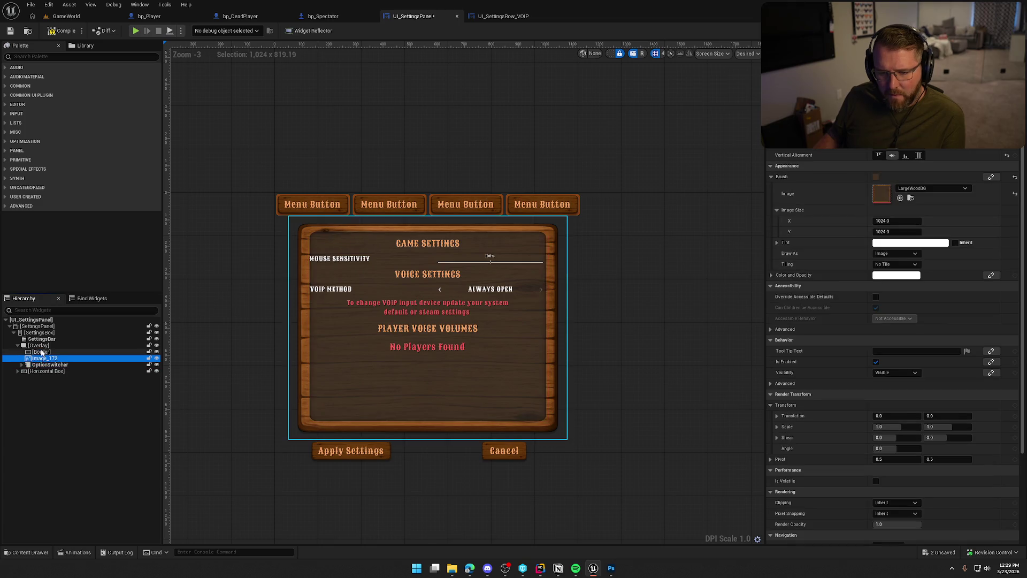
{"action": "left_click", "coordinate": [41, 352]}
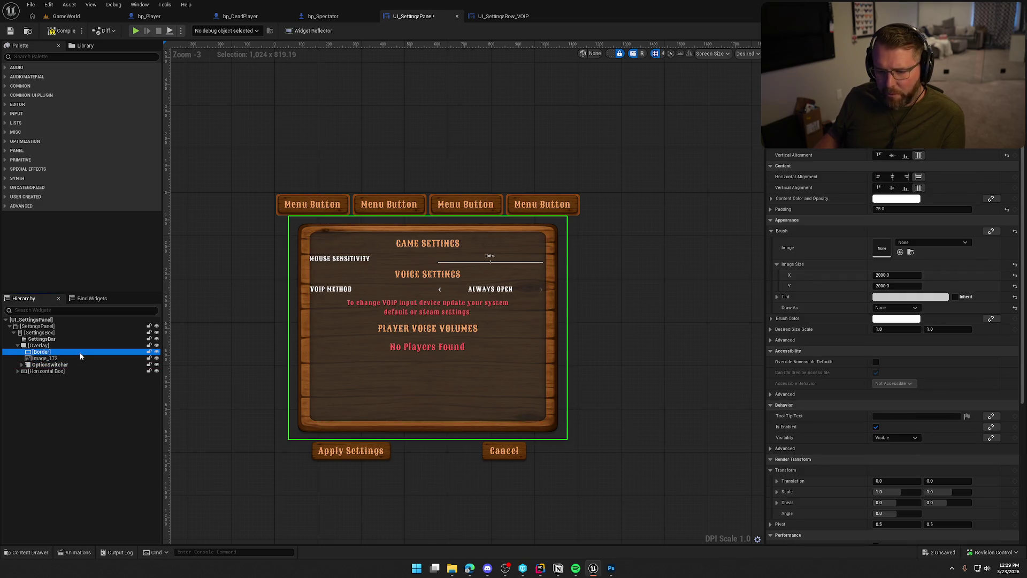
{"action": "key", "text": "Delete"}
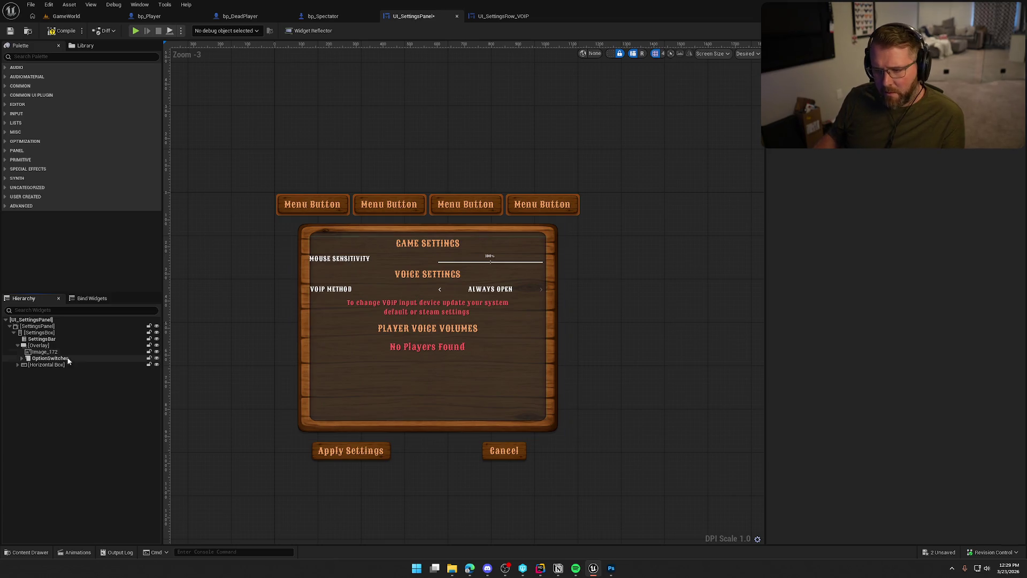
Reset Image_172's Image Size to 1024 × 1024, then try other heights.
{"action": "left_click", "coordinate": [75, 351]}
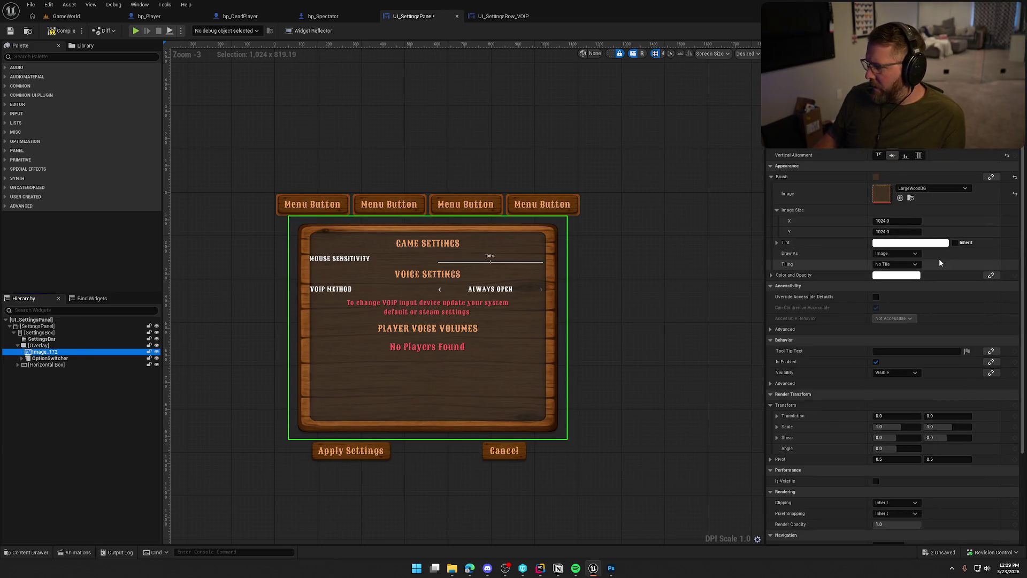
{"action": "mouse_move", "coordinate": [896, 220]}
{"action": "left_mouse_down"}
{"action": "mouse_move", "coordinate": [965, 221]}
{"action": "mouse_move", "coordinate": [930, 221]}
{"action": "left_mouse_up"}
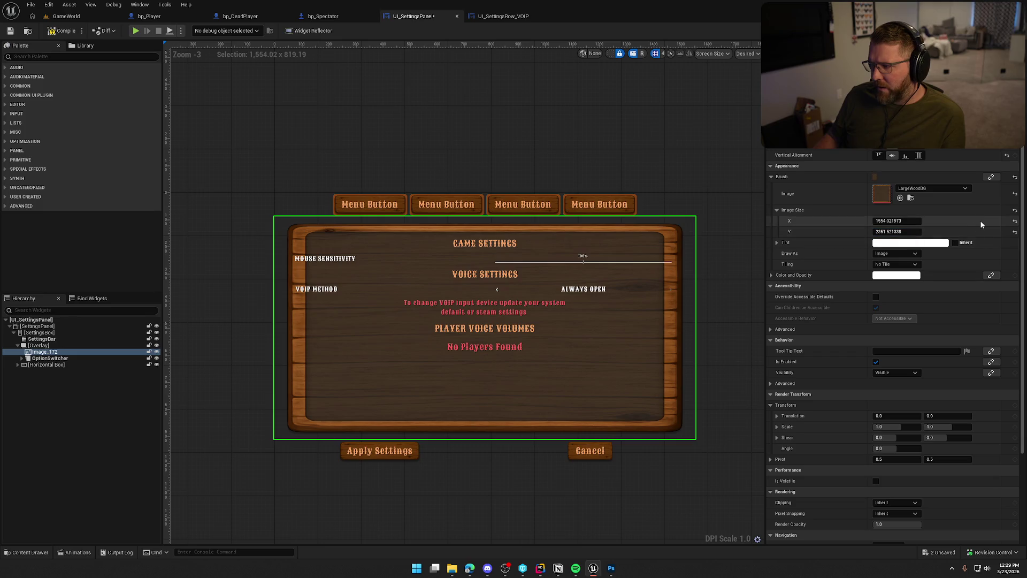
{"action": "left_click", "coordinate": [1014, 220]}
{"action": "left_click", "coordinate": [1014, 231]}
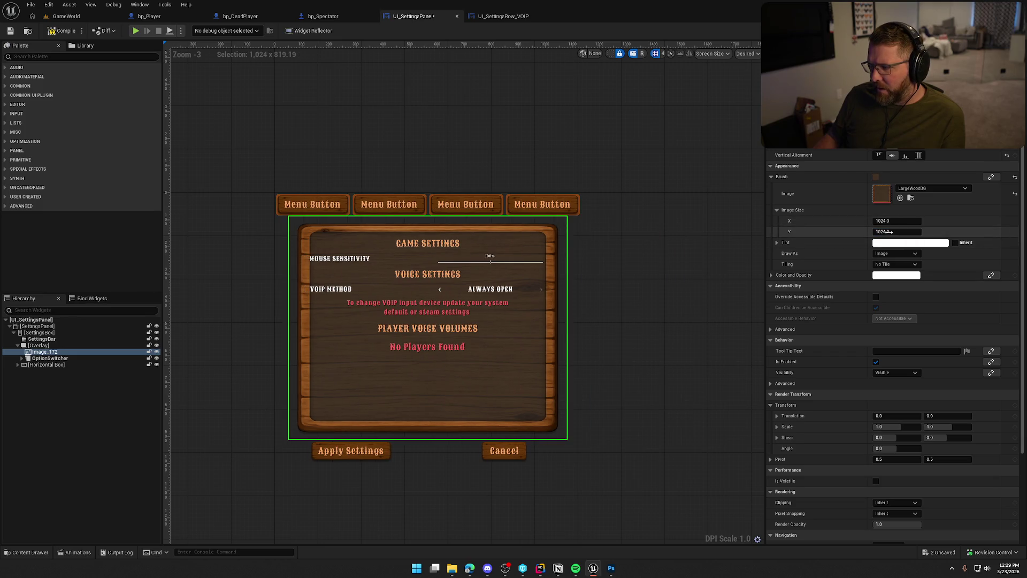
{"action": "mouse_move", "coordinate": [897, 231]}
{"action": "left_mouse_down"}
{"action": "mouse_move", "coordinate": [882, 231]}
{"action": "mouse_move", "coordinate": [970, 239]}
{"action": "left_mouse_up"}
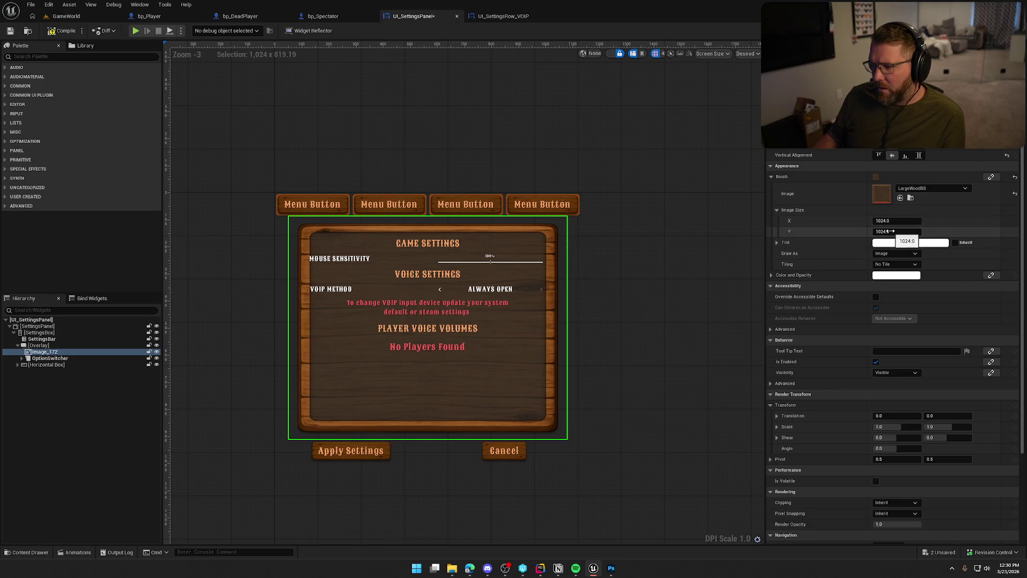
Set Image_172's Image Size X and Y to 800.
{"action": "left_click", "coordinate": [889, 231]}
{"action": "type", "text": "800"}
{"action": "key", "text": "Return"}
{"action": "left_click", "coordinate": [891, 220]}
{"action": "type", "text": "800"}
{"action": "key", "text": "Return"}
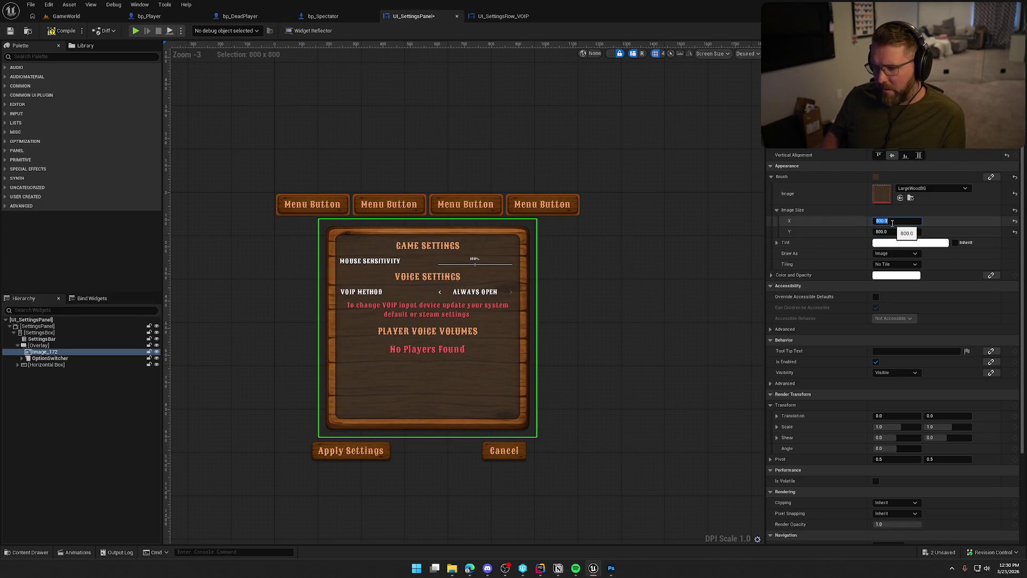
Preview the Graphics and Audio settings pages inside the resized wooden panel.
{"action": "left_click", "coordinate": [666, 336]}
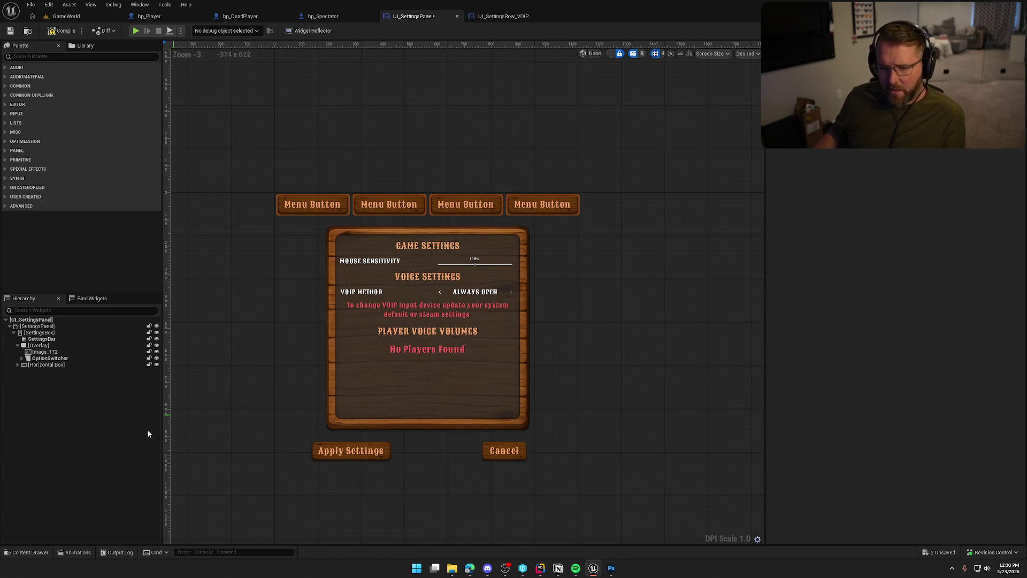
{"action": "left_click", "coordinate": [22, 357]}
{"action": "left_click", "coordinate": [52, 371]}
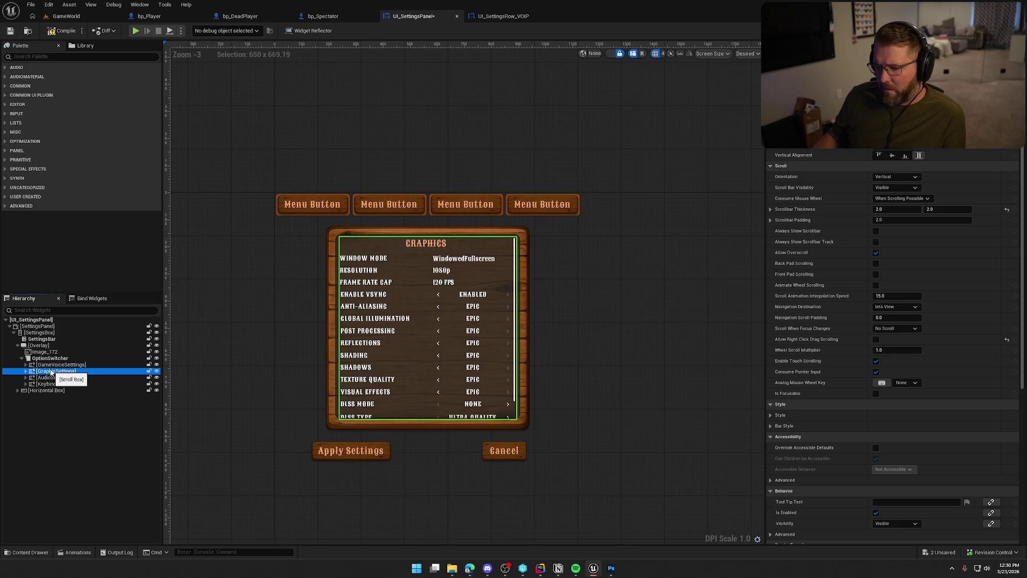
{"action": "left_click", "coordinate": [52, 378]}
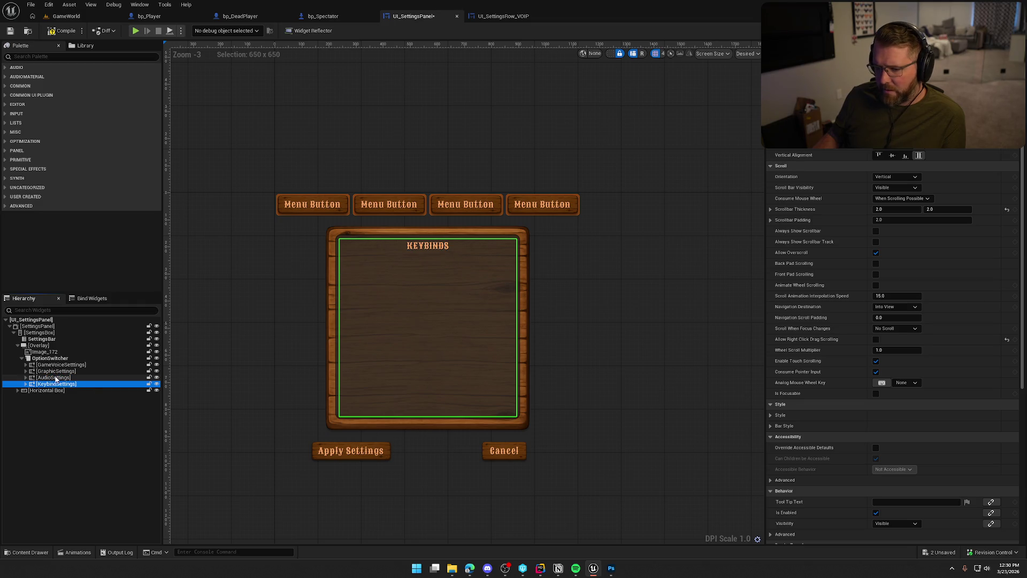
{"action": "left_click", "coordinate": [240, 345]}
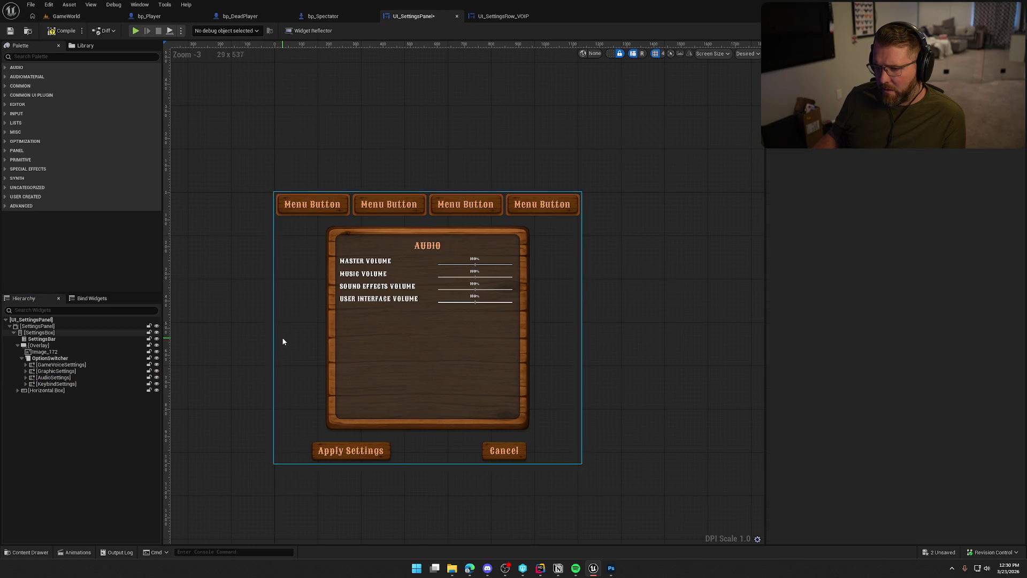
{"action": "scroll", "coordinate": [283, 340], "scroll_direction": "up", "scroll_amount": 2}
{"action": "left_click_drag", "start_coordinate": [287, 339], "coordinate": [246, 332]}
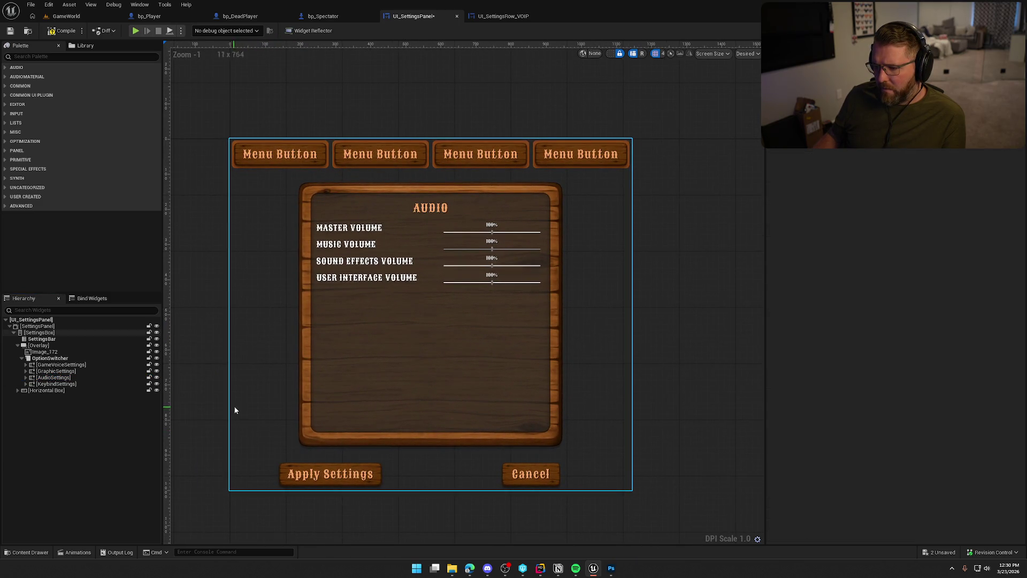
Give Rectangle 1 Hard Light blending at 100% opacity.
{"action": "left_click", "coordinate": [609, 569]}
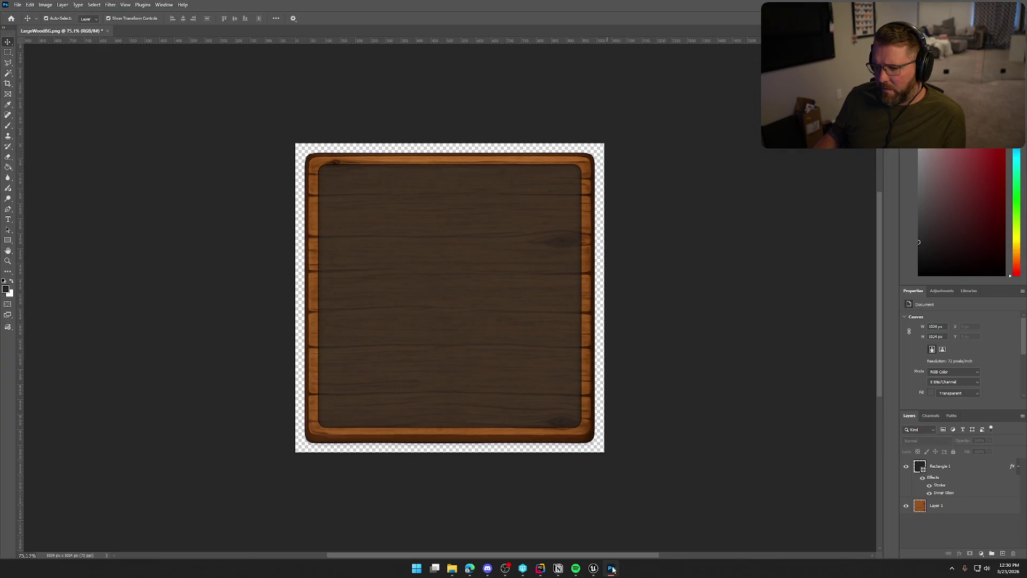
{"action": "left_click", "coordinate": [968, 490]}
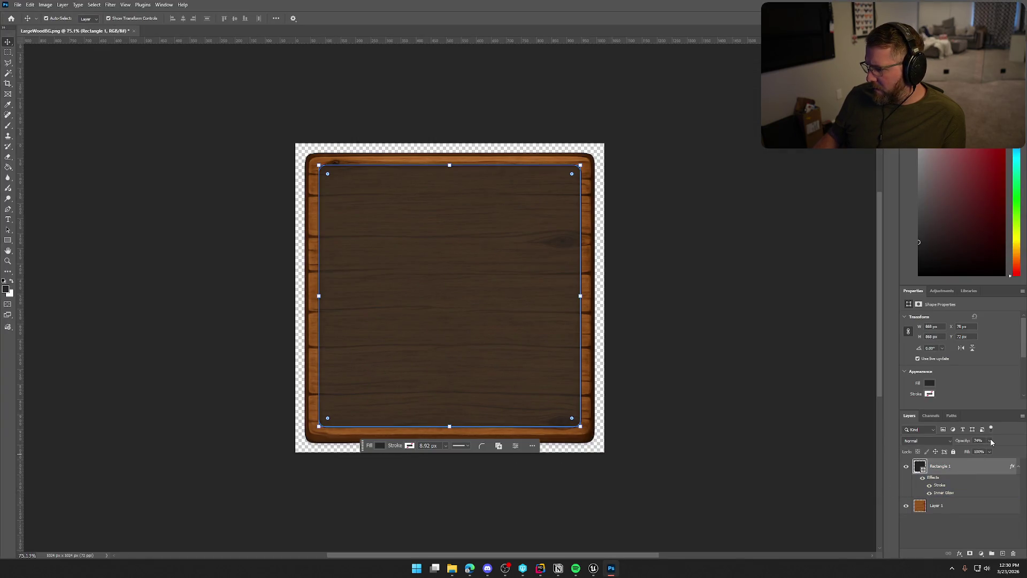
{"action": "mouse_move", "coordinate": [990, 452]}
{"action": "left_mouse_down"}
{"action": "mouse_move", "coordinate": [979, 452]}
{"action": "mouse_move", "coordinate": [998, 452]}
{"action": "left_mouse_up"}
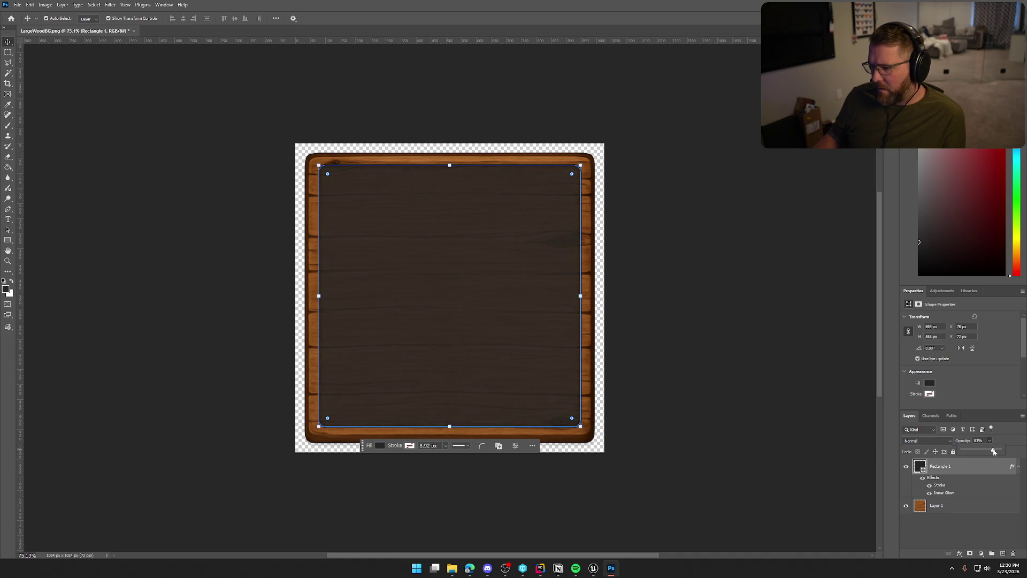
{"action": "left_click", "coordinate": [926, 440]}
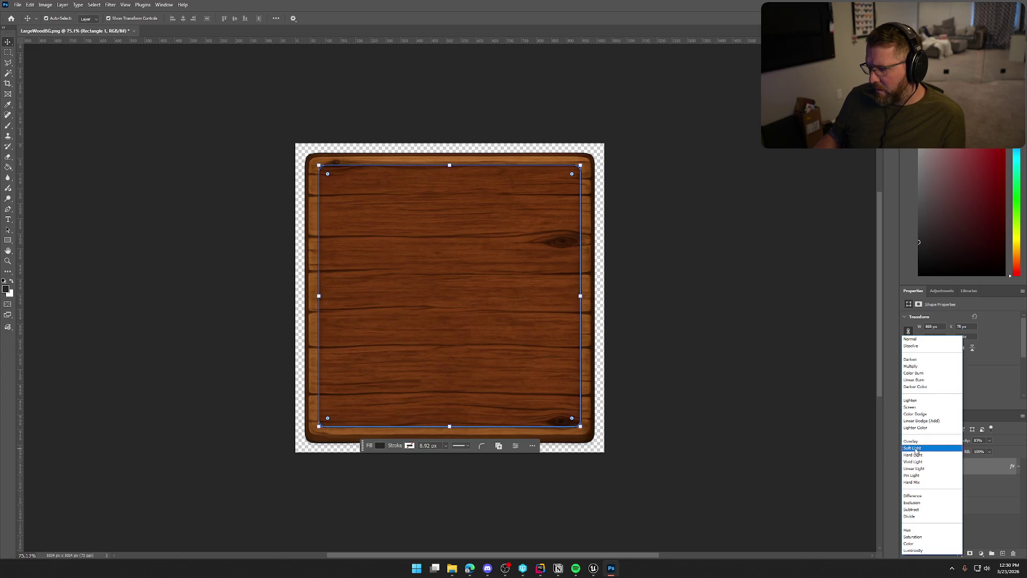
{"action": "left_click", "coordinate": [917, 456]}
{"action": "left_click", "coordinate": [989, 443]}
{"action": "left_click_drag", "start_coordinate": [990, 452], "coordinate": [1002, 452]}
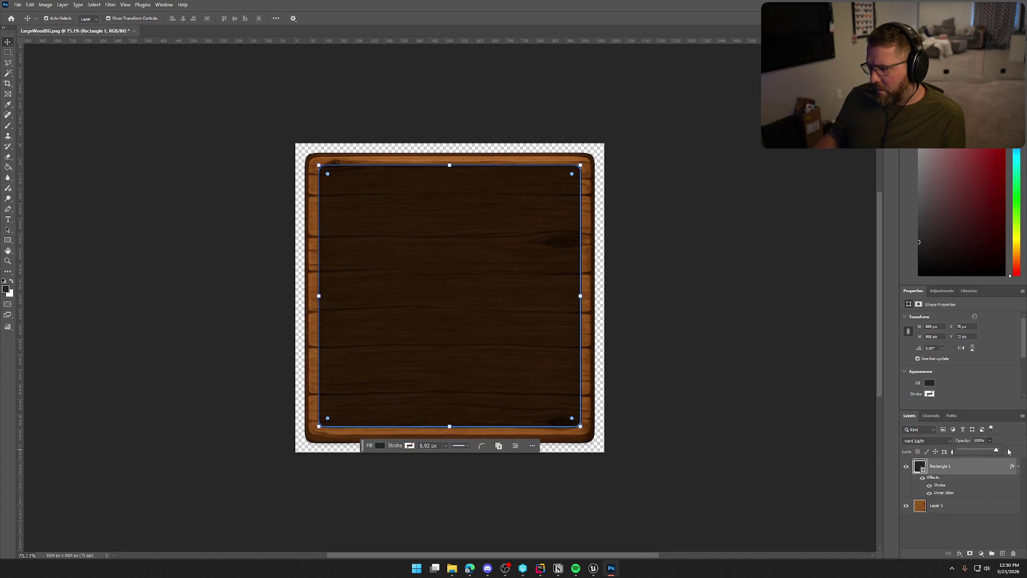
{"action": "left_click", "coordinate": [695, 356]}
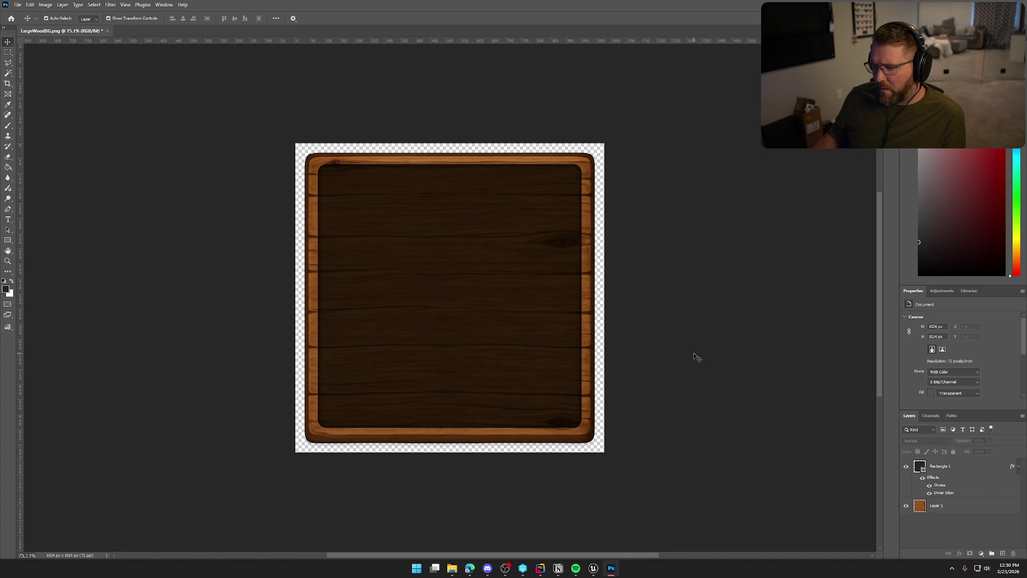
Save the image over LargeWoodBG.png, replacing the existing file.
{"action": "left_click", "coordinate": [18, 4]}
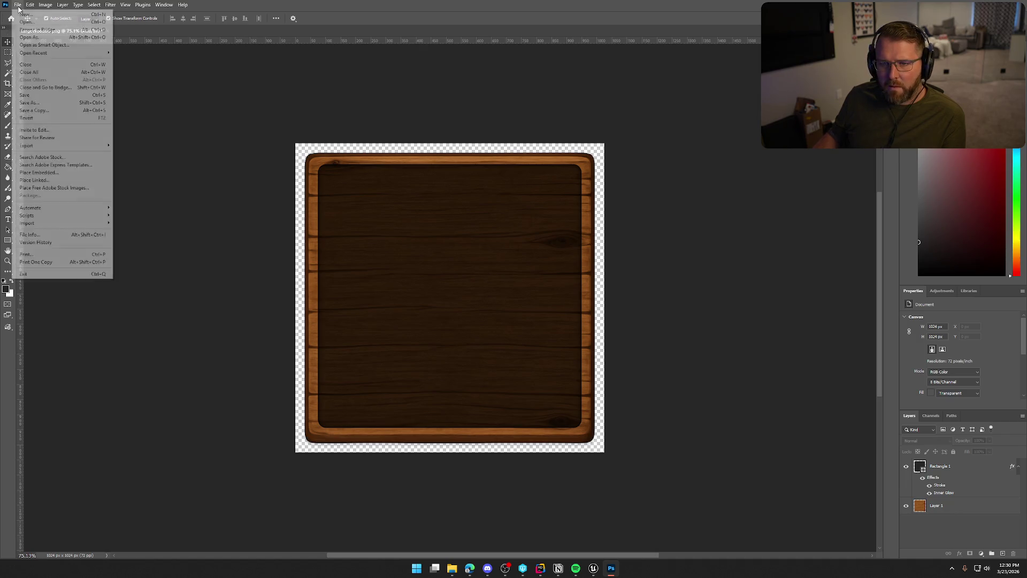
{"action": "mouse_move", "coordinate": [58, 150]}
{"action": "left_click", "coordinate": [139, 145]}
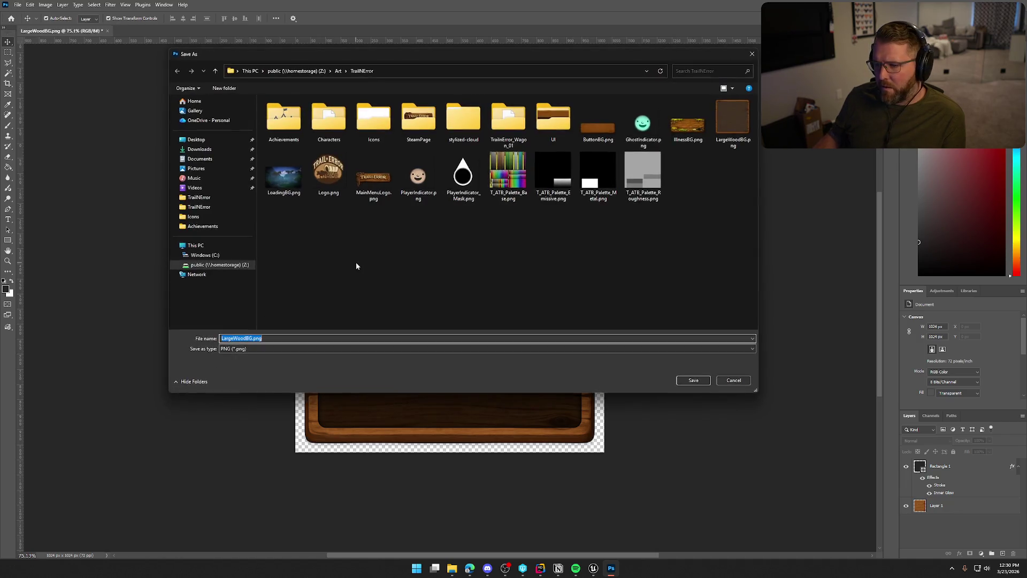
{"action": "left_click", "coordinate": [733, 120]}
{"action": "left_click", "coordinate": [690, 381]}
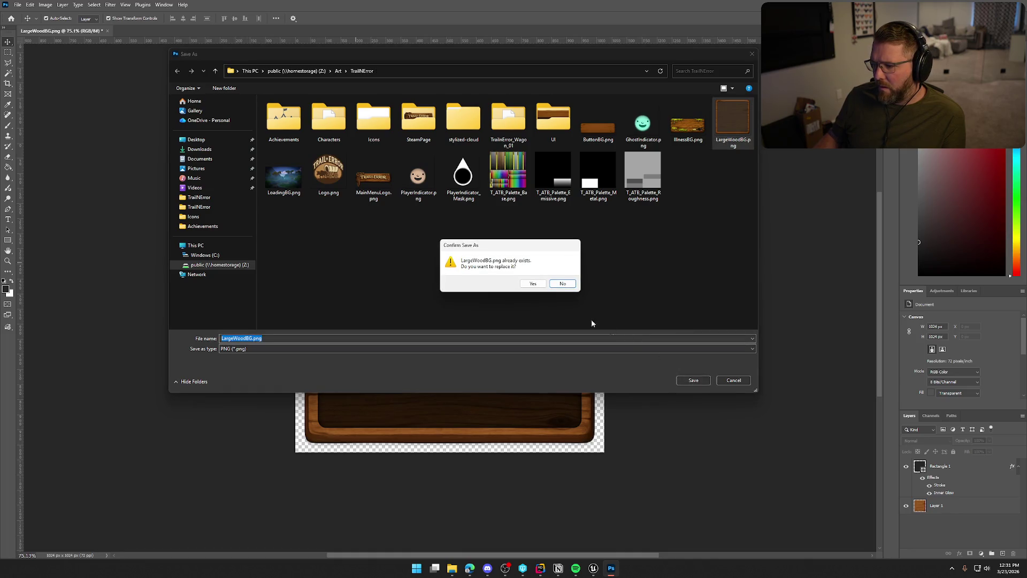
{"action": "left_click", "coordinate": [533, 283]}
{"action": "left_click", "coordinate": [592, 568]}
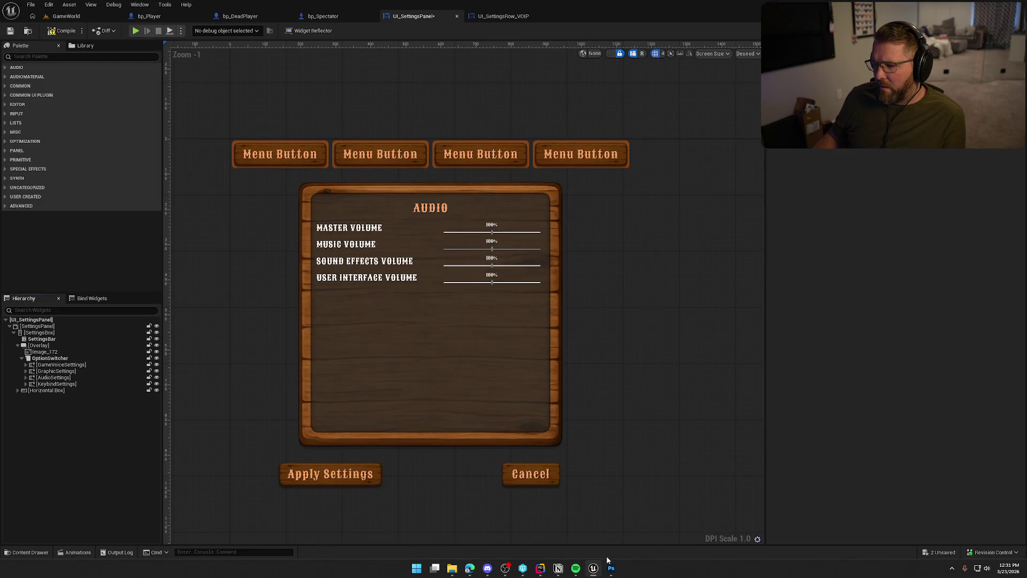
Reimport LargeWoodBG from the Content Drawer and check the darker inner board on the canvas.
{"action": "key", "text": "alt+Tab"}
{"action": "key", "text": "alt+Tab"}
{"action": "key", "text": "ctrl+space"}
{"action": "right_click", "coordinate": [415, 423]}
{"action": "left_click", "coordinate": [447, 167]}
{"action": "left_click", "coordinate": [598, 277]}
{"action": "left_click", "coordinate": [697, 329]}
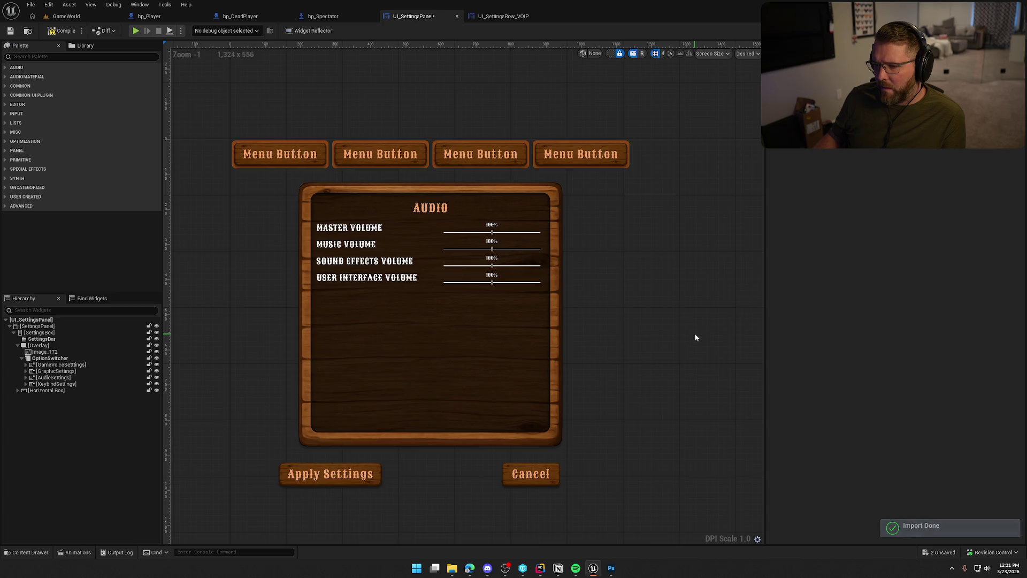
{"action": "scroll", "coordinate": [694, 333], "scroll_direction": "down", "scroll_amount": 1}
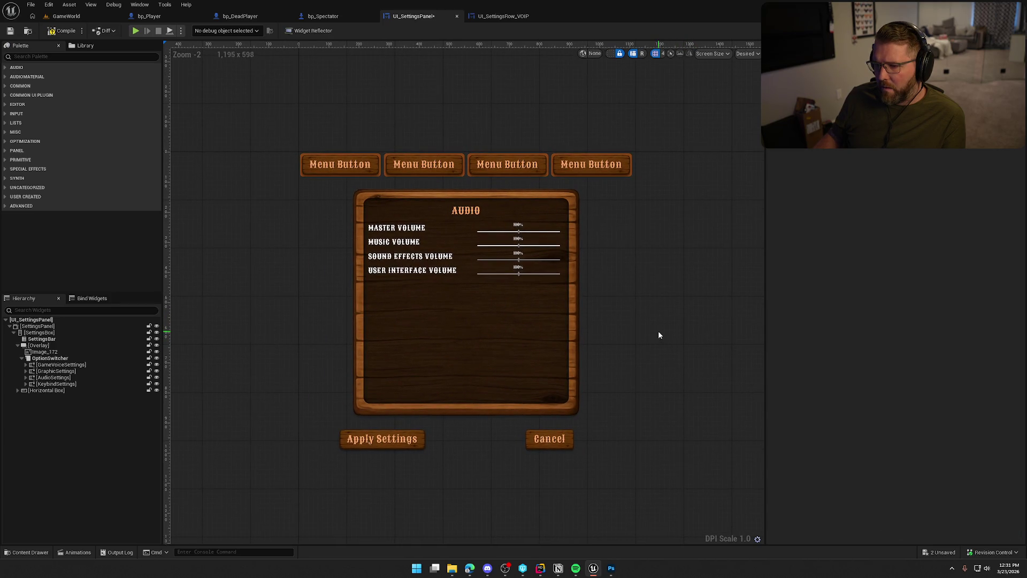
{"action": "scroll", "coordinate": [657, 330], "scroll_direction": "up", "scroll_amount": 1}
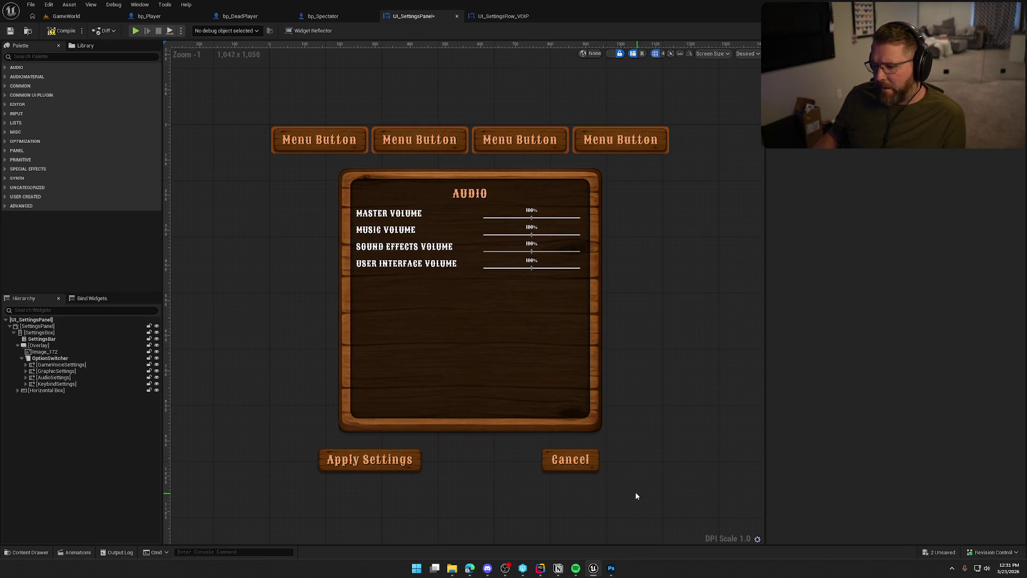
{"action": "left_click", "coordinate": [610, 568]}
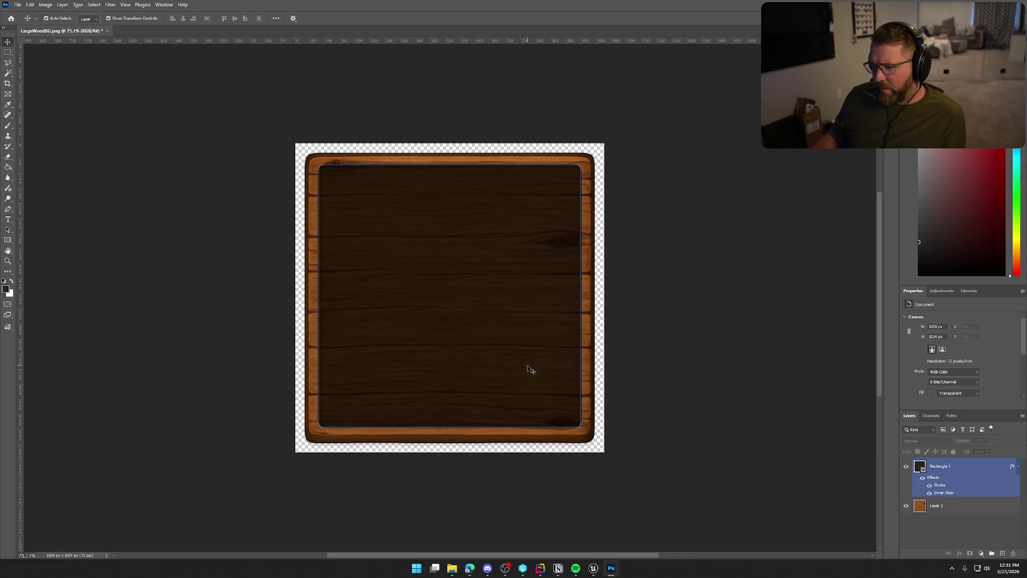
Add a Drop Shadow layer style to Layer 1.
{"action": "left_click", "coordinate": [950, 510]}
{"action": "double_click", "coordinate": [949, 510]}
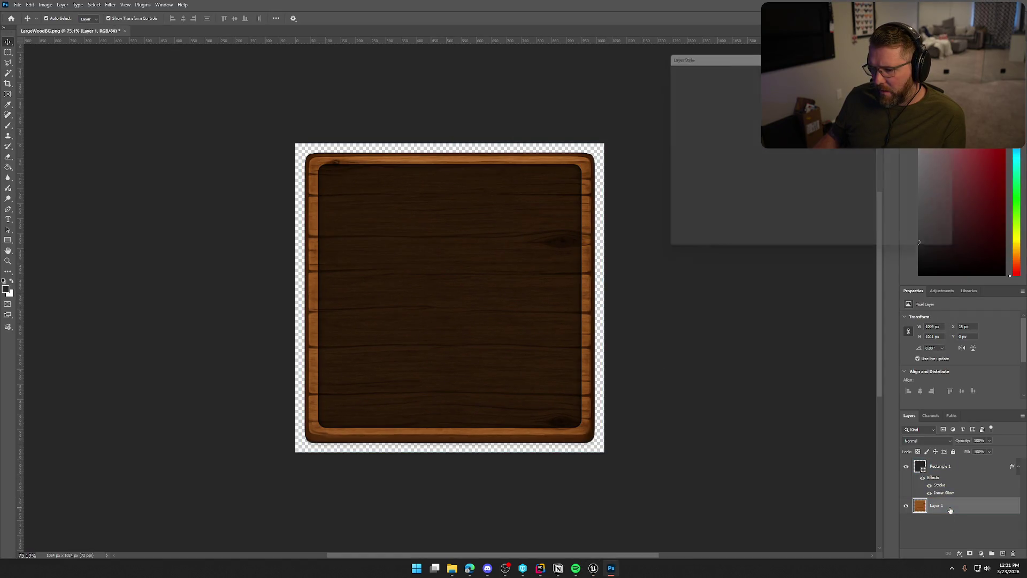
{"action": "left_click", "coordinate": [667, 215]}
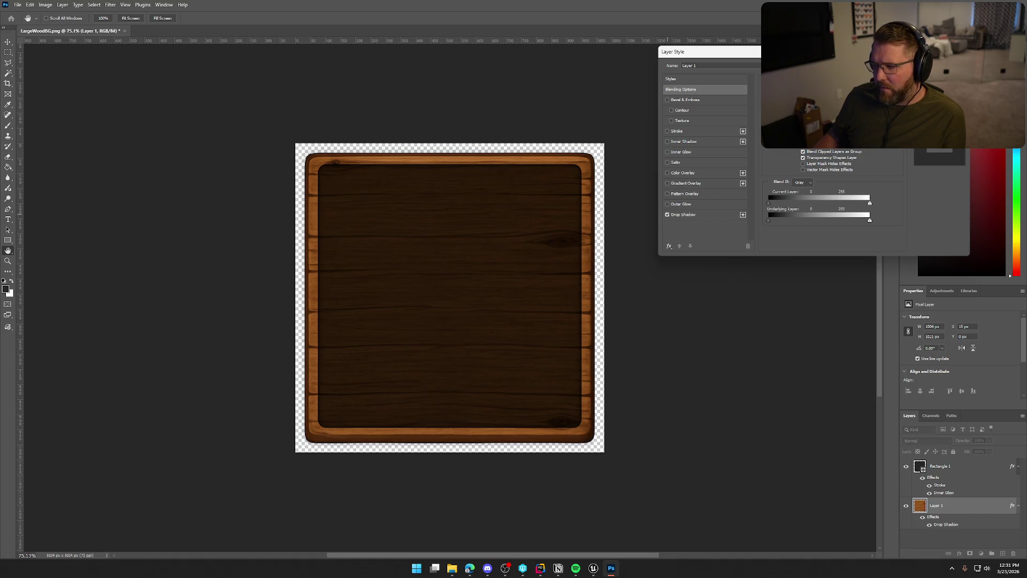
{"action": "key", "text": "Return"}
Quick Export the image as PNG over LargeWoodBG.png.
{"action": "left_click", "coordinate": [18, 4]}
{"action": "mouse_move", "coordinate": [47, 145]}
{"action": "left_click", "coordinate": [145, 145]}
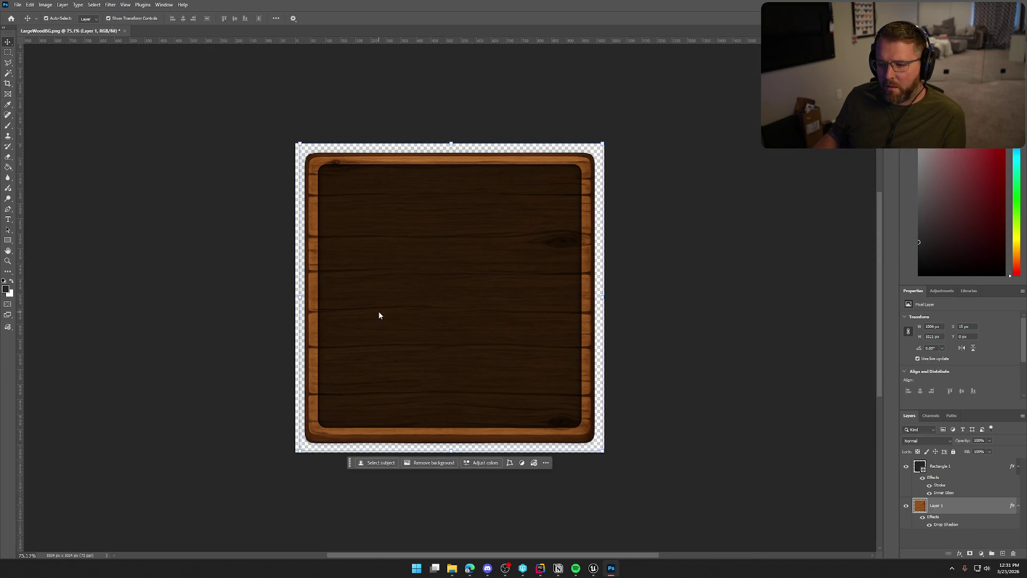
{"action": "double_click", "coordinate": [730, 120]}
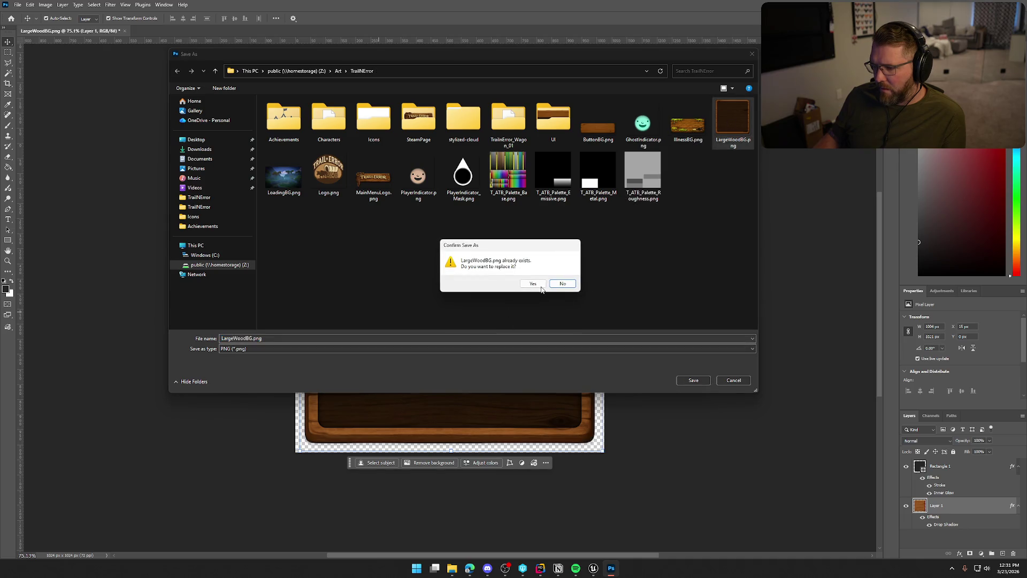
Confirm the replacement and reimport LargeWoodBG in Unreal Engine.
{"action": "left_click", "coordinate": [534, 284]}
{"action": "left_click", "coordinate": [593, 568]}
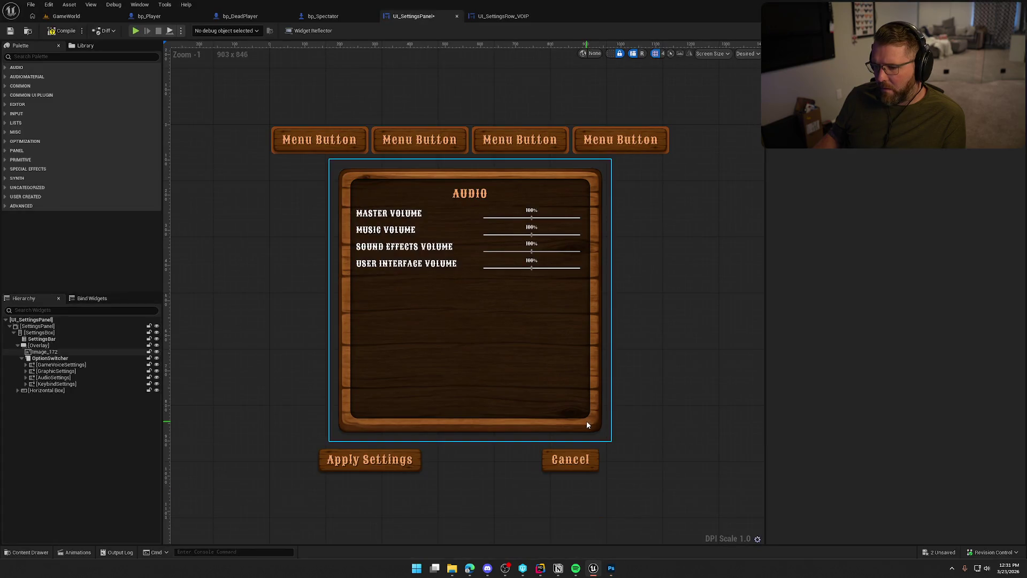
{"action": "key", "text": "ctrl+space"}
{"action": "right_click", "coordinate": [422, 411]}
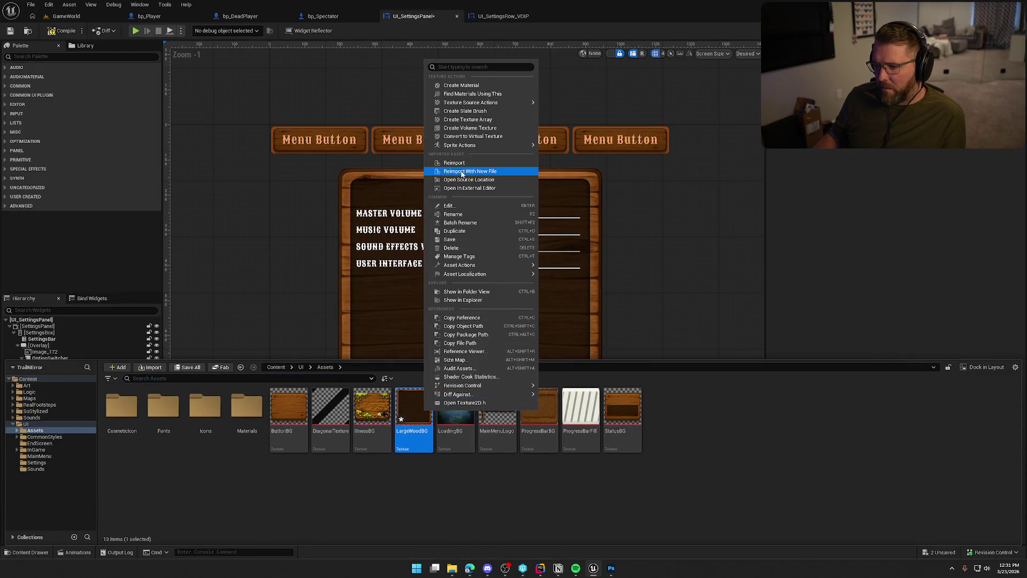
{"action": "left_click", "coordinate": [460, 165]}
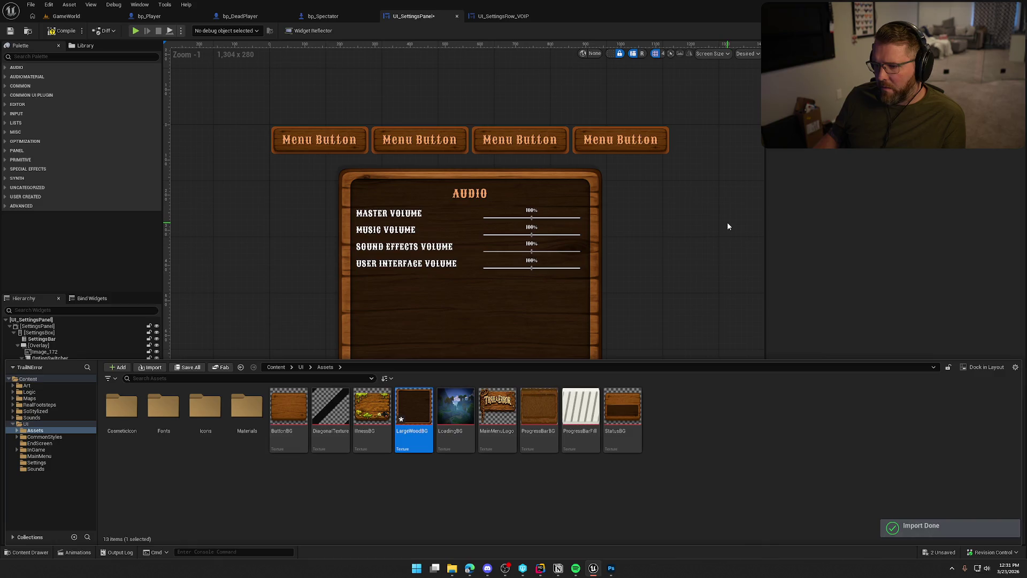
{"action": "key", "text": "ctrl+space"}
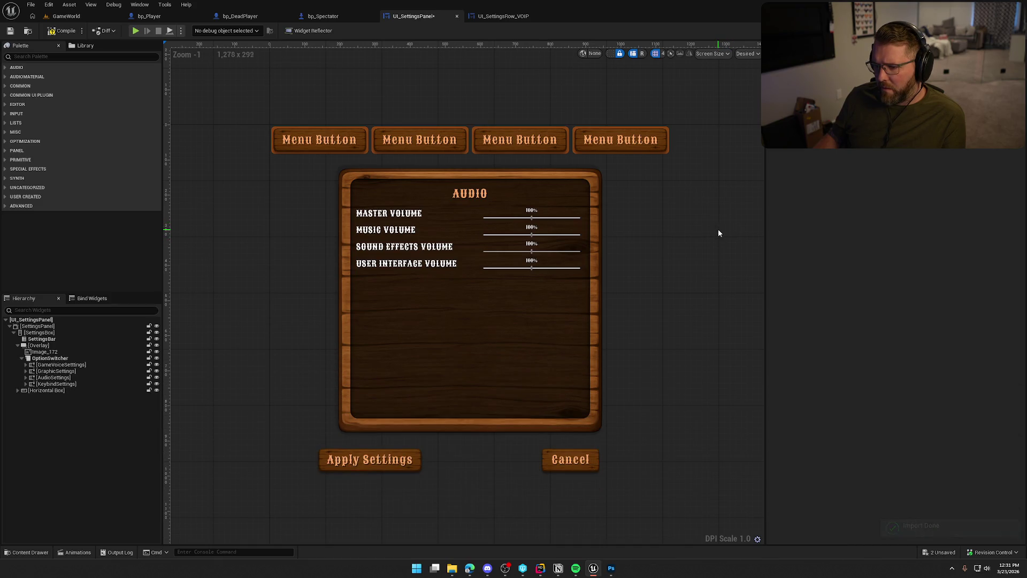
Adjust the Drop Shadow settings and Quick Export again over LargeWoodBG.png.
{"action": "left_click", "coordinate": [611, 567]}
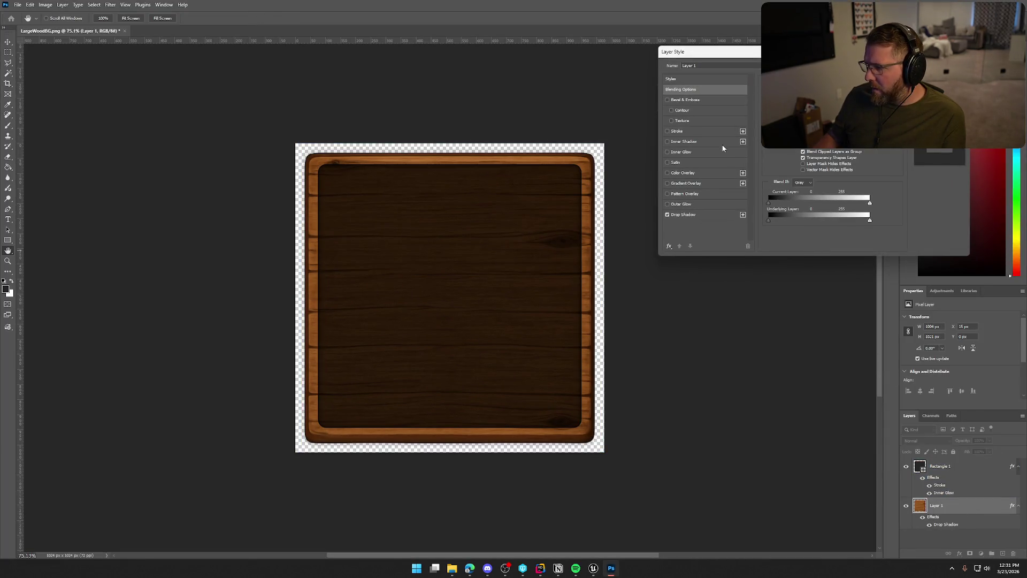
{"action": "left_click", "coordinate": [684, 215]}
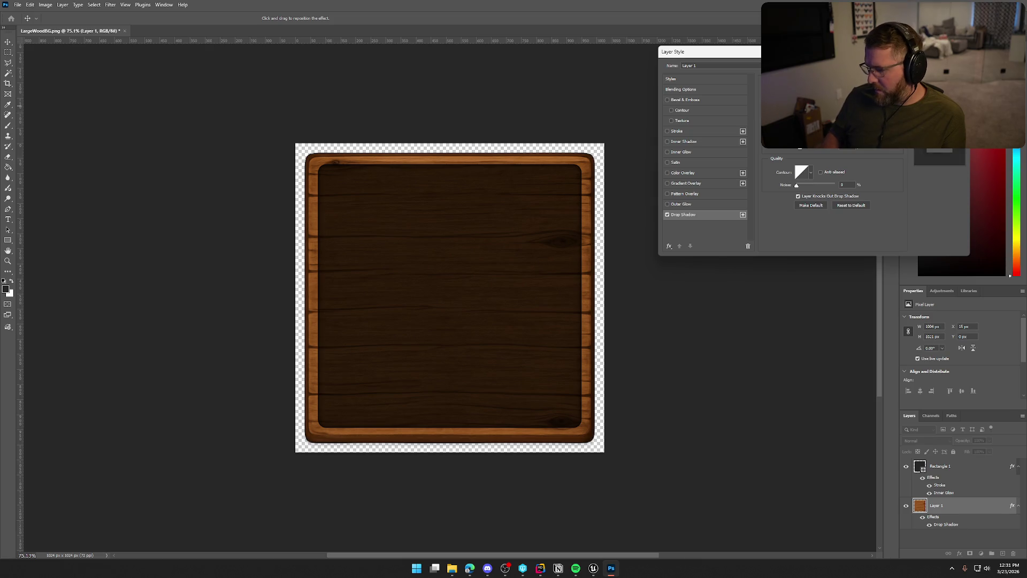
{"action": "key", "text": "Return"}
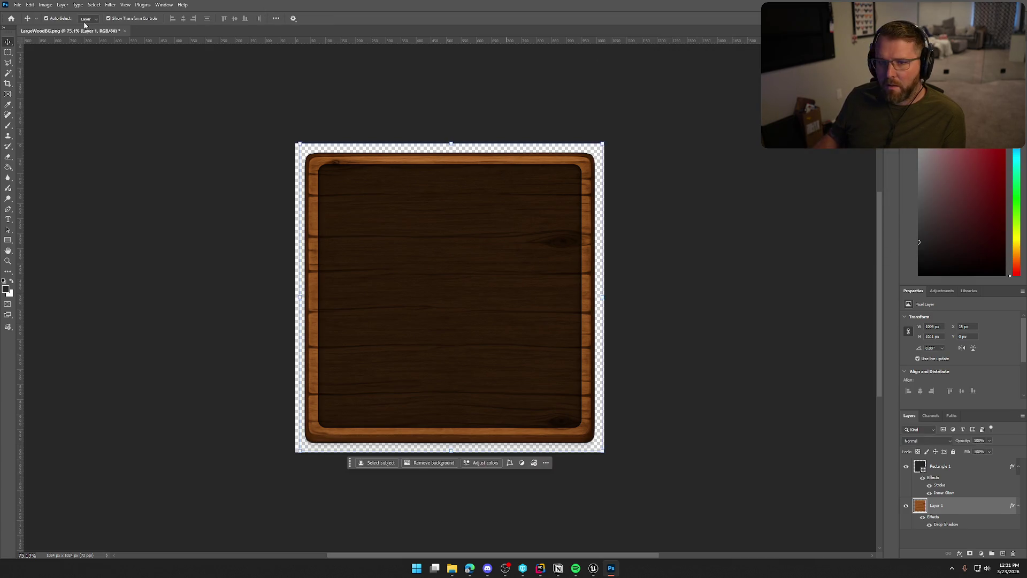
{"action": "left_click", "coordinate": [17, 5]}
{"action": "mouse_move", "coordinate": [53, 145]}
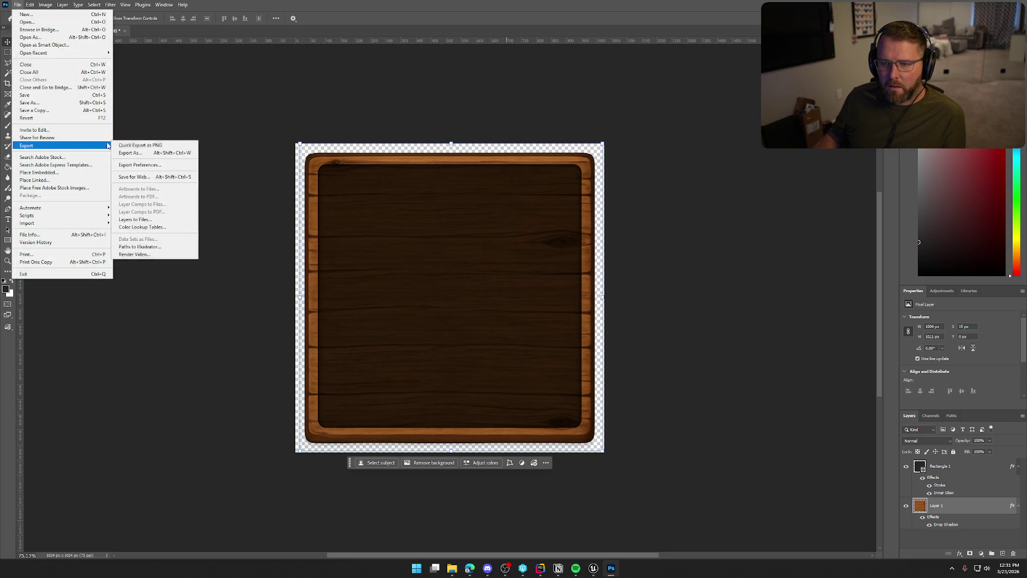
{"action": "left_click", "coordinate": [150, 144]}
{"action": "double_click", "coordinate": [728, 126]}
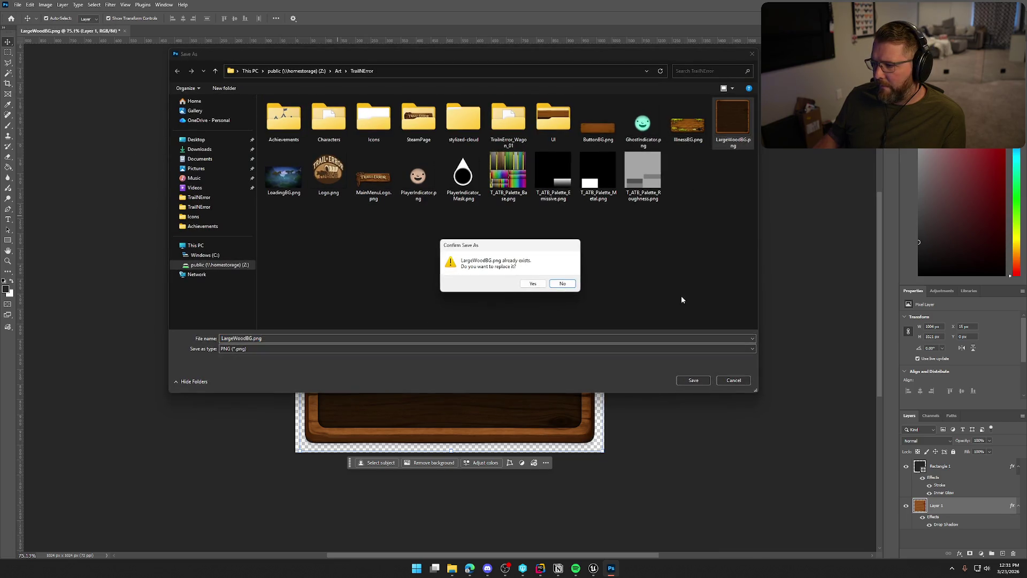
{"action": "left_click", "coordinate": [565, 284]}
Reimport the updated LargeWoodBG texture and preview the GameVoiceSettings page.
{"action": "key", "text": "alt+Tab"}
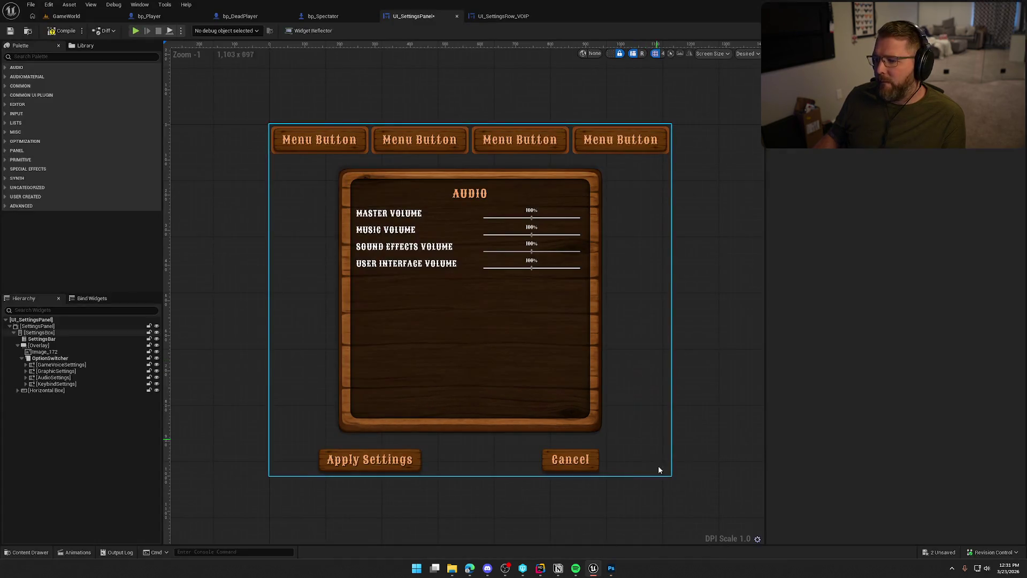
{"action": "key", "text": "ctrl+space"}
{"action": "right_click", "coordinate": [406, 403]}
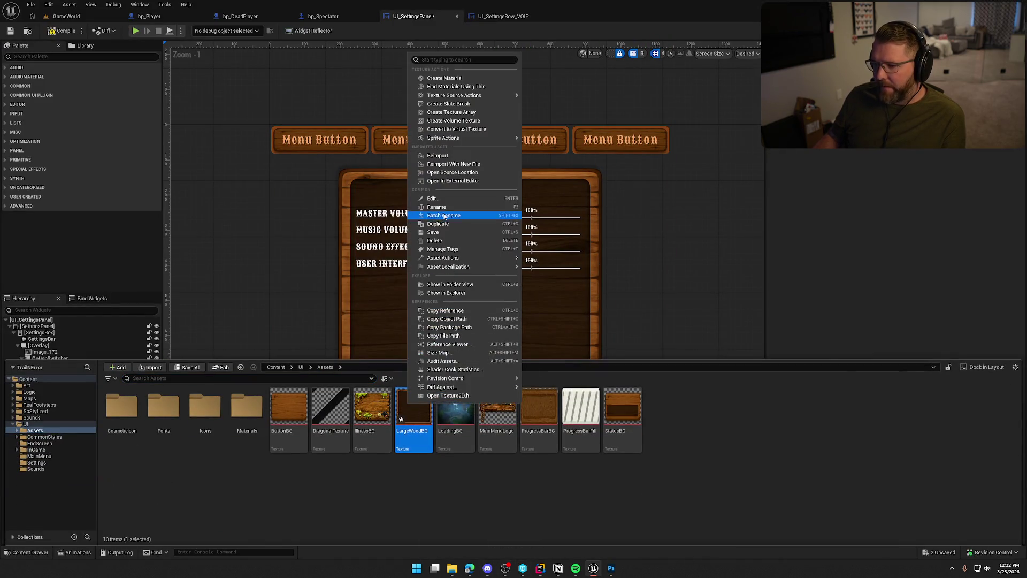
{"action": "left_click", "coordinate": [444, 155]}
{"action": "left_click", "coordinate": [239, 243]}
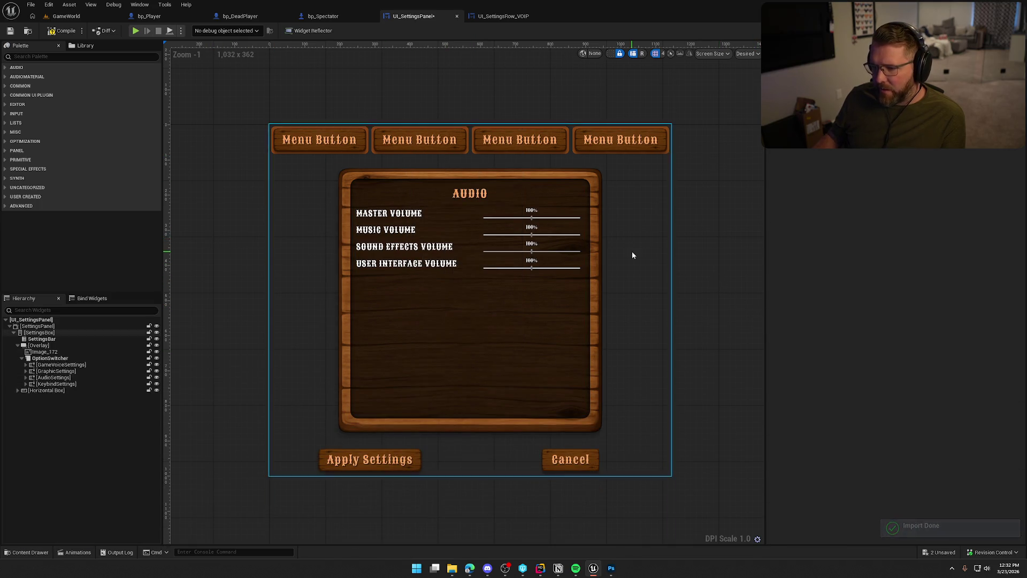
{"action": "left_click", "coordinate": [72, 365]}
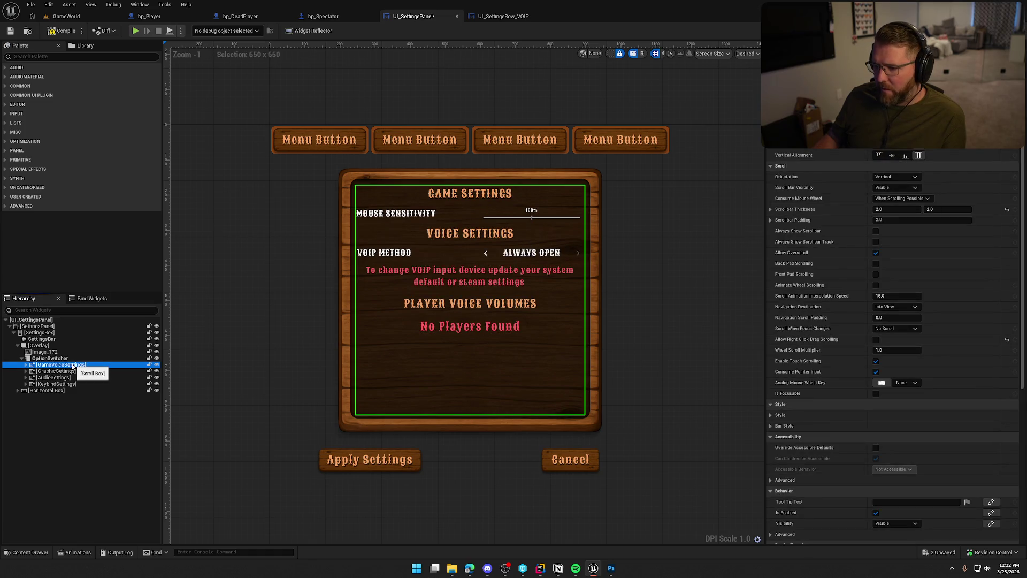
Set the OptionSwitcher's padding to 75 top and 85 bottom.
{"action": "left_click", "coordinate": [68, 371]}
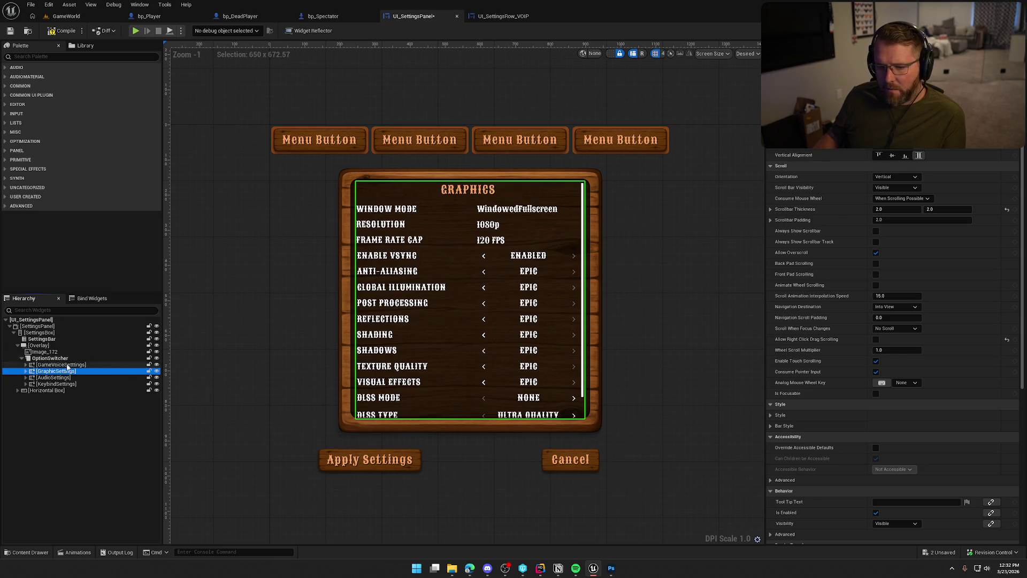
{"action": "left_click", "coordinate": [63, 357]}
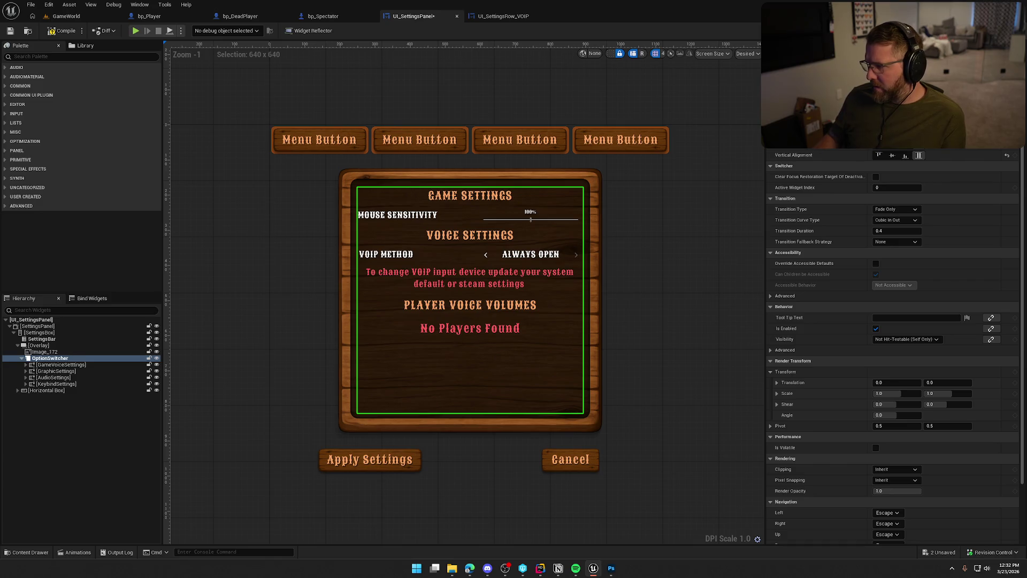
{"action": "scroll", "coordinate": [873, 155], "scroll_direction": "up", "scroll_amount": 2}
{"action": "key", "text": "ctrl+a"}
{"action": "type", "text": "75"}
{"action": "key", "text": "Return"}
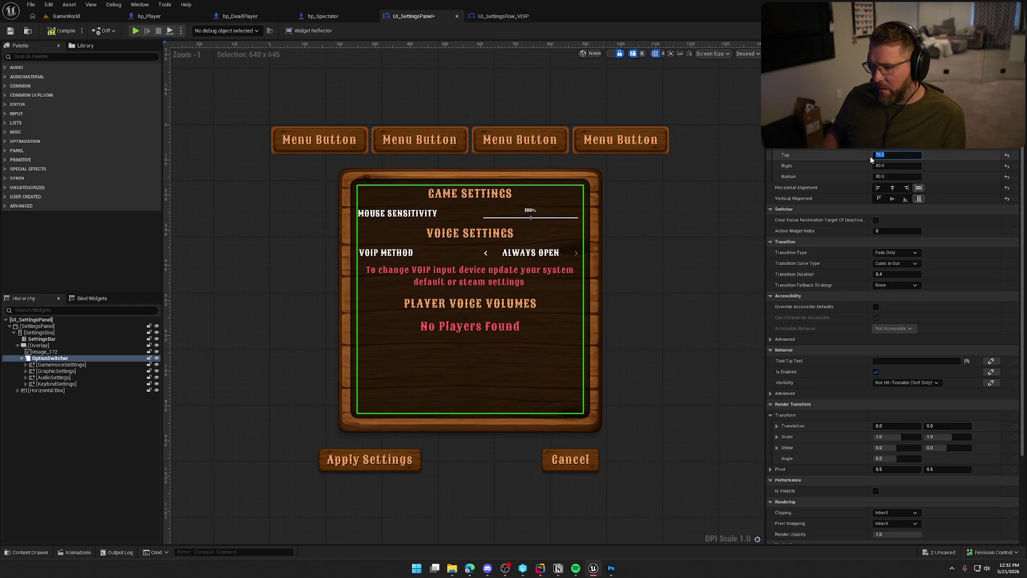
{"action": "key", "text": "Tab"}
{"action": "key", "text": "Tab"}
{"action": "type", "text": "85"}
{"action": "key", "text": "Return"}
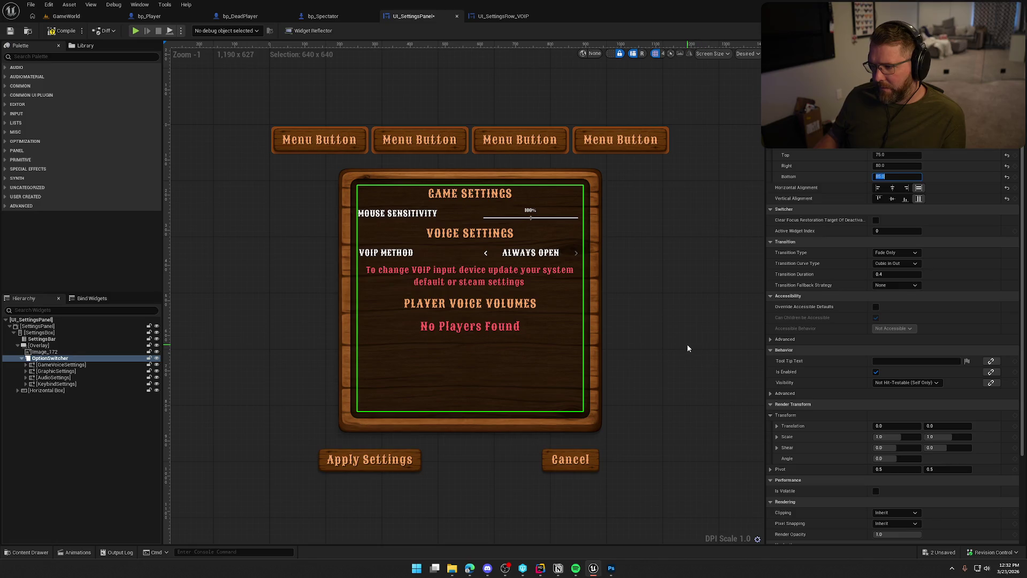
Compile and save the widget, then preview the Graphics, Audio and Keybind pages.
{"action": "left_click", "coordinate": [717, 334]}
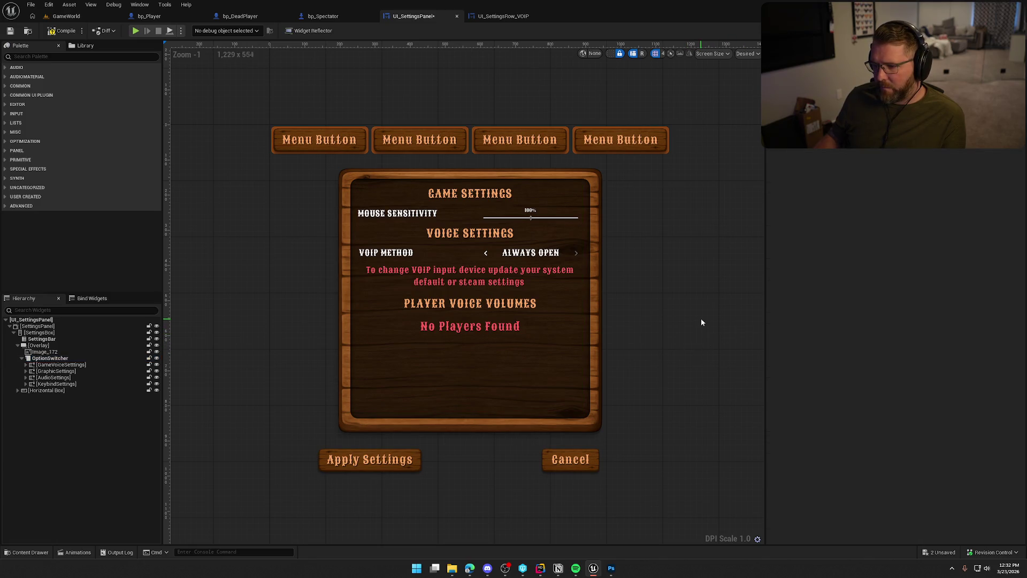
{"action": "left_click", "coordinate": [62, 31]}
{"action": "left_click", "coordinate": [512, 374]}
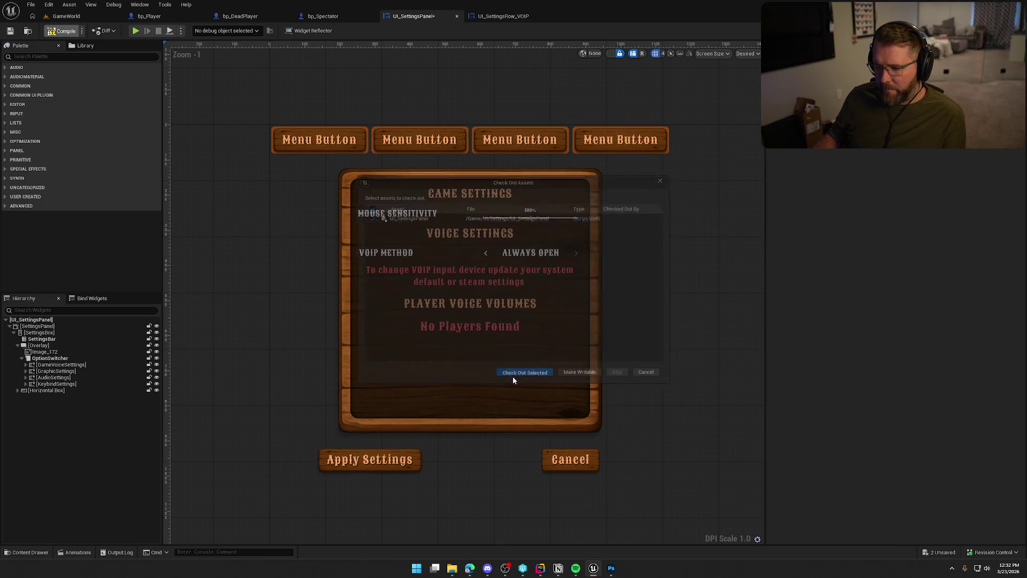
{"action": "left_click", "coordinate": [56, 371]}
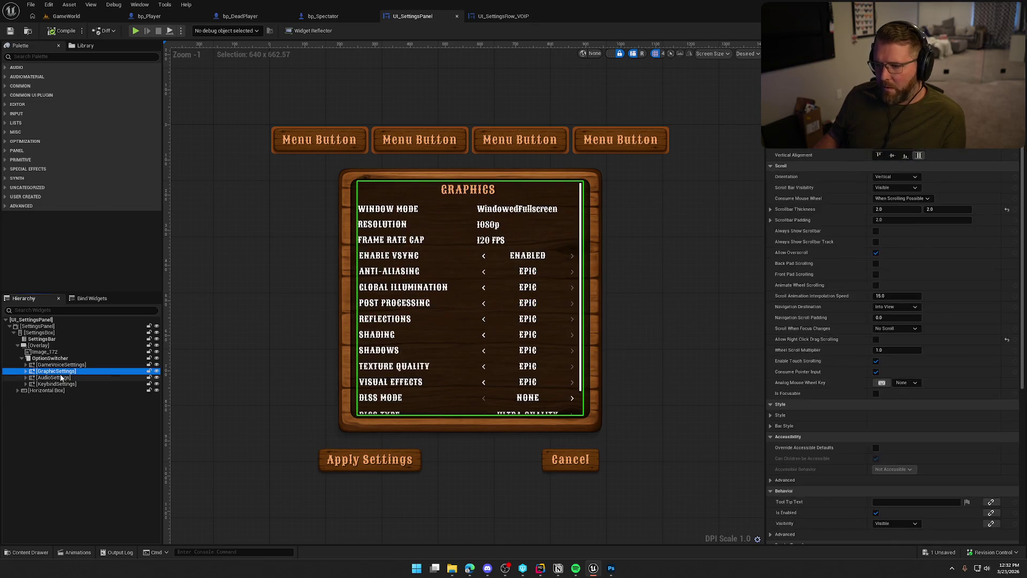
{"action": "left_click", "coordinate": [61, 377]}
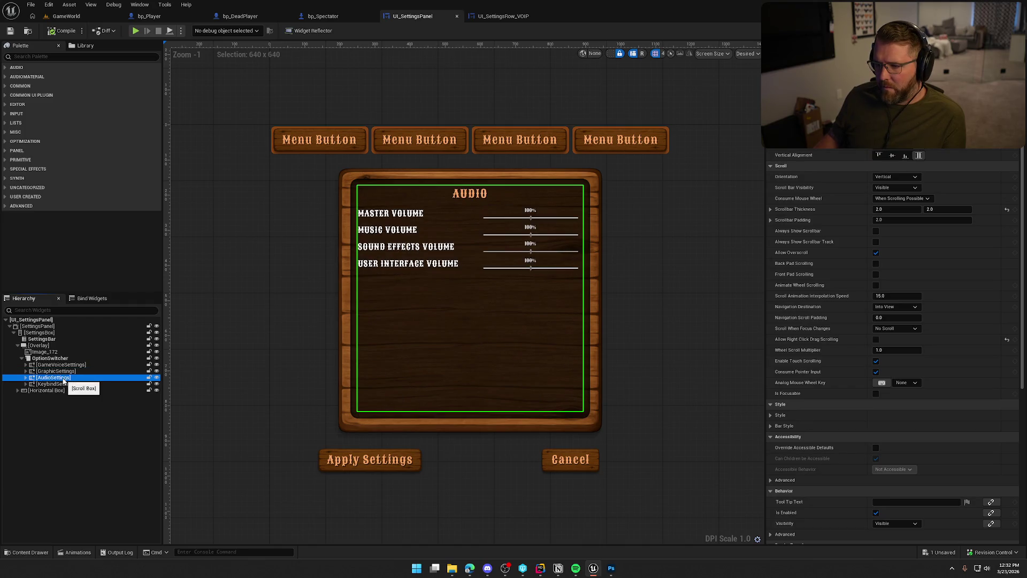
{"action": "left_click", "coordinate": [65, 384]}
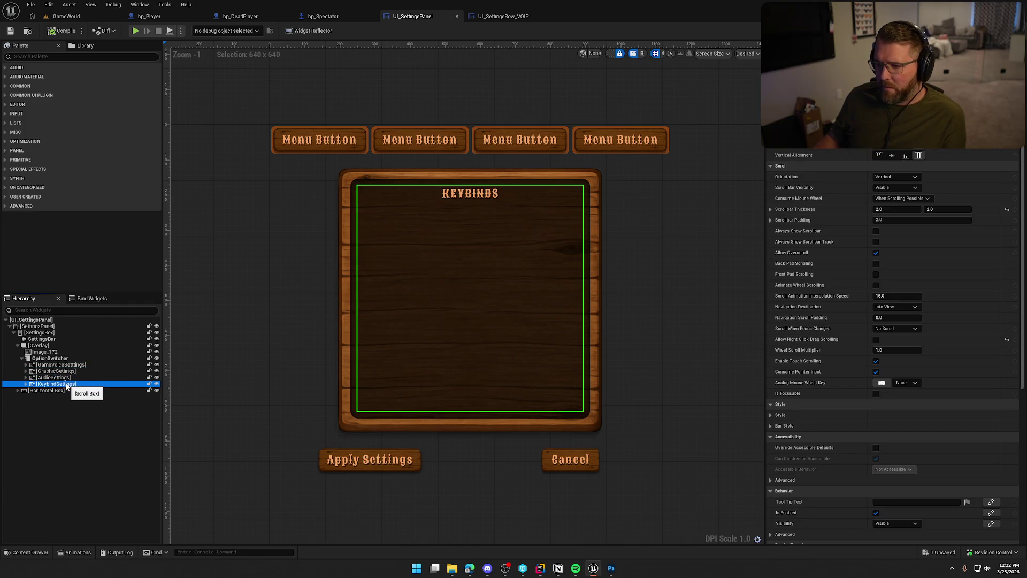
{"action": "left_click", "coordinate": [59, 371]}
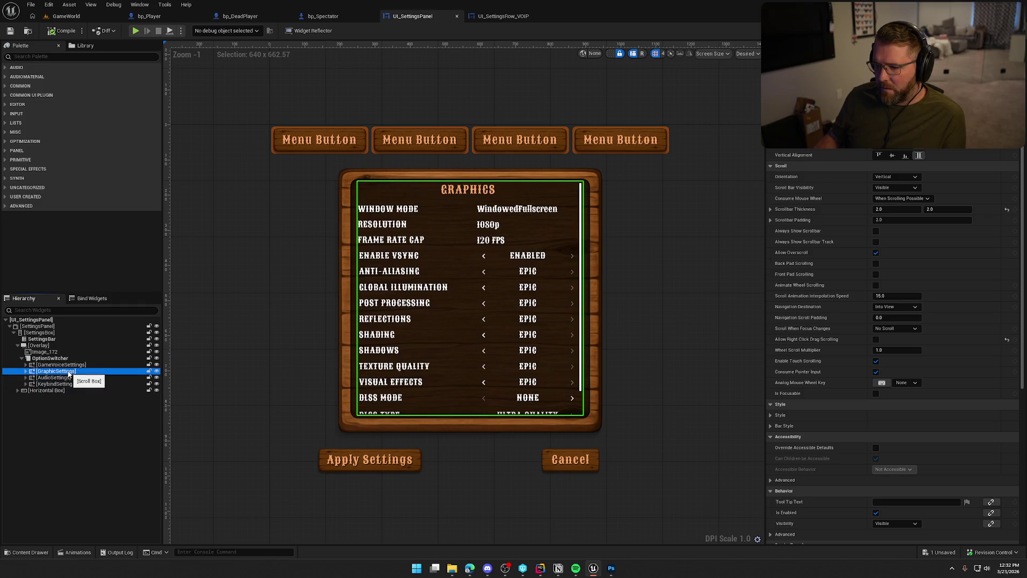
{"action": "left_click", "coordinate": [226, 250]}
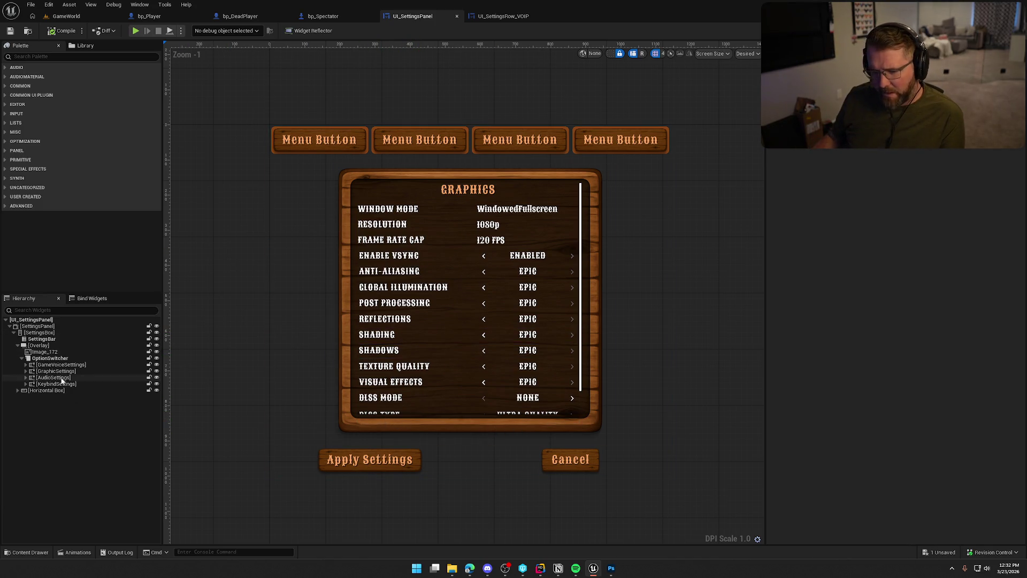
{"action": "left_click", "coordinate": [53, 359]}
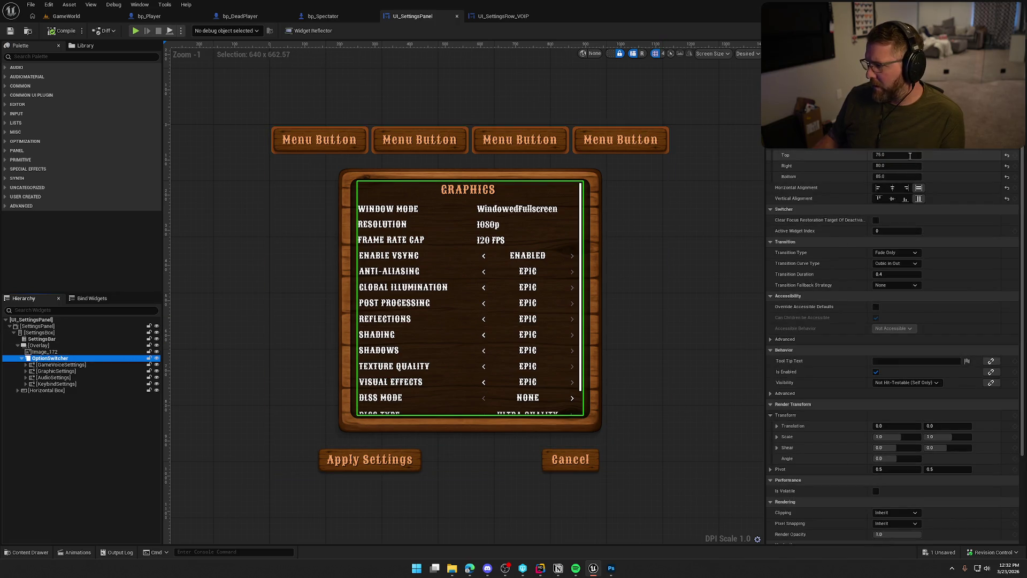
Try OptionSwitcher bottom paddings of 80, 50, 65 and 66, previewing the Graphics page.
{"action": "left_click", "coordinate": [883, 177]}
{"action": "type", "text": "80"}
{"action": "key", "text": "Return"}
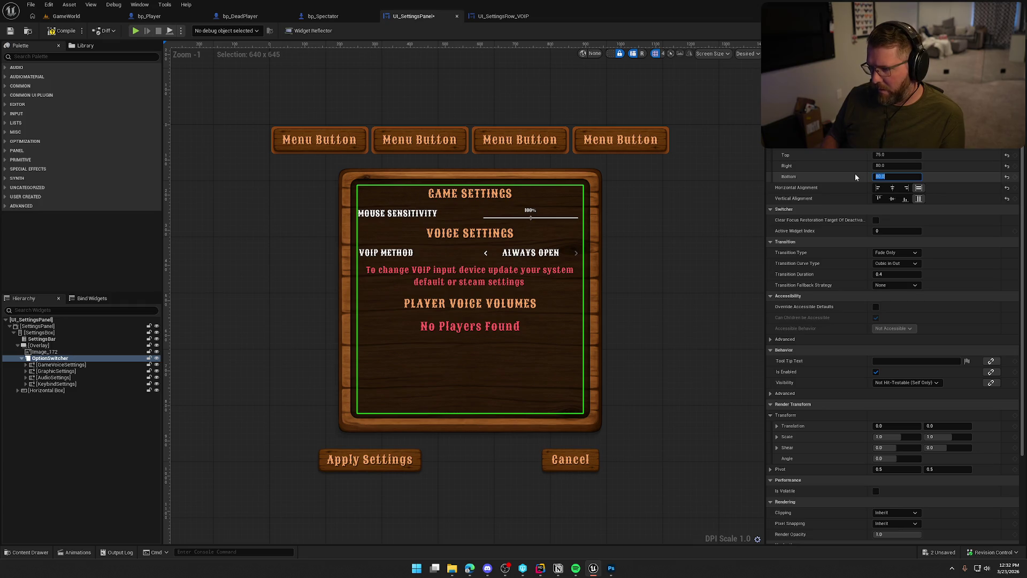
{"action": "type", "text": "50"}
{"action": "key", "text": "Return"}
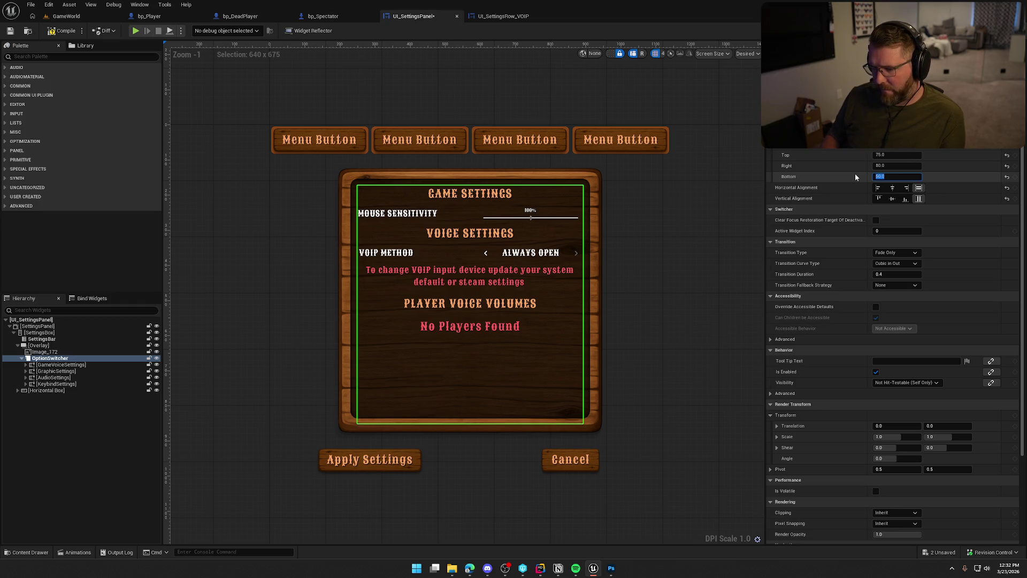
{"action": "type", "text": "65"}
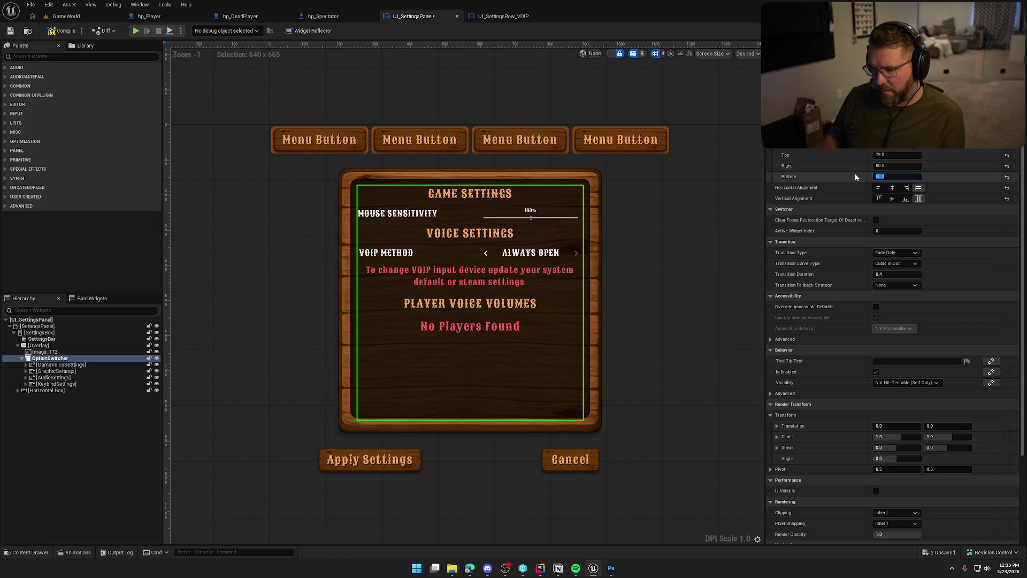
{"action": "key", "text": "Return"}
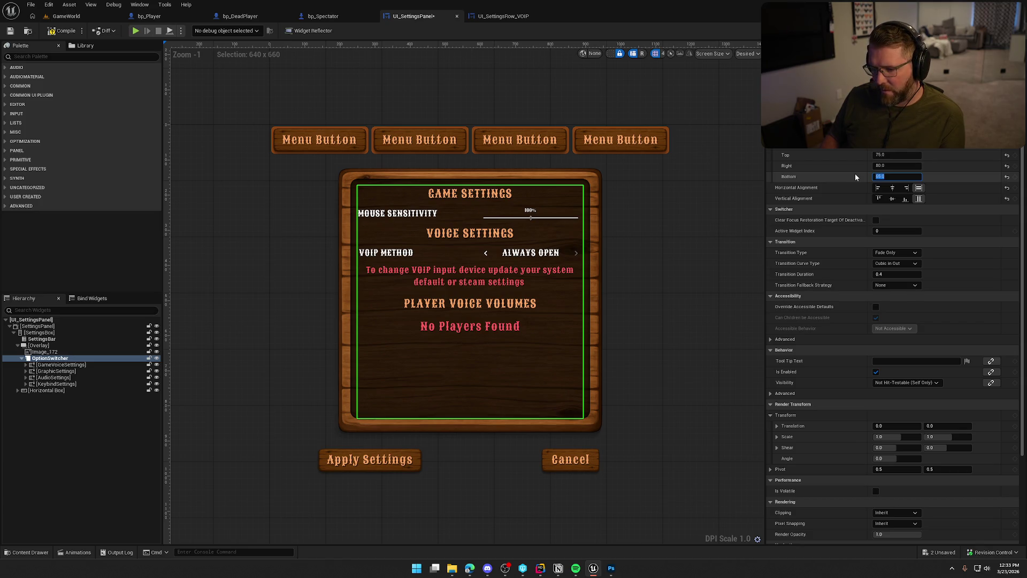
{"action": "type", "text": "66"}
{"action": "key", "text": "Return"}
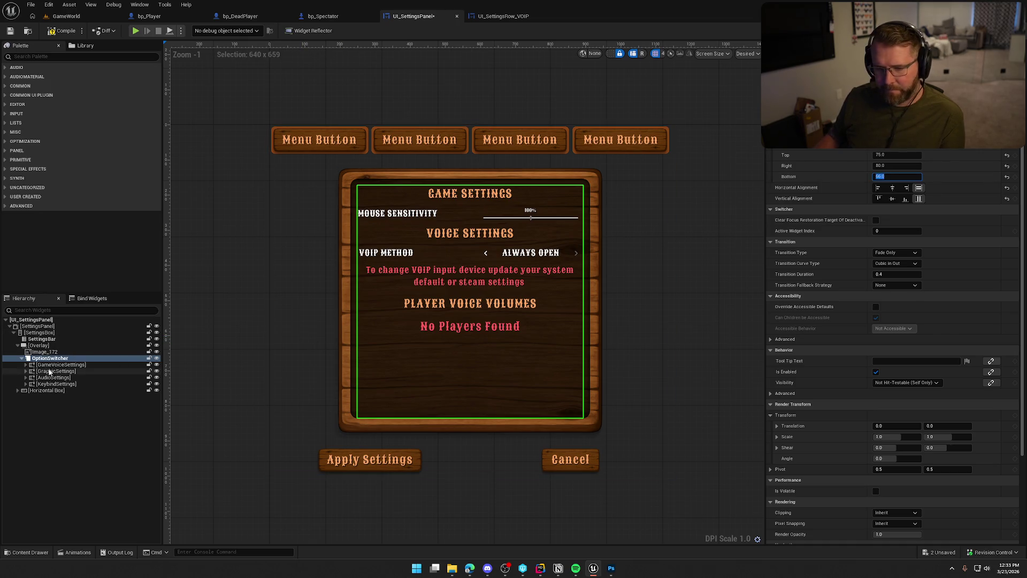
{"action": "left_click", "coordinate": [55, 370]}
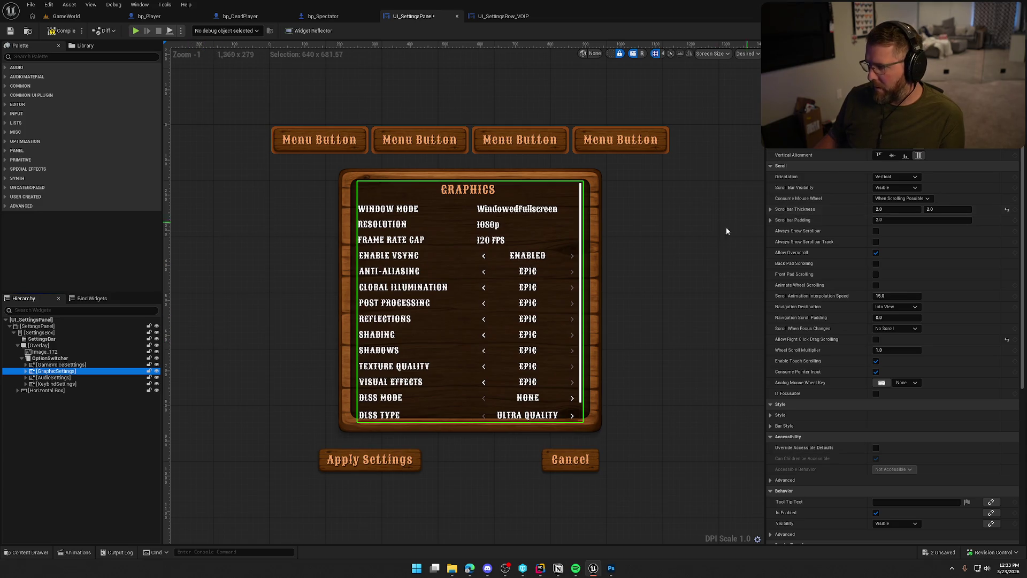
Try bottom paddings of 70 and 75, checking the Graphics page after each.
{"action": "left_click", "coordinate": [55, 359]}
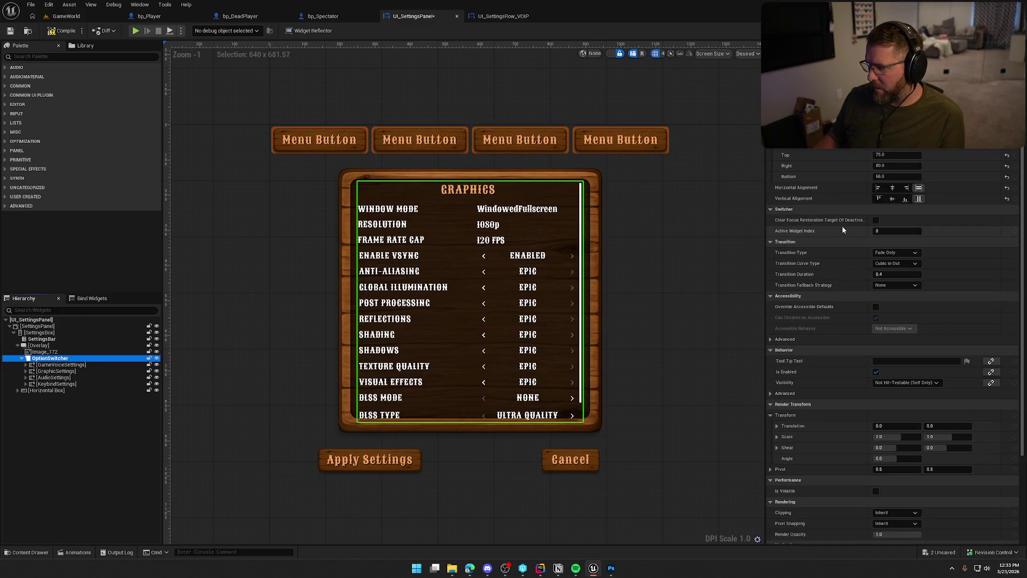
{"action": "left_click", "coordinate": [896, 177]}
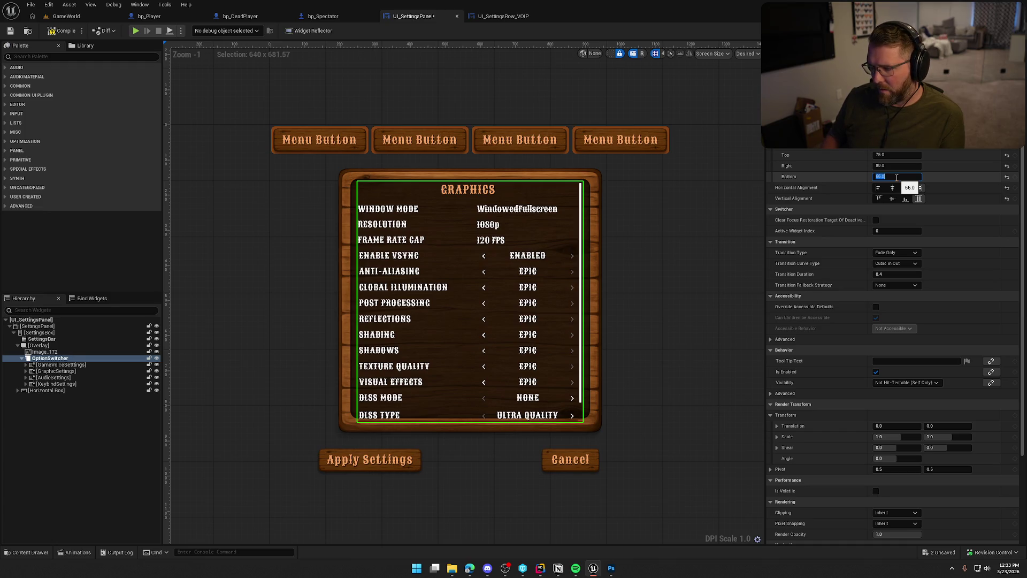
{"action": "type", "text": "7570"}
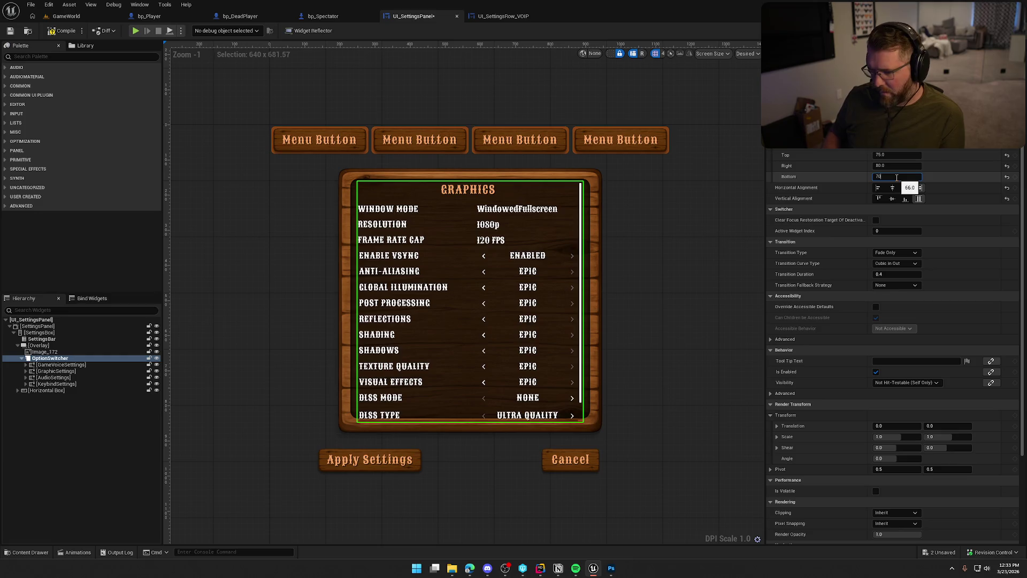
{"action": "key", "text": "Return"}
{"action": "left_click", "coordinate": [52, 371]}
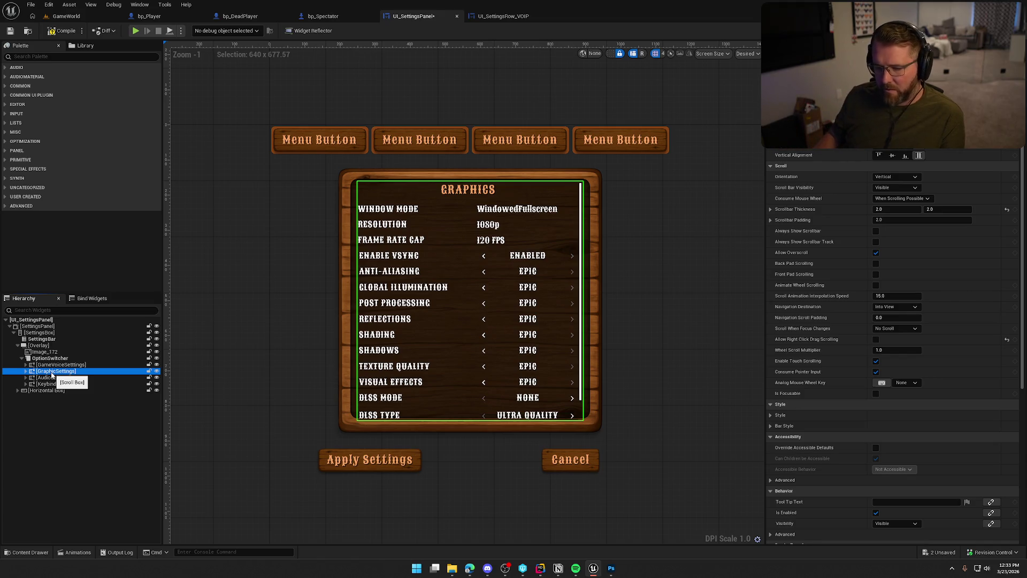
{"action": "left_click", "coordinate": [62, 362]}
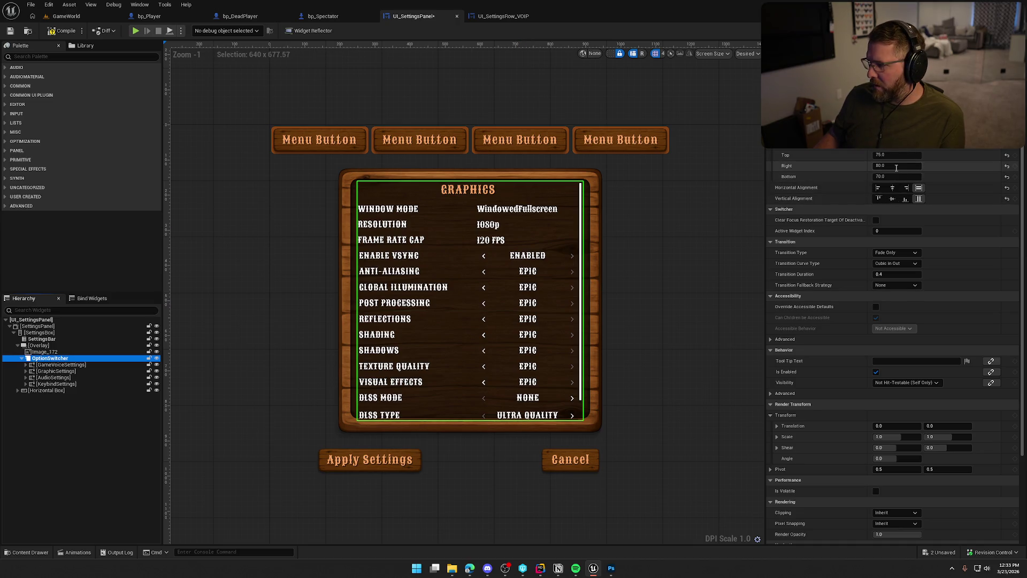
{"action": "left_click", "coordinate": [897, 176]}
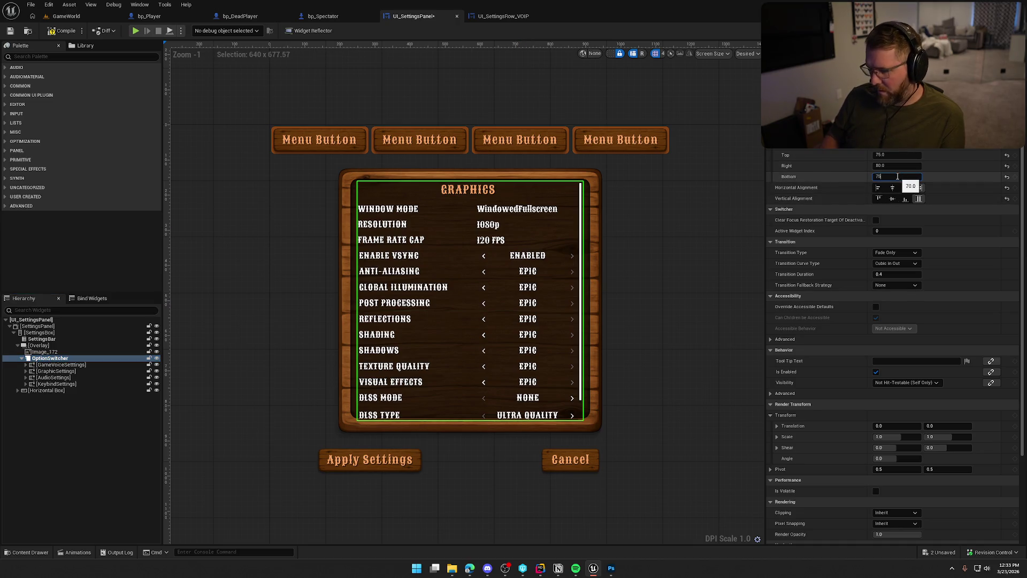
{"action": "key", "text": "Return"}
{"action": "left_click", "coordinate": [60, 371]}
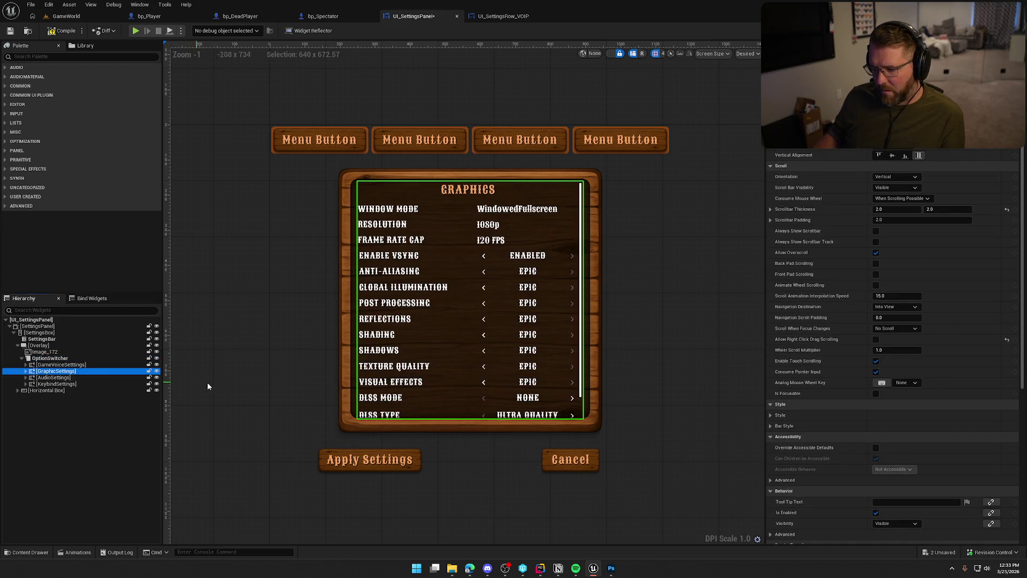
{"action": "left_click", "coordinate": [251, 362]}
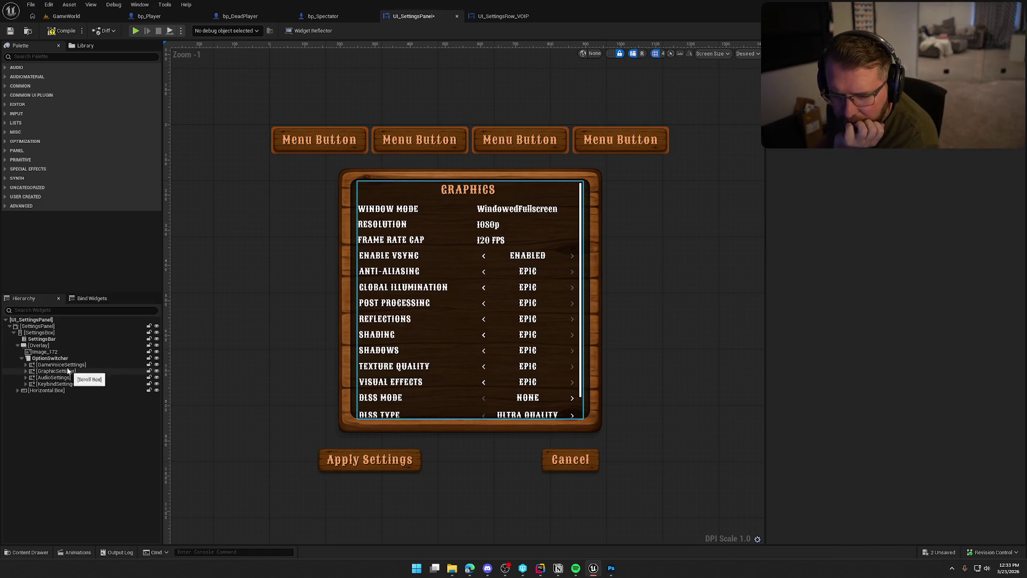
Retry 80, then settle the bottom padding on 77 and confirm the Graphics page fits.
{"action": "left_click", "coordinate": [51, 358]}
{"action": "left_click", "coordinate": [899, 177]}
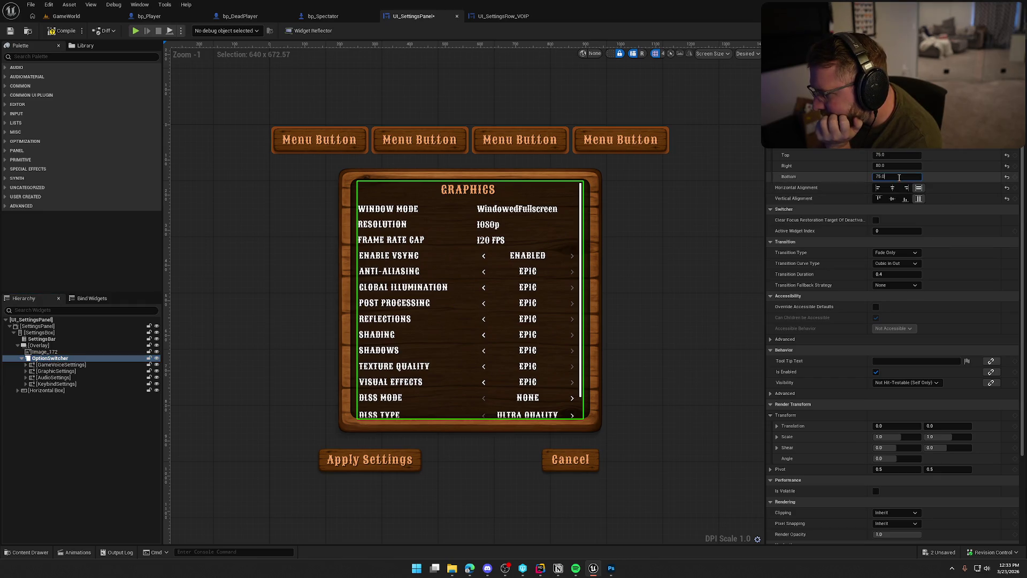
{"action": "type", "text": "80"}
{"action": "key", "text": "Return"}
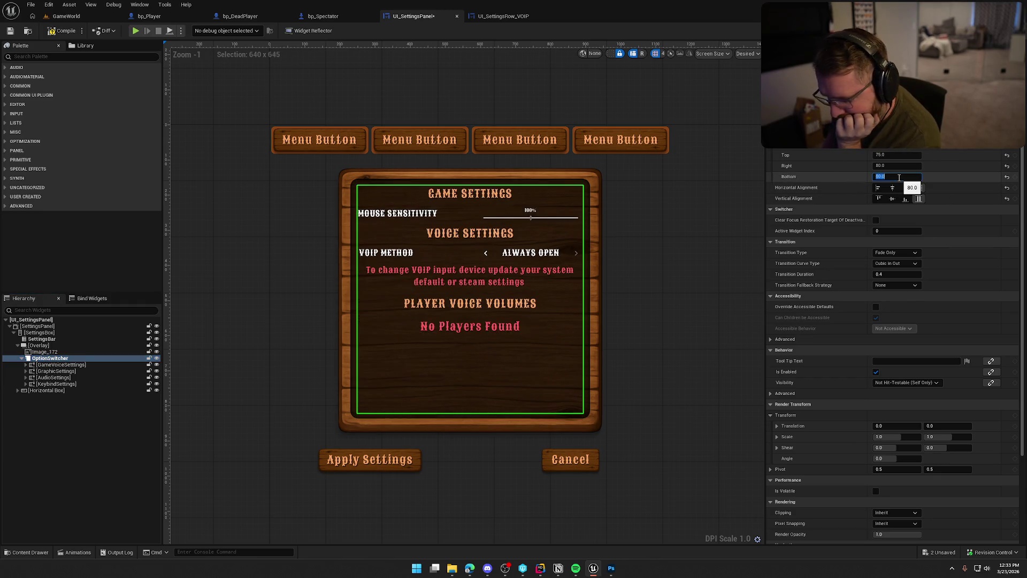
{"action": "left_click", "coordinate": [55, 372]}
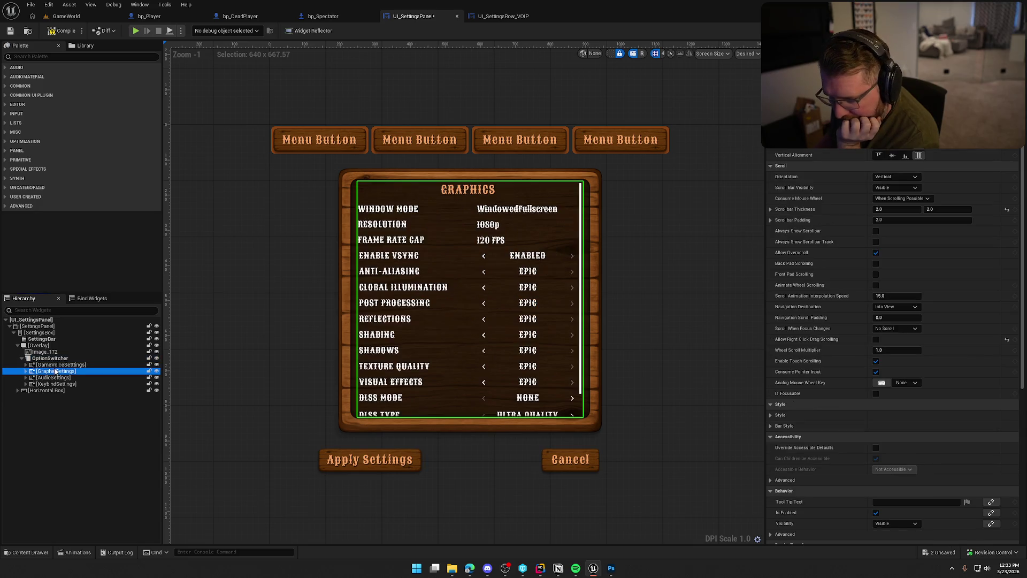
{"action": "left_click", "coordinate": [254, 312]}
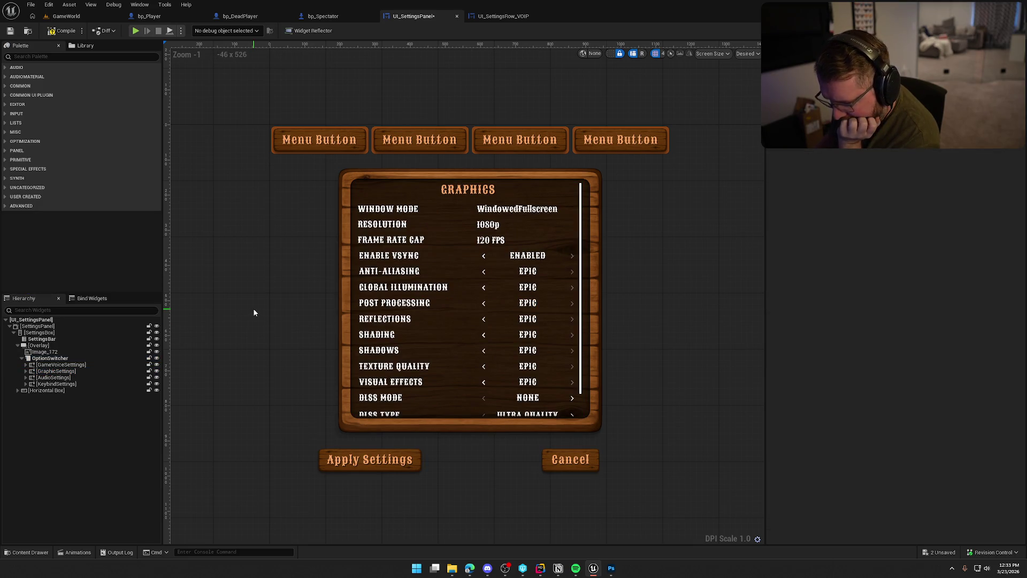
{"action": "left_click", "coordinate": [50, 358]}
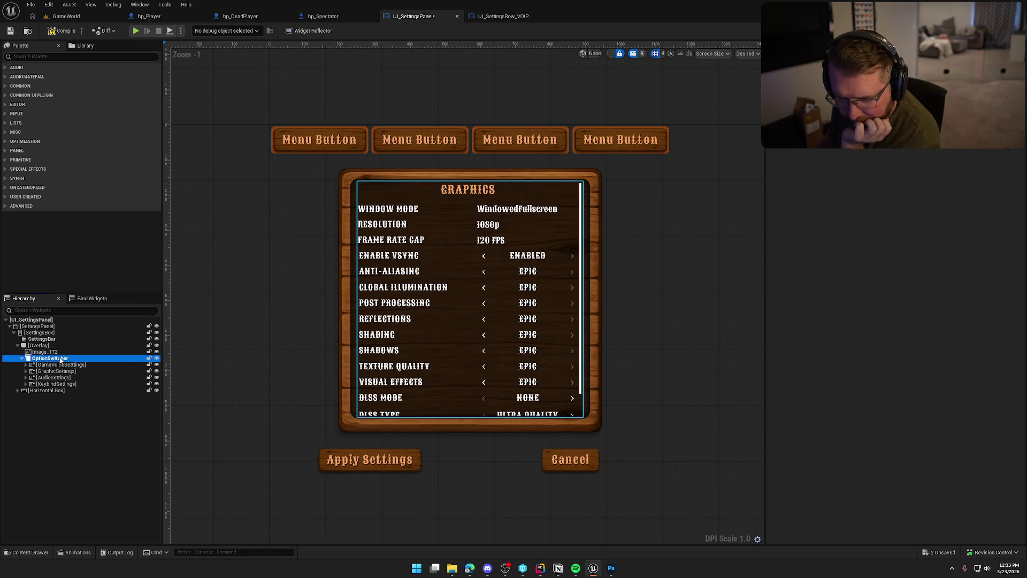
{"action": "left_click", "coordinate": [890, 177]}
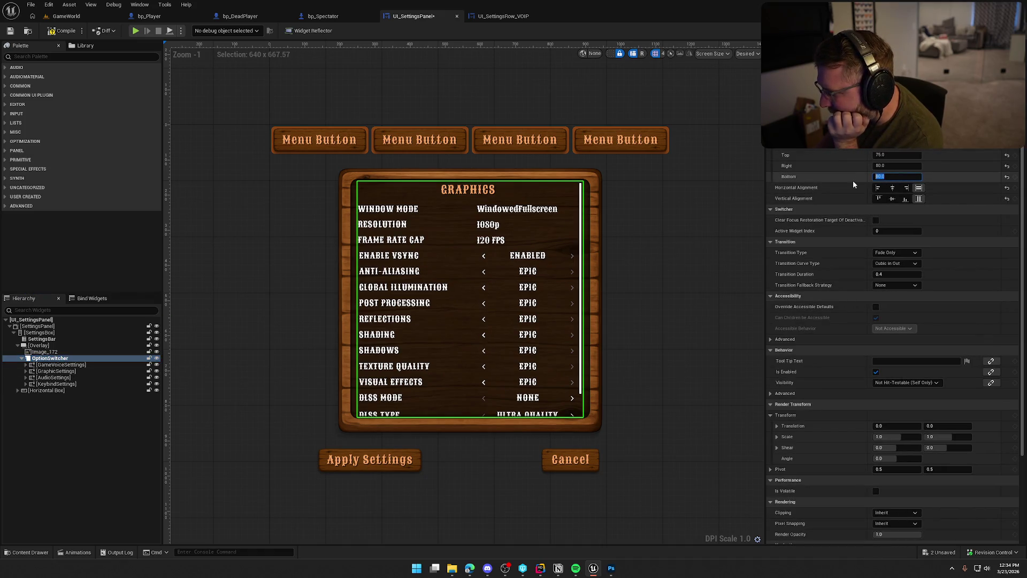
{"action": "type", "text": "77"}
{"action": "key", "text": "Return"}
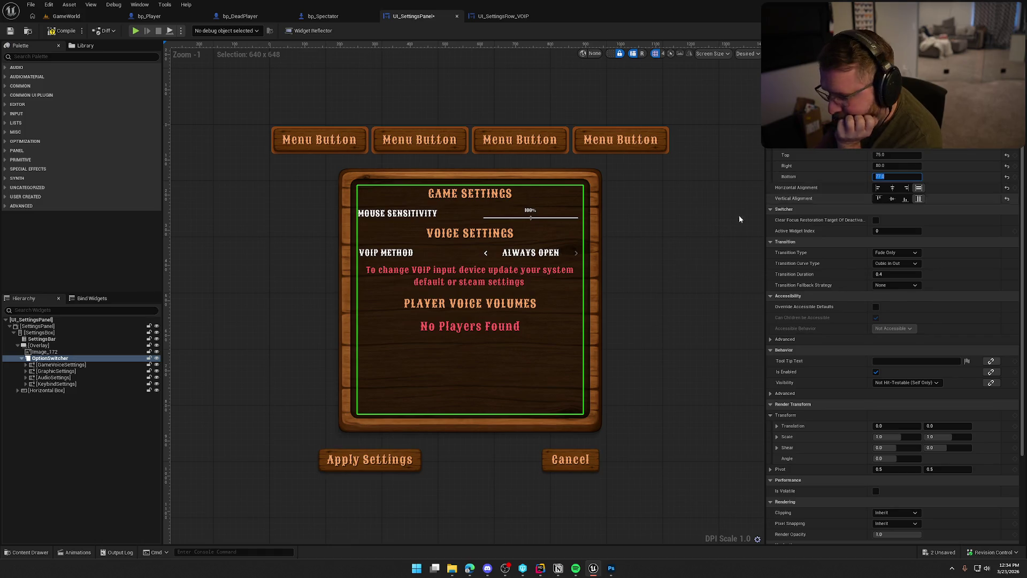
{"action": "left_click", "coordinate": [56, 371]}
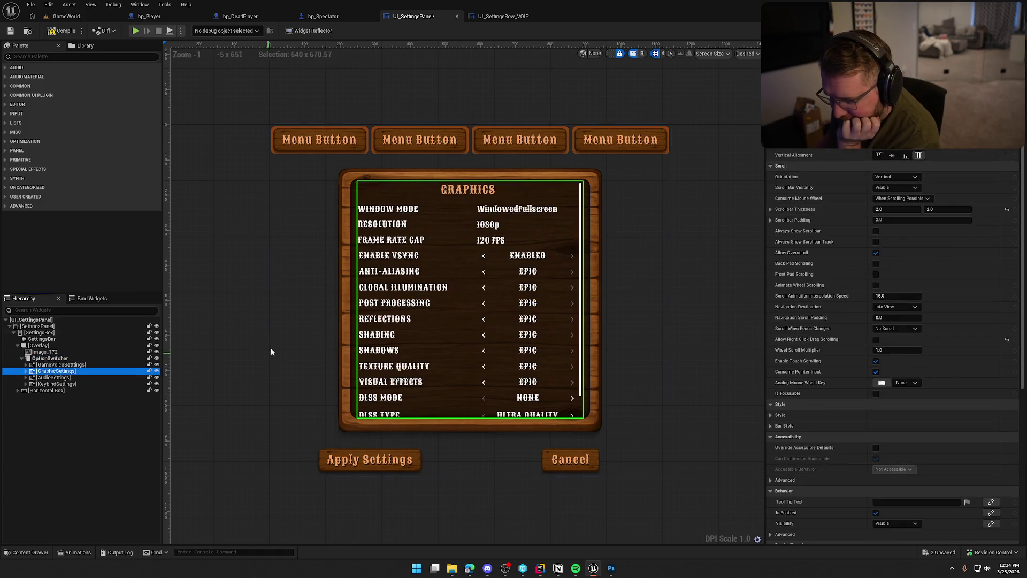
{"action": "left_click", "coordinate": [226, 320]}
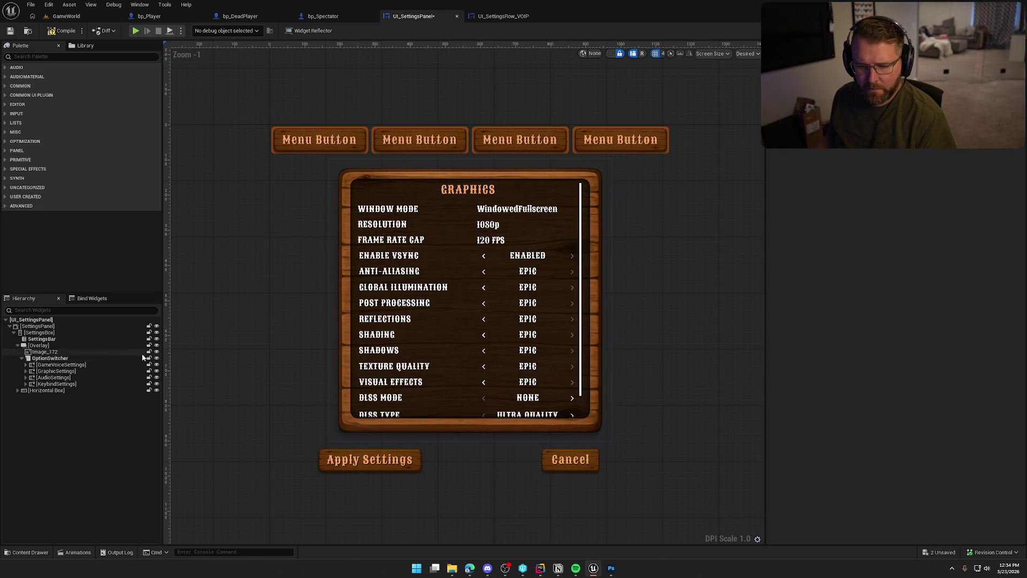
{"action": "left_click", "coordinate": [50, 358]}
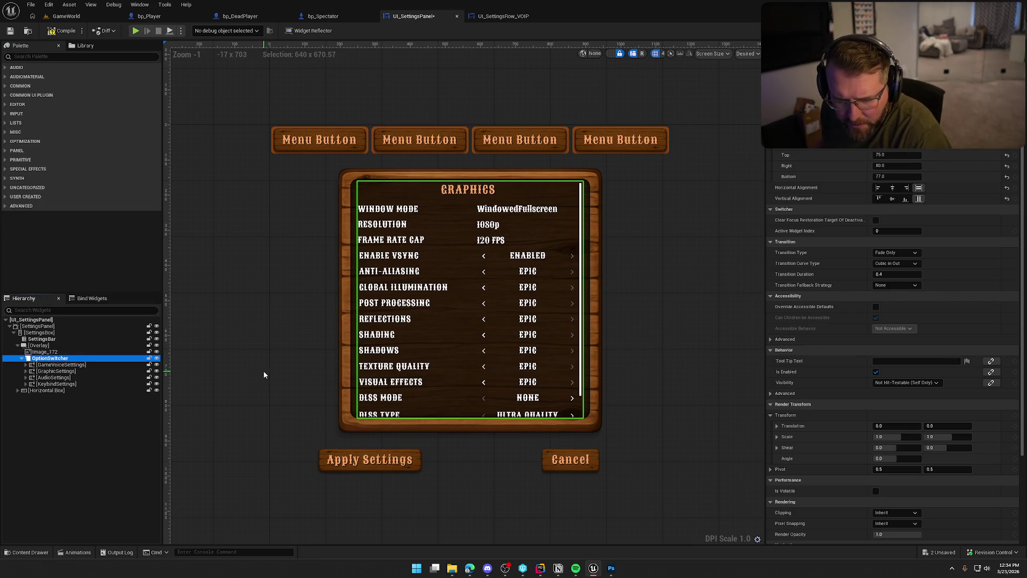
{"action": "left_click", "coordinate": [49, 371]}
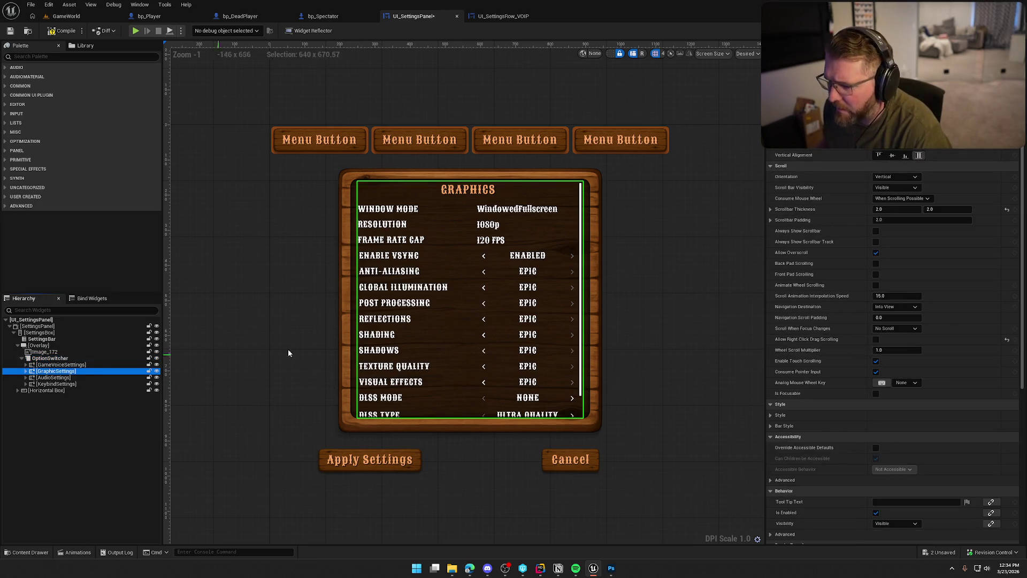
Expand GraphicSettings' scrollbar Bar Style, set thickness 4, and compile and save.
{"action": "scroll", "coordinate": [819, 311], "scroll_direction": "down", "scroll_amount": 1}
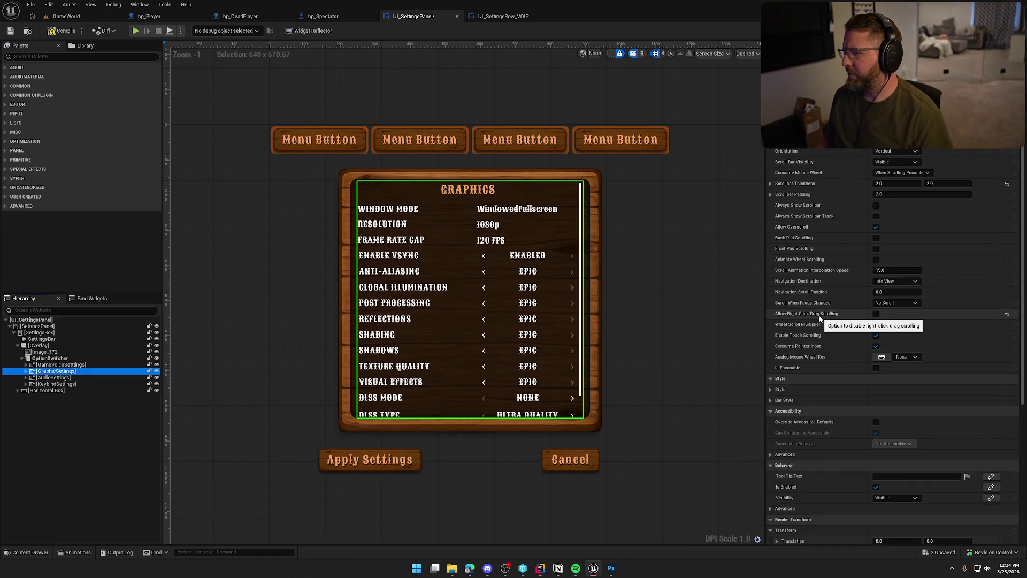
{"action": "scroll", "coordinate": [831, 292], "scroll_direction": "down", "scroll_amount": 2}
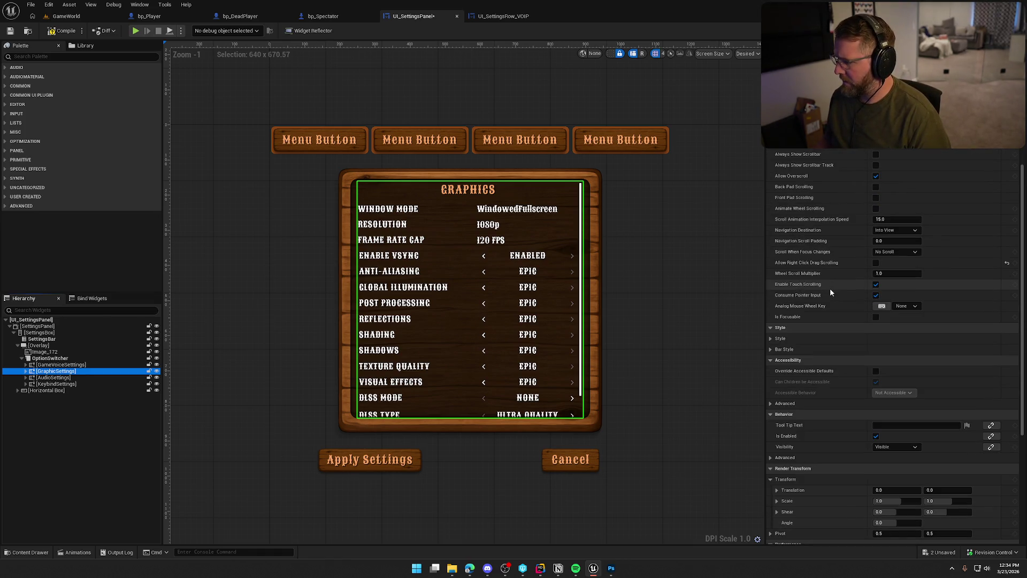
{"action": "scroll", "coordinate": [830, 292], "scroll_direction": "down", "scroll_amount": 2}
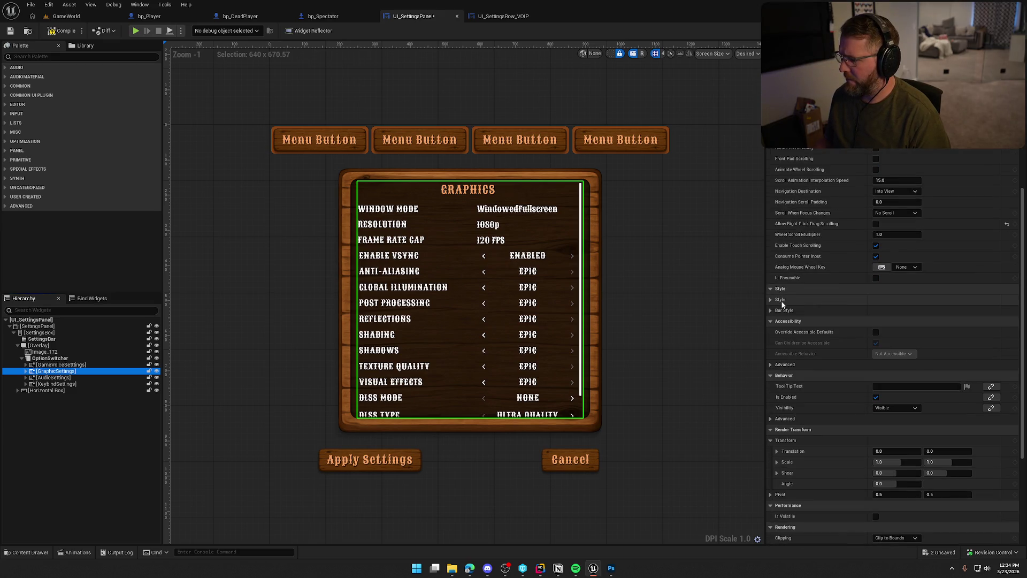
{"action": "left_click", "coordinate": [770, 310]}
{"action": "scroll", "coordinate": [773, 316], "scroll_direction": "down", "scroll_amount": 2}
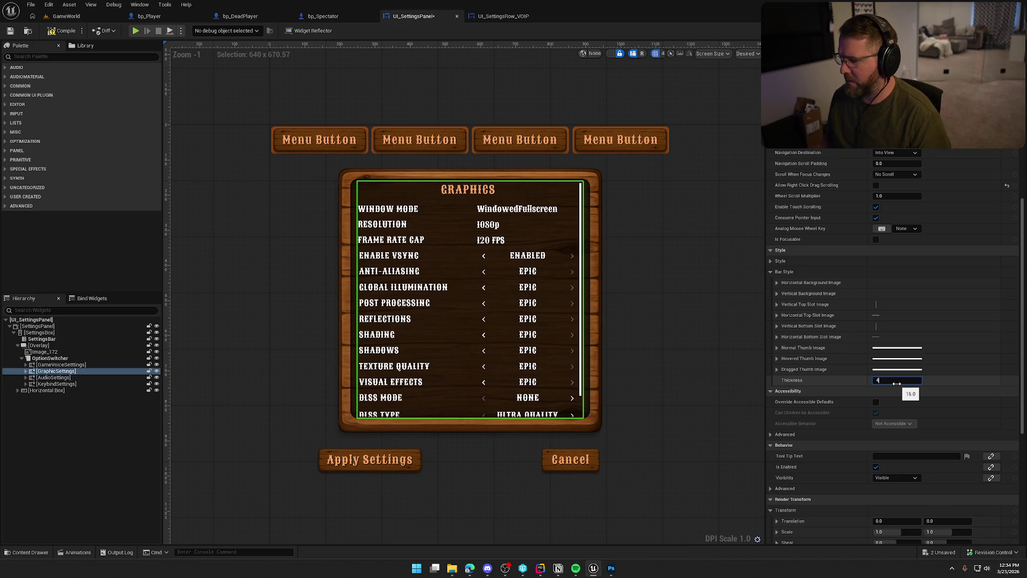
{"action": "left_click", "coordinate": [61, 33]}
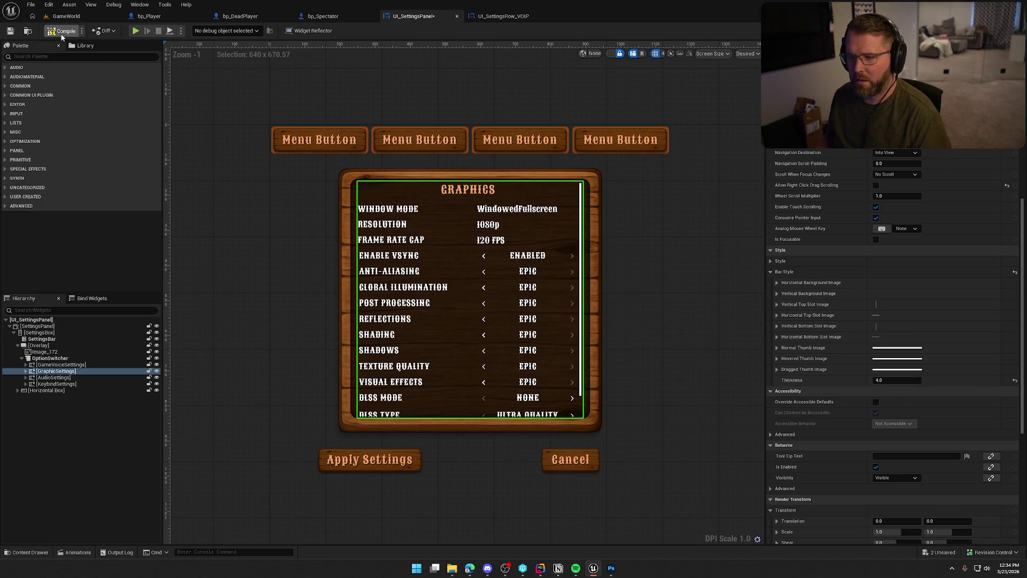
{"action": "left_click", "coordinate": [61, 33]}
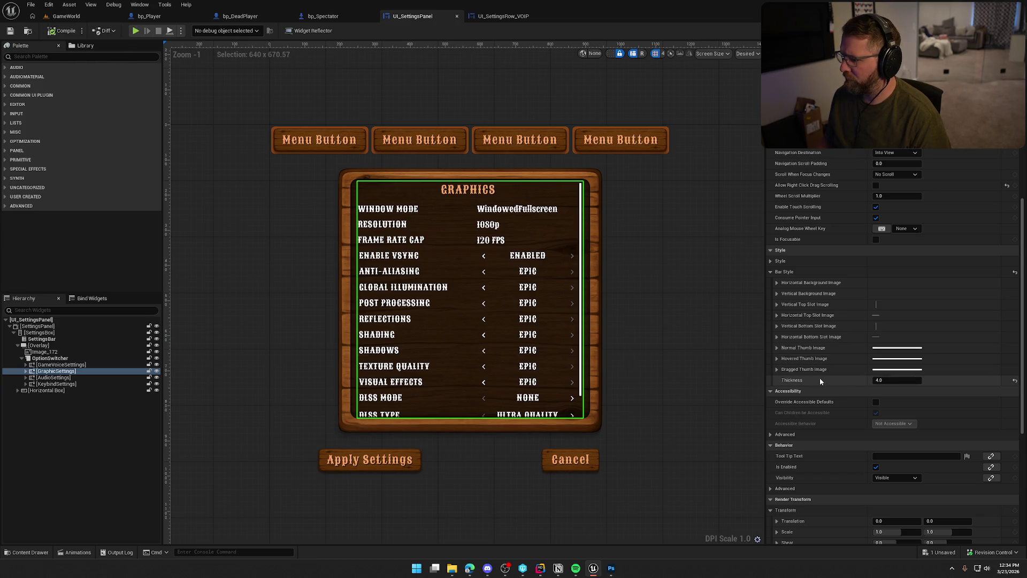
Expand Normal Thumb Image and open the Color Picker for its Tint.
{"action": "left_click", "coordinate": [778, 281]}
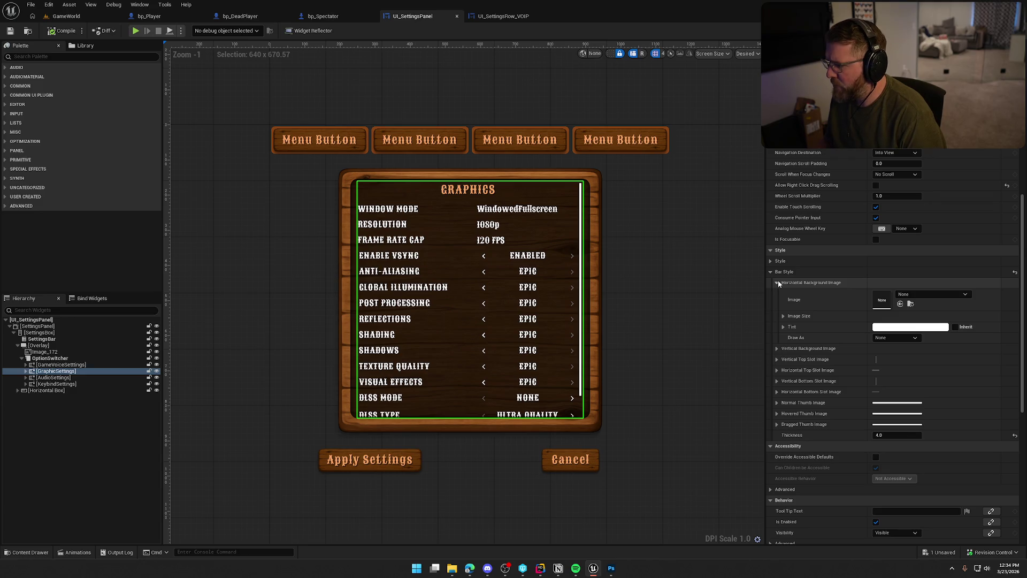
{"action": "left_click", "coordinate": [778, 282]}
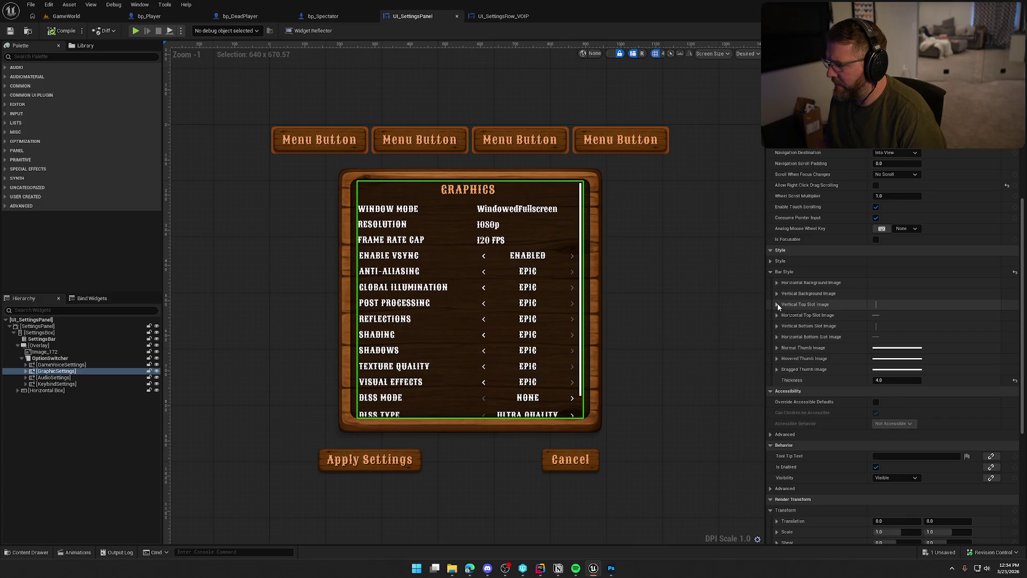
{"action": "left_click", "coordinate": [776, 347]}
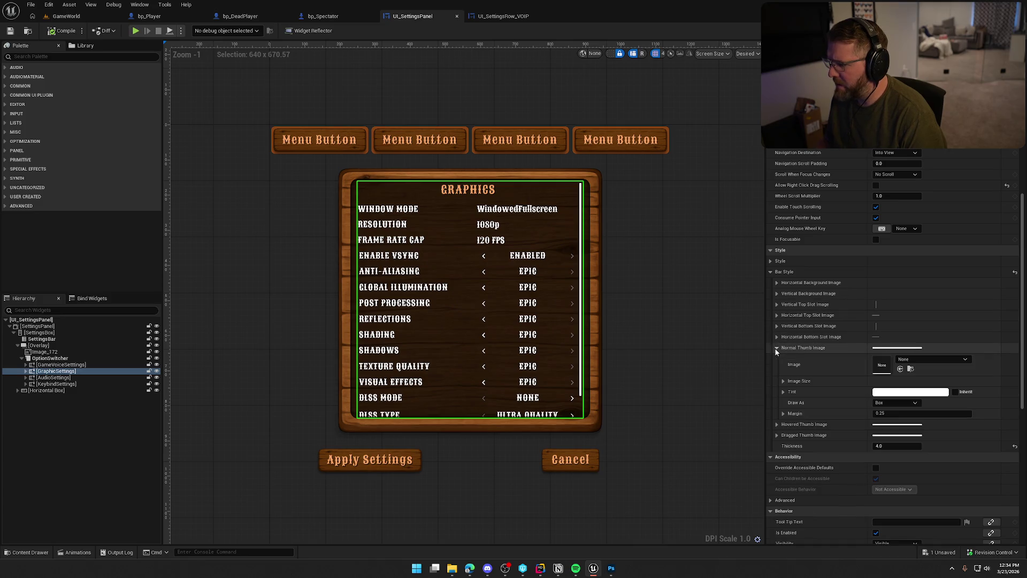
{"action": "left_click", "coordinate": [783, 381]}
{"action": "left_click", "coordinate": [783, 381]}
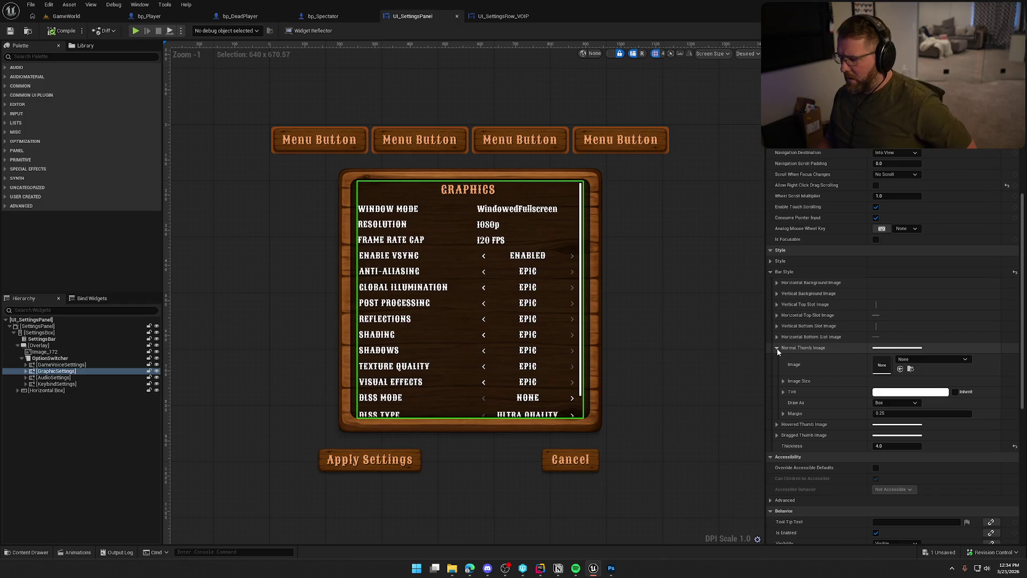
{"action": "left_click", "coordinate": [909, 392]}
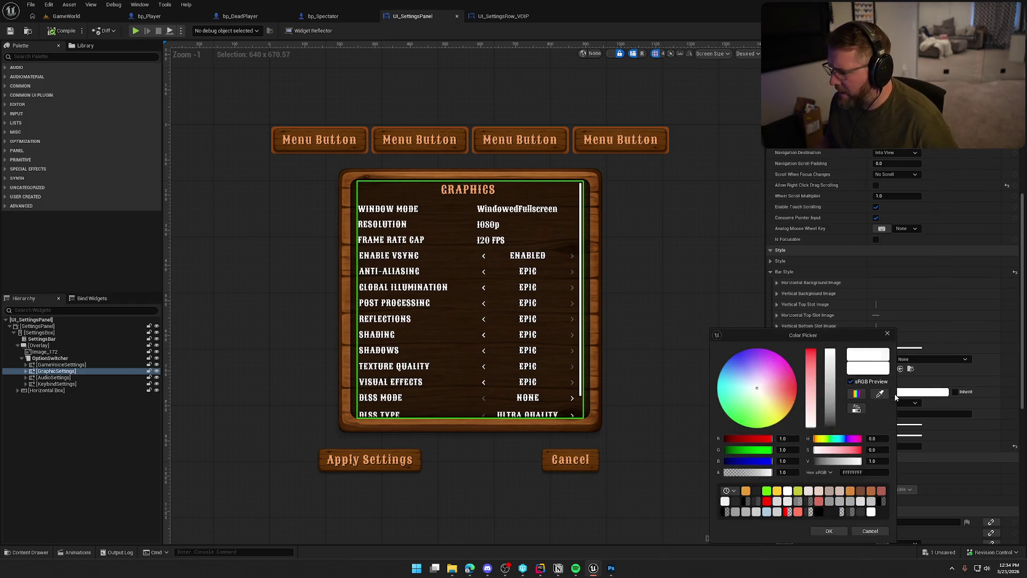
Replace the thumb's white tint with the Menu Button's orange using the eyedropper.
{"action": "left_click_drag", "start_coordinate": [832, 426], "coordinate": [831, 424]}
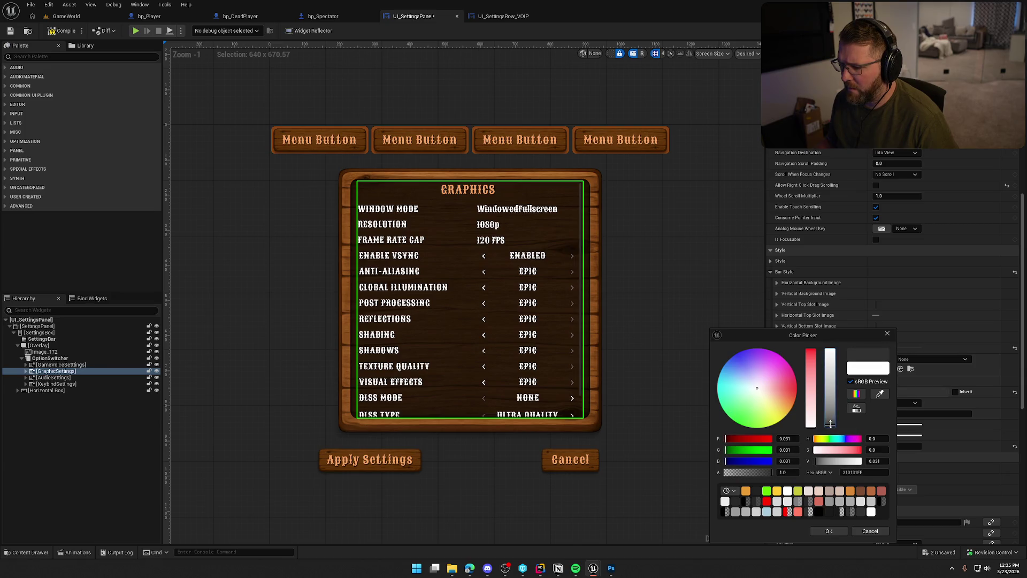
{"action": "left_click_drag", "start_coordinate": [806, 369], "coordinate": [809, 335]}
{"action": "left_click_drag", "start_coordinate": [831, 424], "coordinate": [834, 413]}
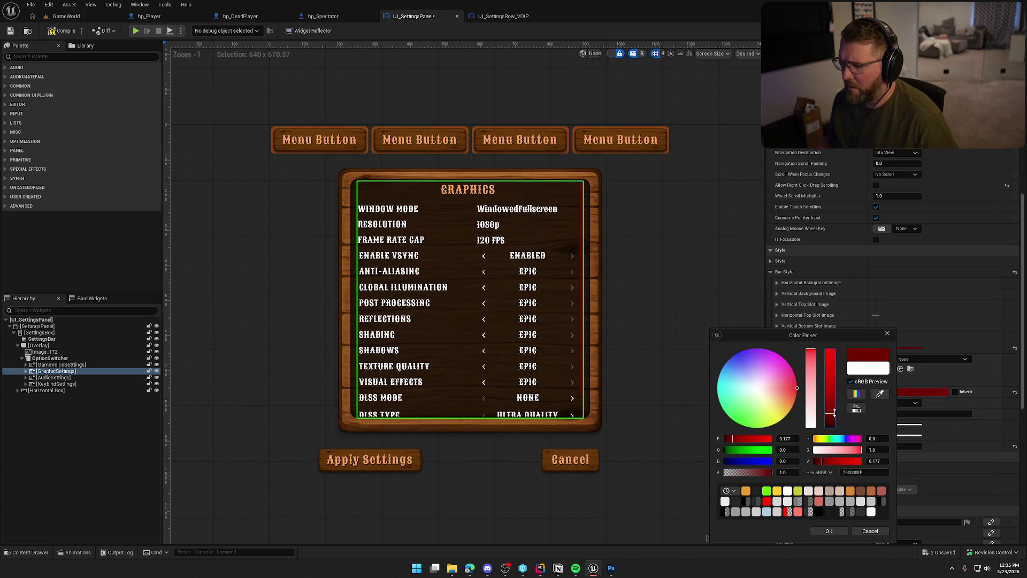
{"action": "left_click", "coordinate": [880, 393]}
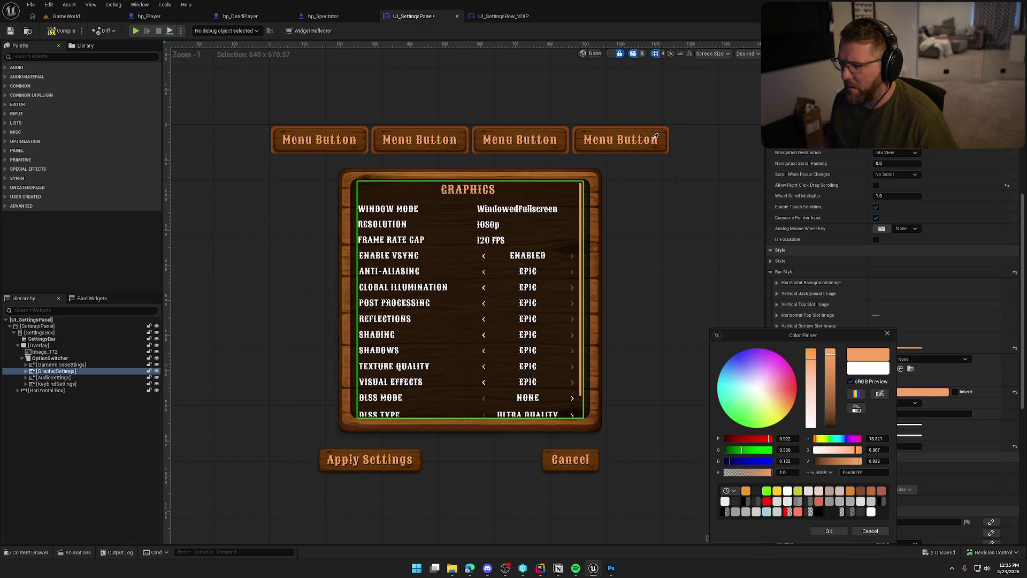
{"action": "left_click", "coordinate": [653, 141]}
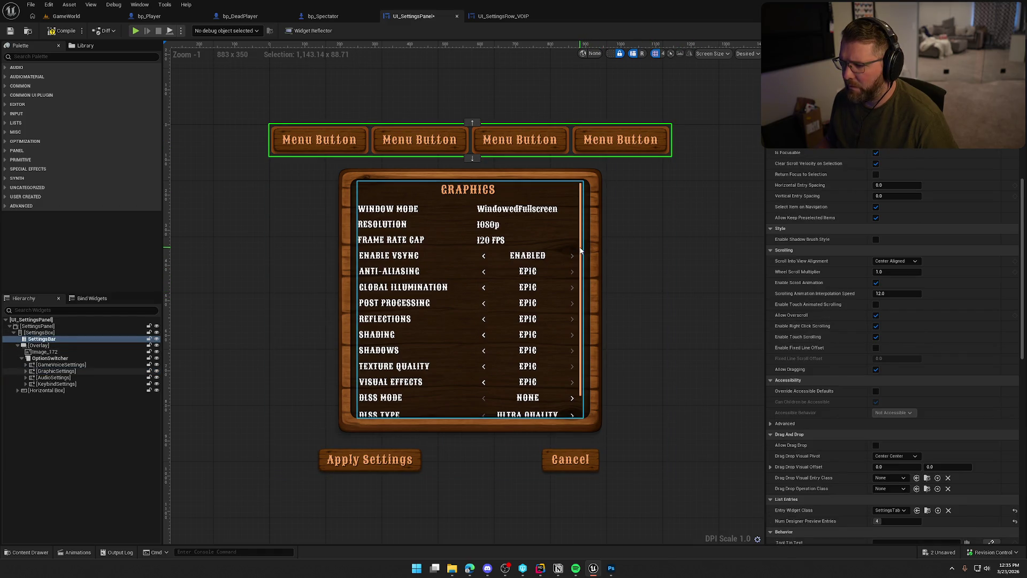
{"action": "left_click", "coordinate": [585, 249]}
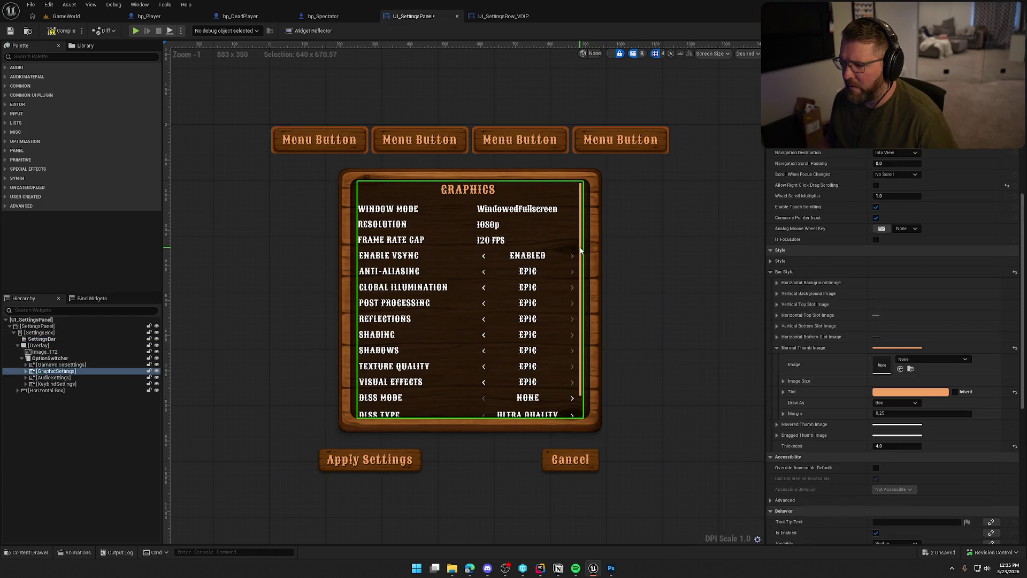
Copy the Normal Thumb Image settings onto the Hovered and Dragged Thumb Images.
{"action": "right_click", "coordinate": [818, 351]}
{"action": "left_click", "coordinate": [849, 396]}
{"action": "right_click", "coordinate": [811, 425]}
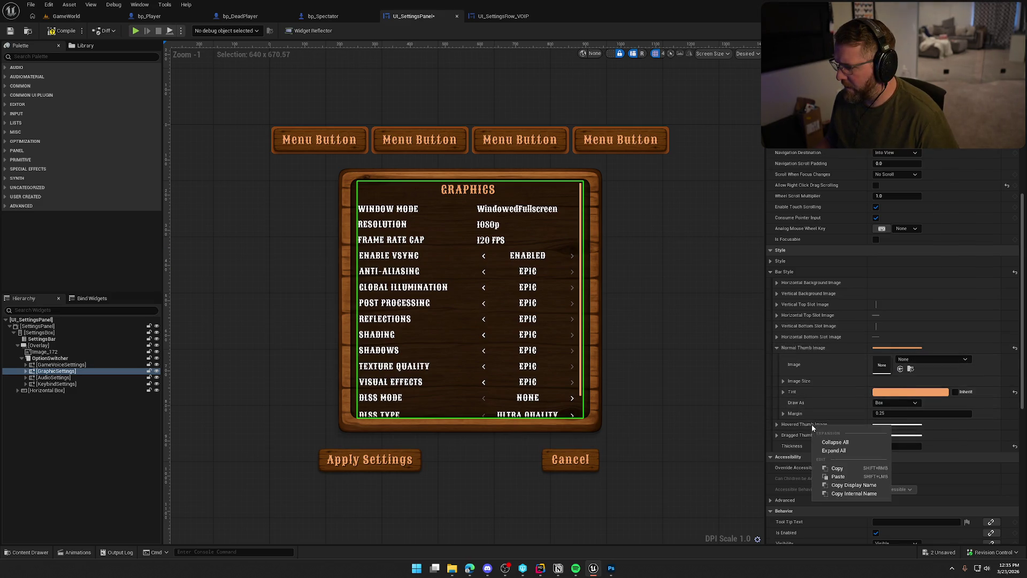
{"action": "left_click", "coordinate": [833, 474]}
{"action": "right_click", "coordinate": [805, 437]}
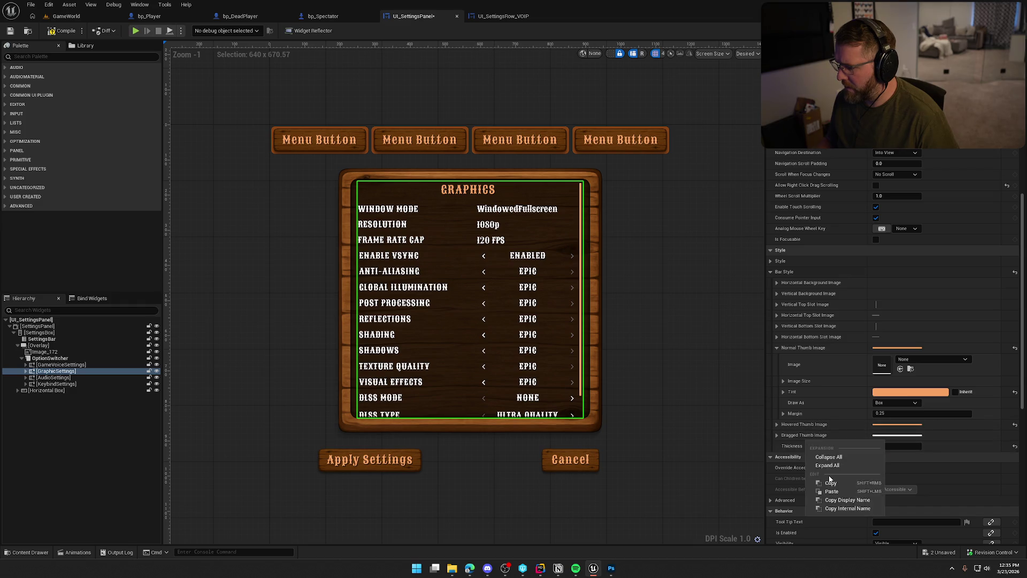
{"action": "left_click", "coordinate": [833, 491]}
Give the hovered and dragged thumbs slightly darker orange tints.
{"action": "left_click", "coordinate": [777, 424]}
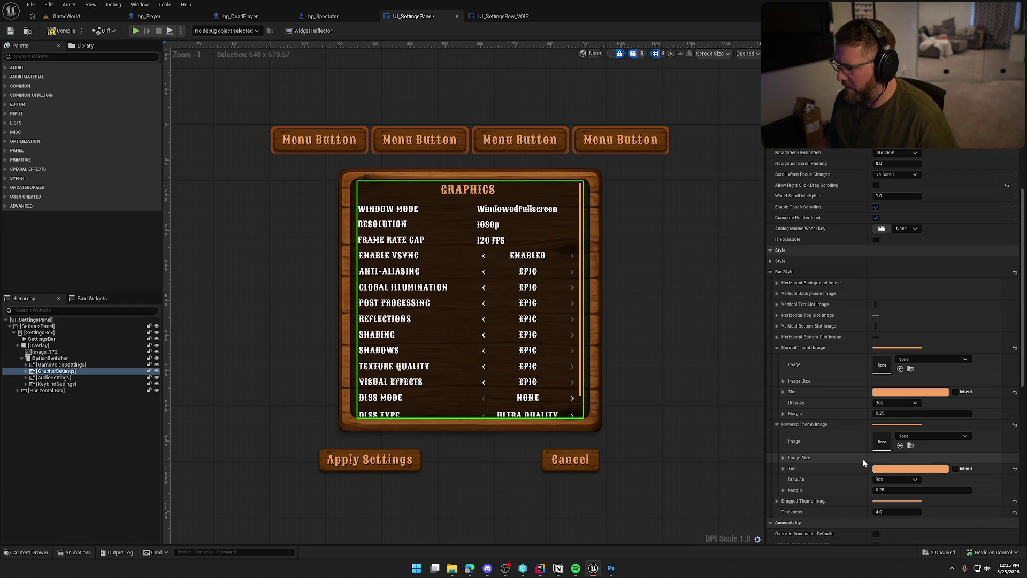
{"action": "left_click", "coordinate": [902, 468]}
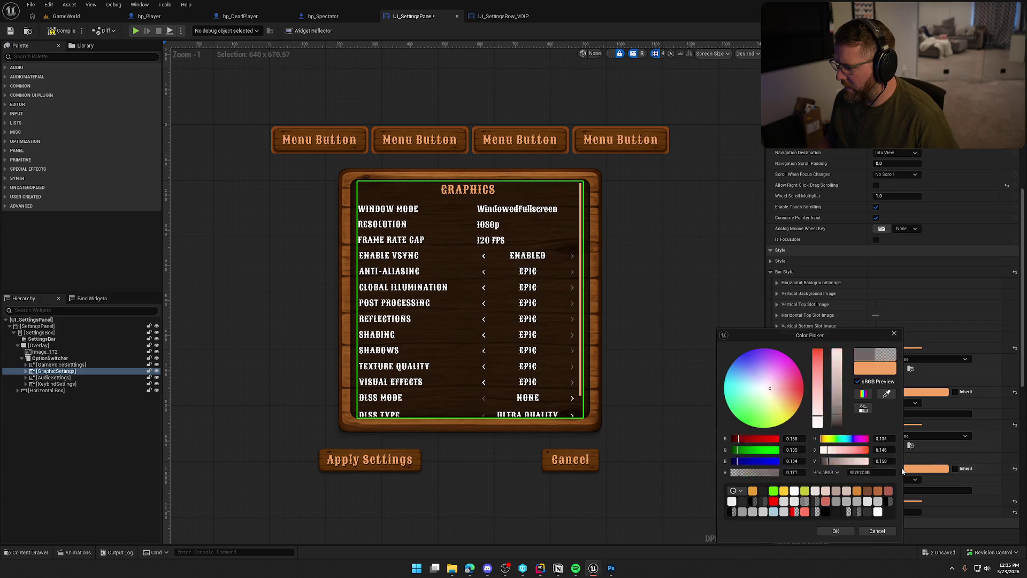
{"action": "left_click", "coordinate": [837, 364]}
{"action": "left_click", "coordinate": [836, 530]}
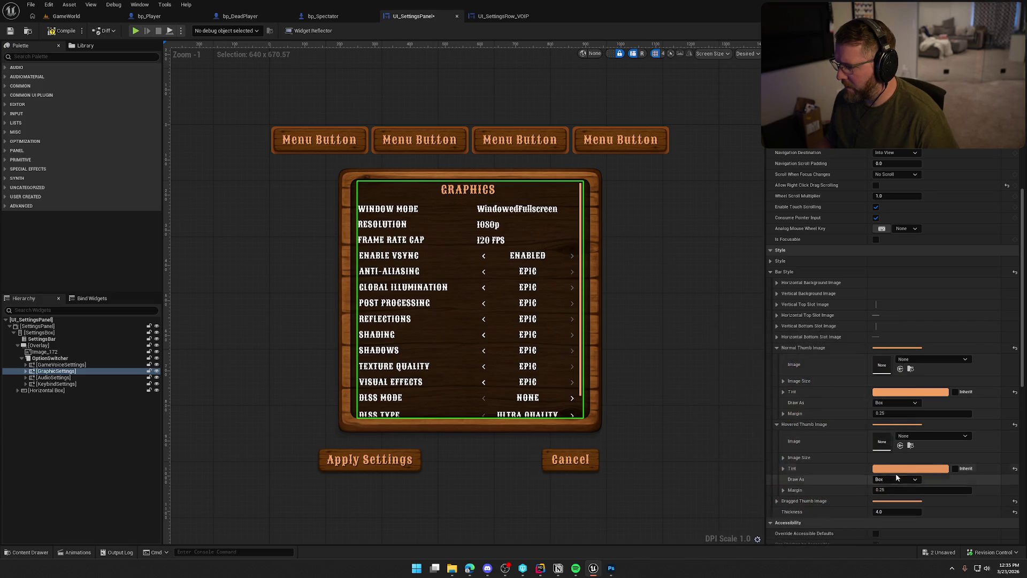
{"action": "scroll", "coordinate": [899, 466], "scroll_direction": "down", "scroll_amount": 4}
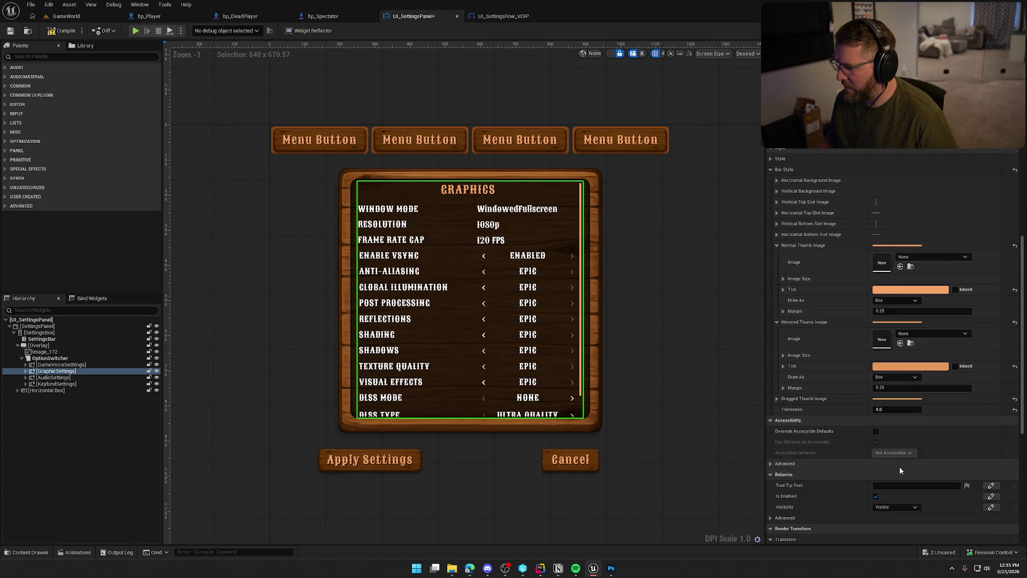
{"action": "left_click", "coordinate": [779, 399]}
{"action": "left_click", "coordinate": [910, 442]}
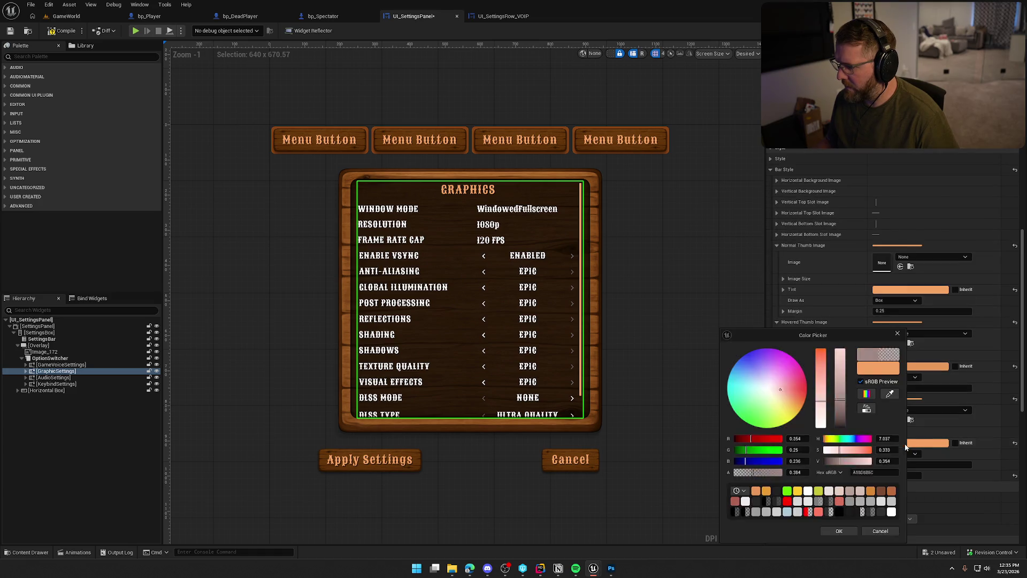
{"action": "left_click", "coordinate": [840, 390]}
{"action": "left_click", "coordinate": [838, 531]}
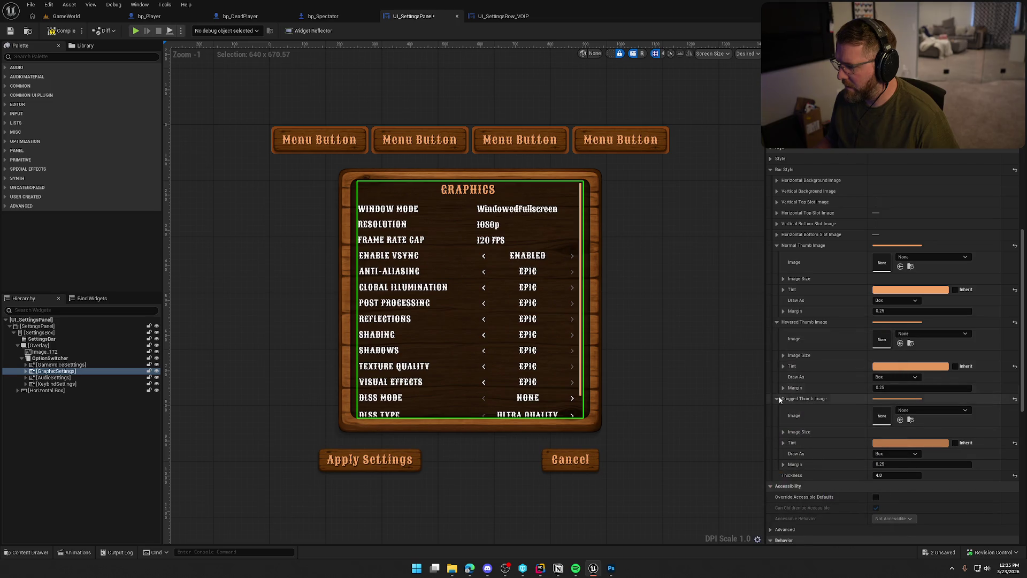
Set the scrollbar Thickness to 1.0 and compile the settings panel widget.
{"action": "left_click", "coordinate": [777, 321]}
{"action": "left_click", "coordinate": [775, 332]}
{"action": "left_click", "coordinate": [894, 344]}
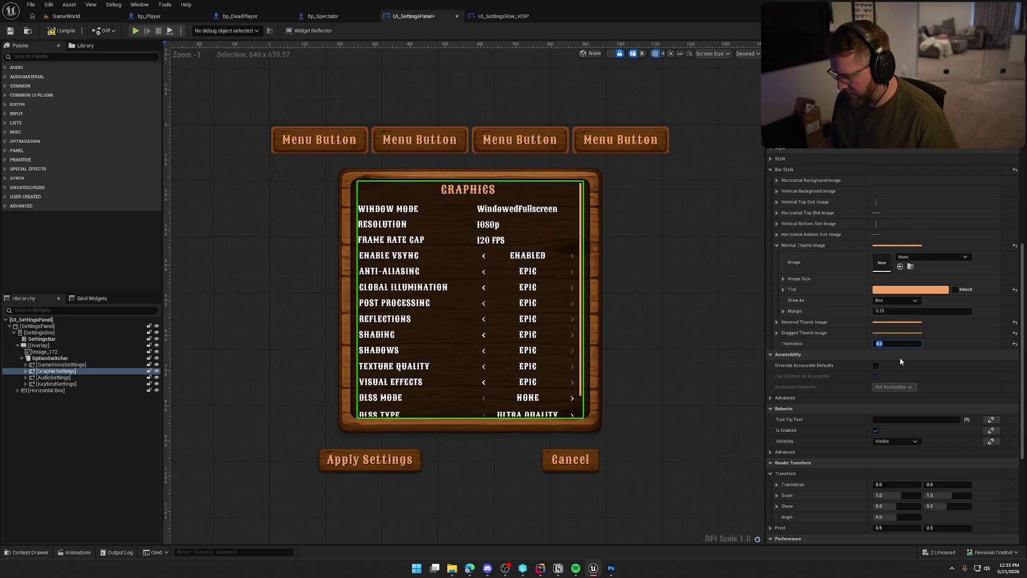
{"action": "key", "text": "Return"}
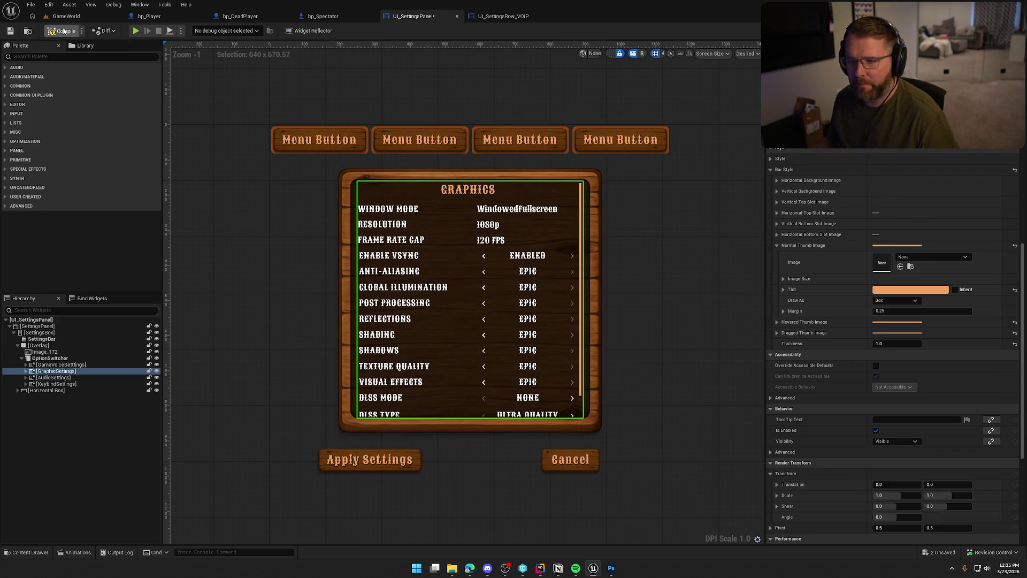
{"action": "left_click", "coordinate": [63, 31]}
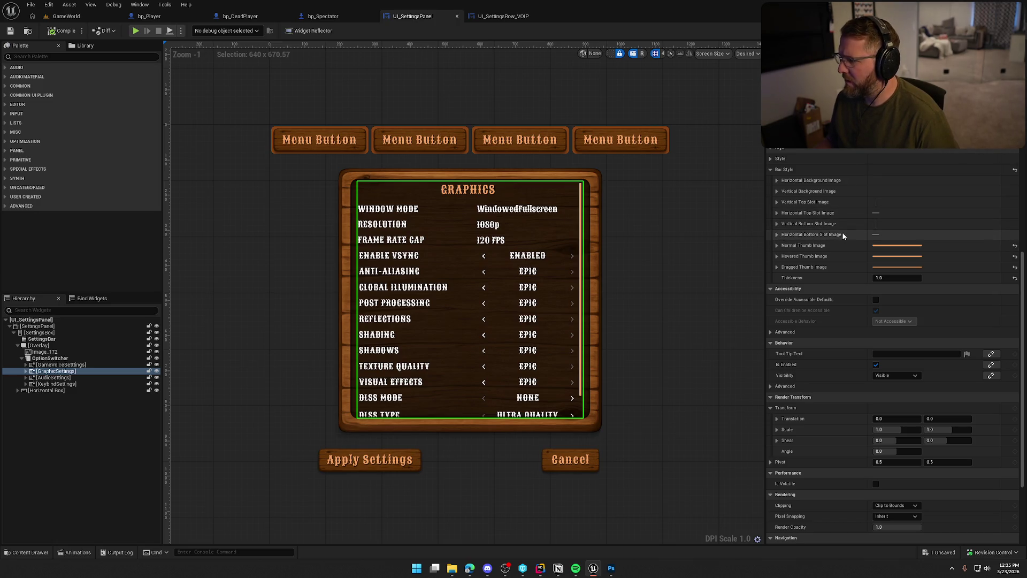
Draw the normal thumb as a Rounded Box with Fixed Radius rounding, then edit its Corner Radii.
{"action": "left_click", "coordinate": [776, 246]}
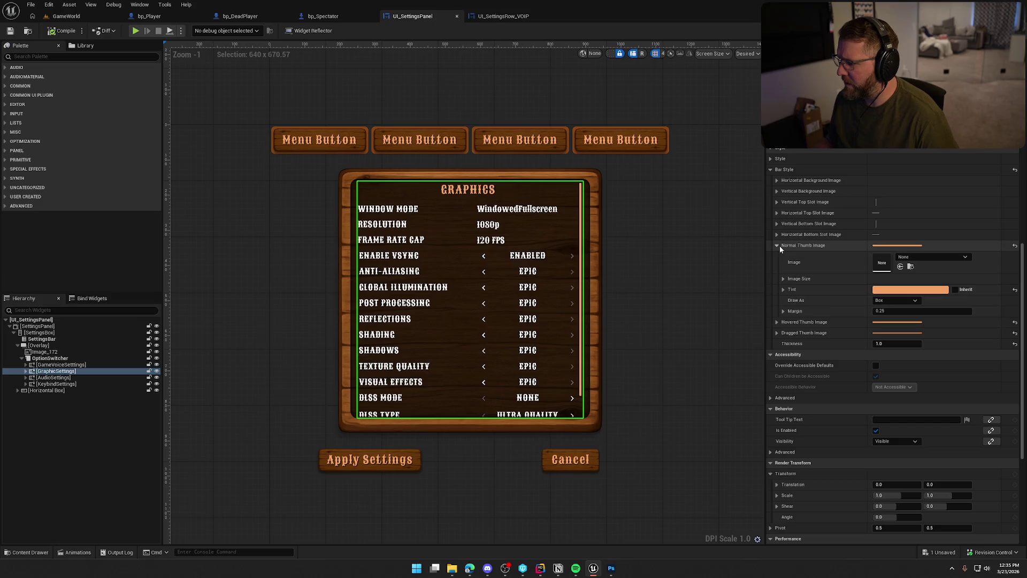
{"action": "left_click", "coordinate": [903, 301]}
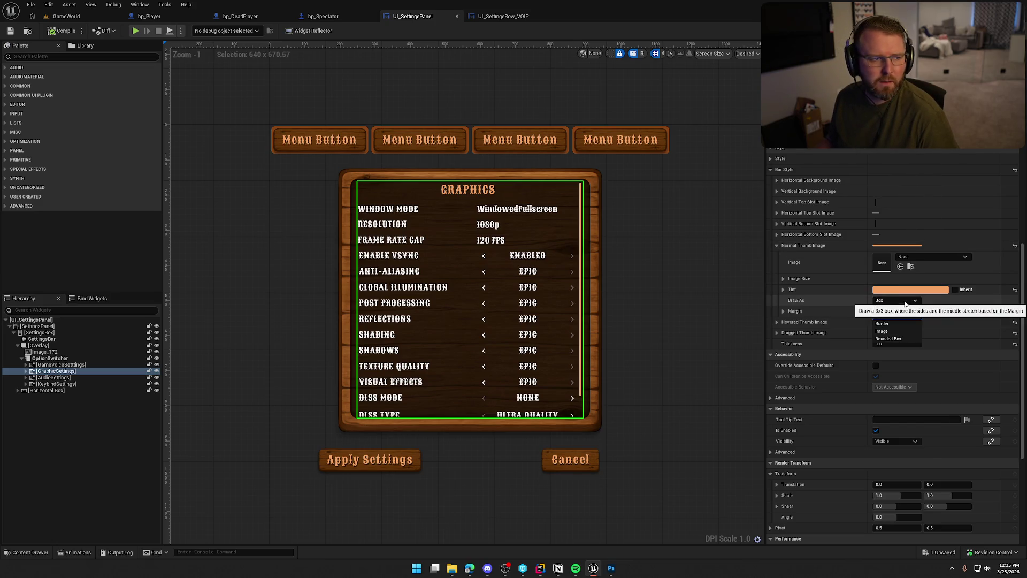
{"action": "left_click", "coordinate": [904, 339]}
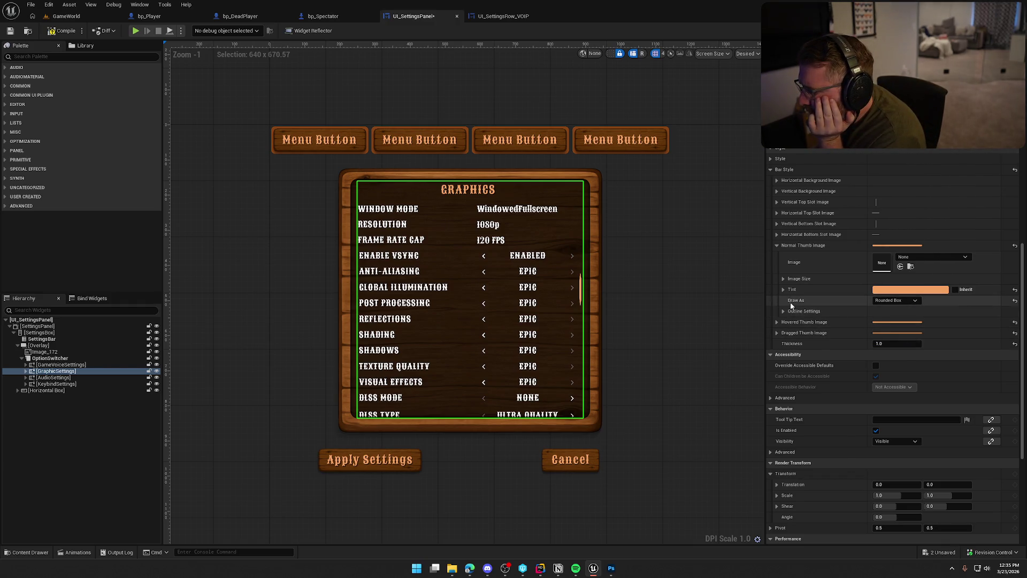
{"action": "left_click", "coordinate": [782, 310]}
{"action": "left_click", "coordinate": [897, 354]}
{"action": "left_click", "coordinate": [891, 366]}
{"action": "left_click", "coordinate": [887, 321]}
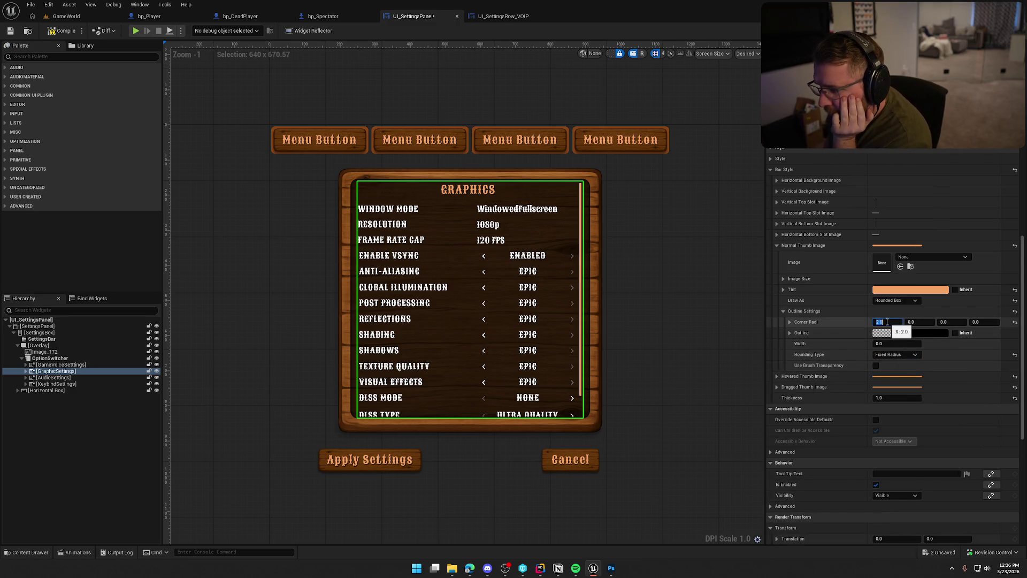
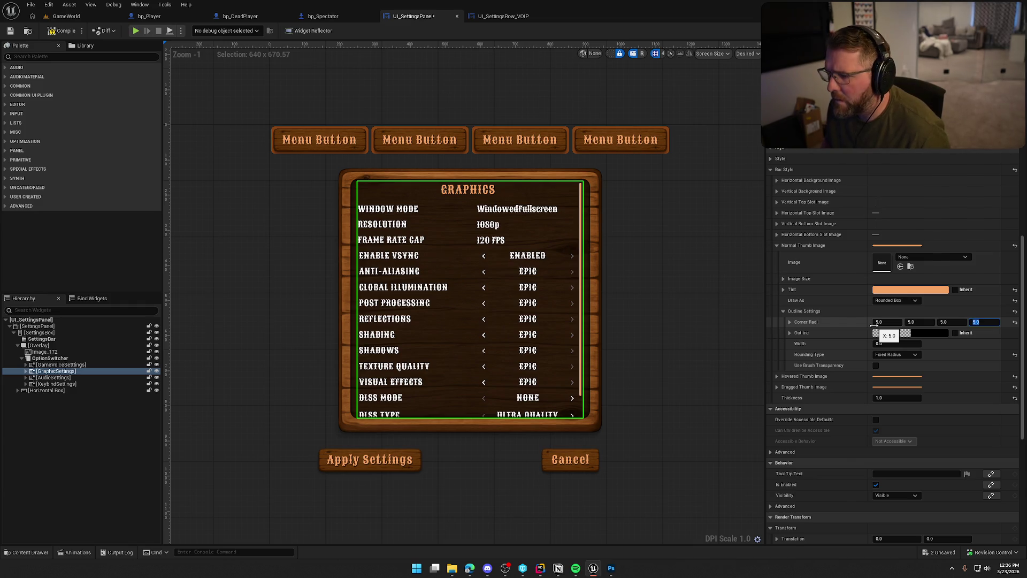
Commit the 5.0 corner radius, then make the Normal Thumb Image draw as Box instead of Rounded Box.
{"action": "key", "text": "Return"}
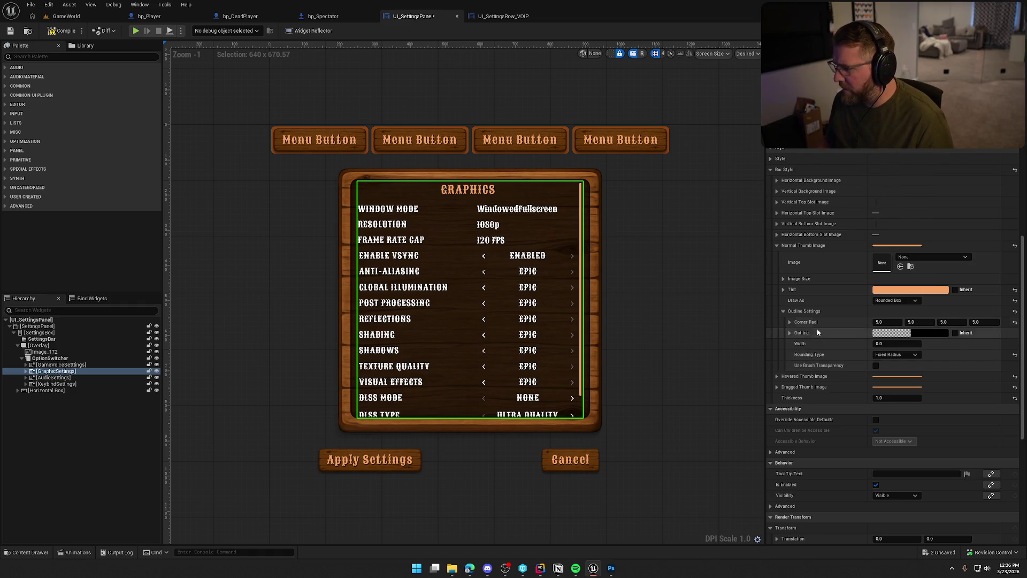
{"action": "left_click", "coordinate": [877, 300]}
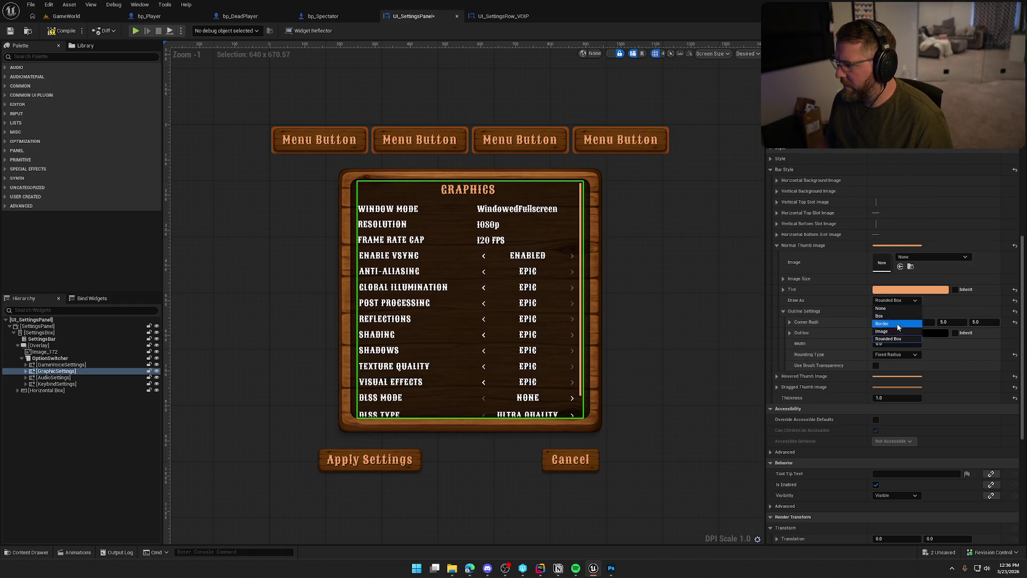
{"action": "left_click", "coordinate": [897, 331]}
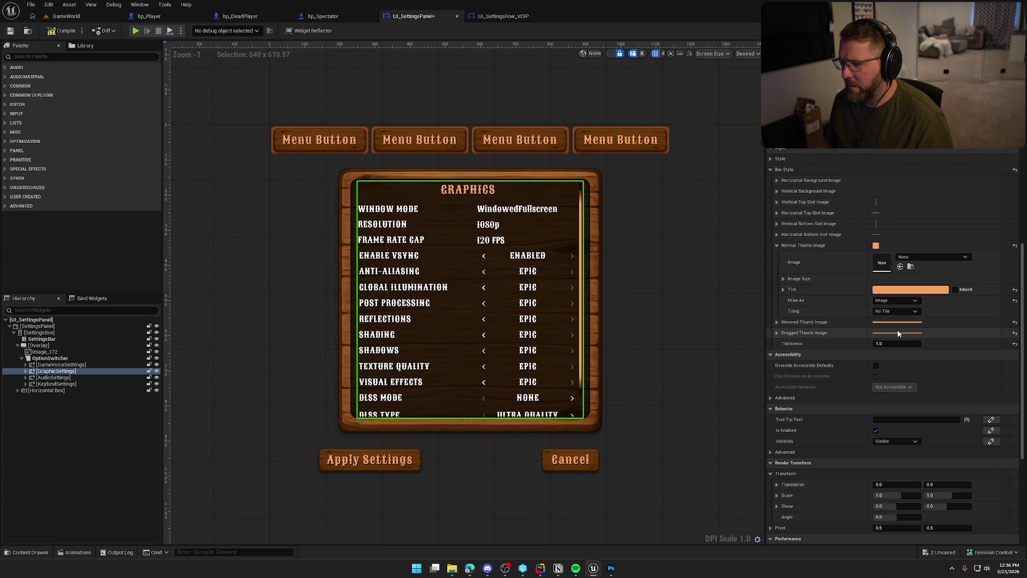
{"action": "left_click", "coordinate": [783, 278]}
{"action": "left_click", "coordinate": [783, 278]}
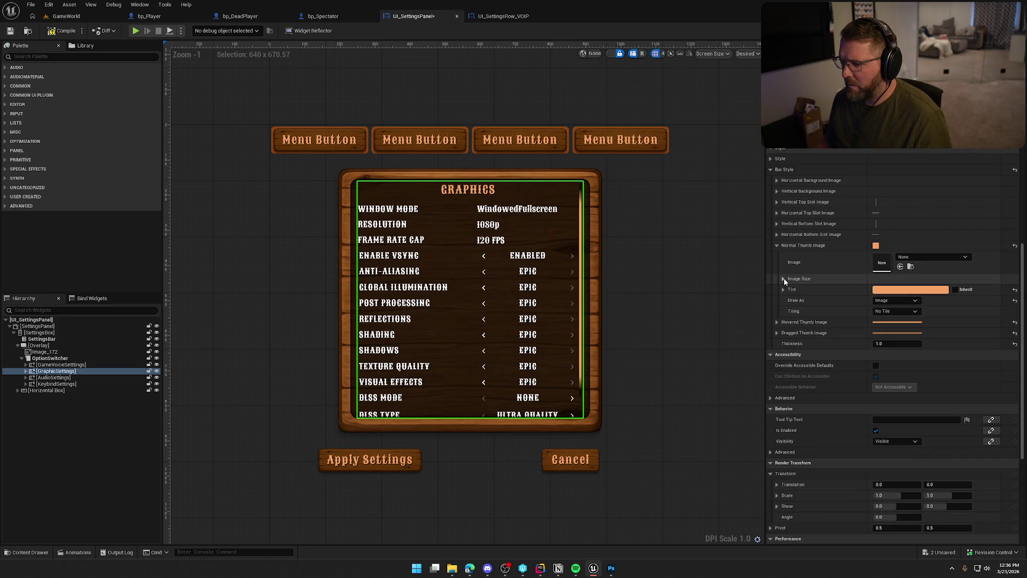
{"action": "left_click", "coordinate": [895, 300]}
{"action": "left_click", "coordinate": [887, 316]}
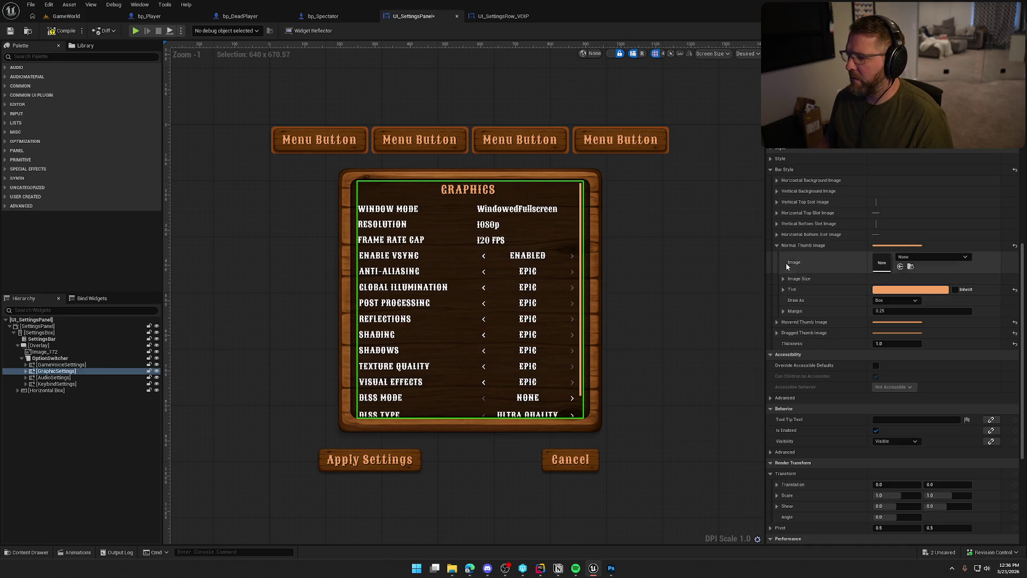
{"action": "left_click", "coordinate": [776, 245]}
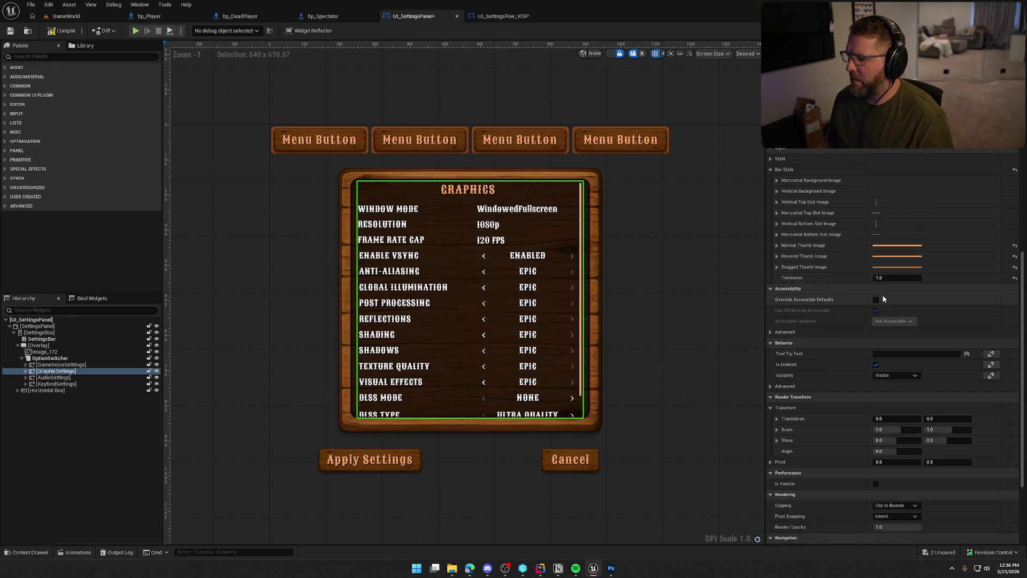
{"action": "left_click", "coordinate": [713, 299]}
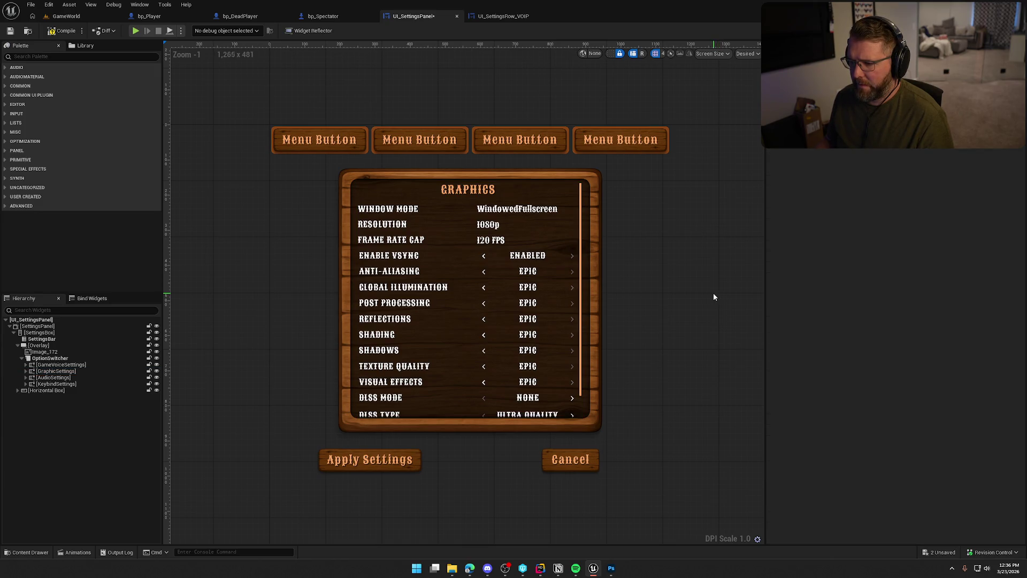
Give the OptionSwitcher a right padding of 70.0.
{"action": "left_click", "coordinate": [579, 272]}
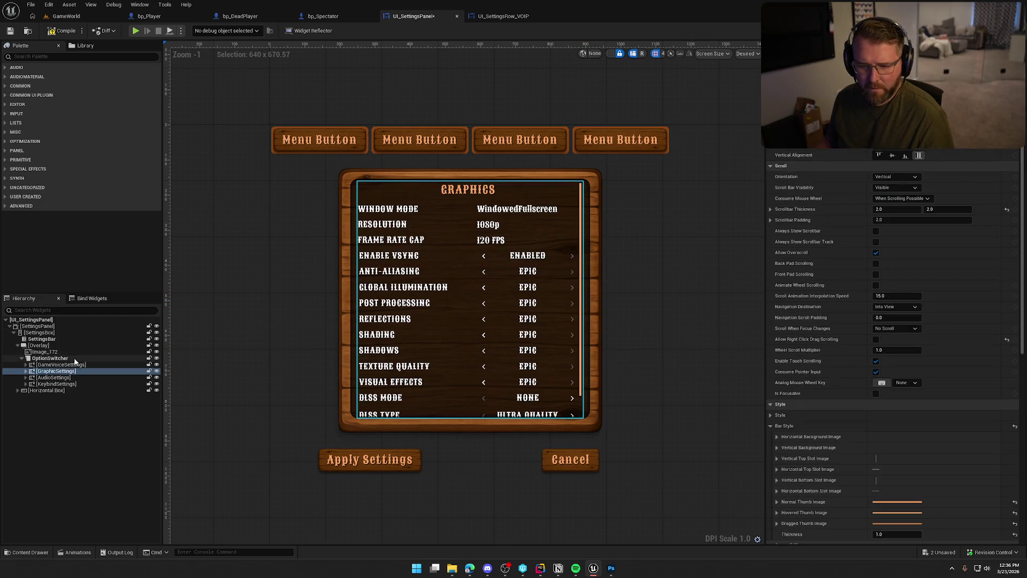
{"action": "left_click", "coordinate": [45, 358]}
{"action": "left_click", "coordinate": [871, 155]}
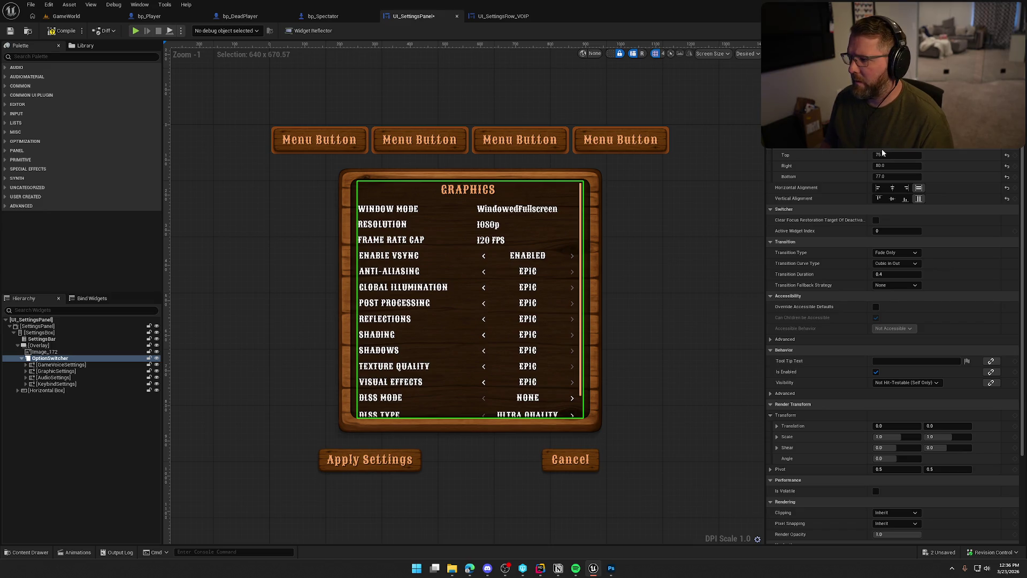
{"action": "key", "text": "Tab"}
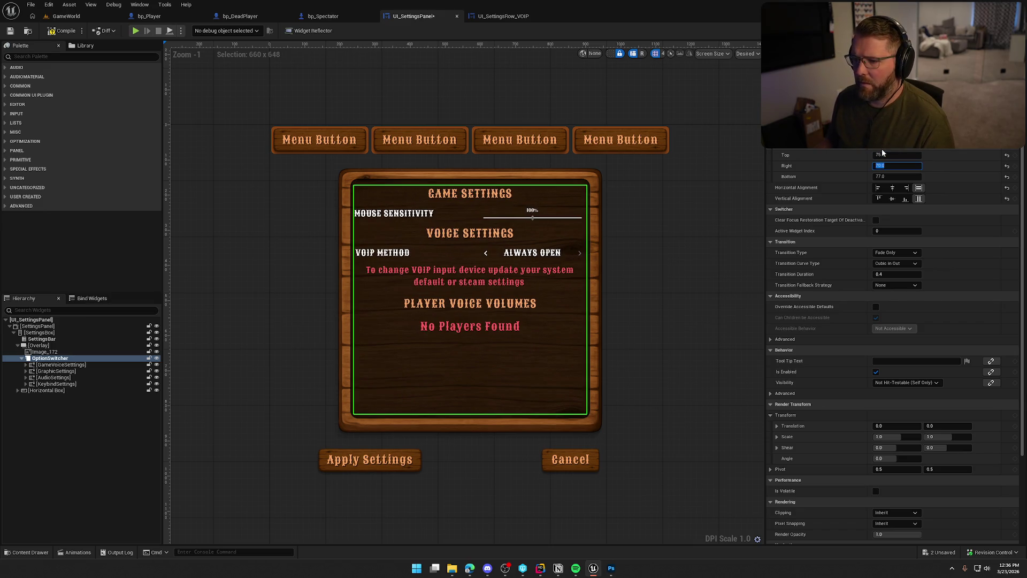
{"action": "left_click", "coordinate": [67, 372]}
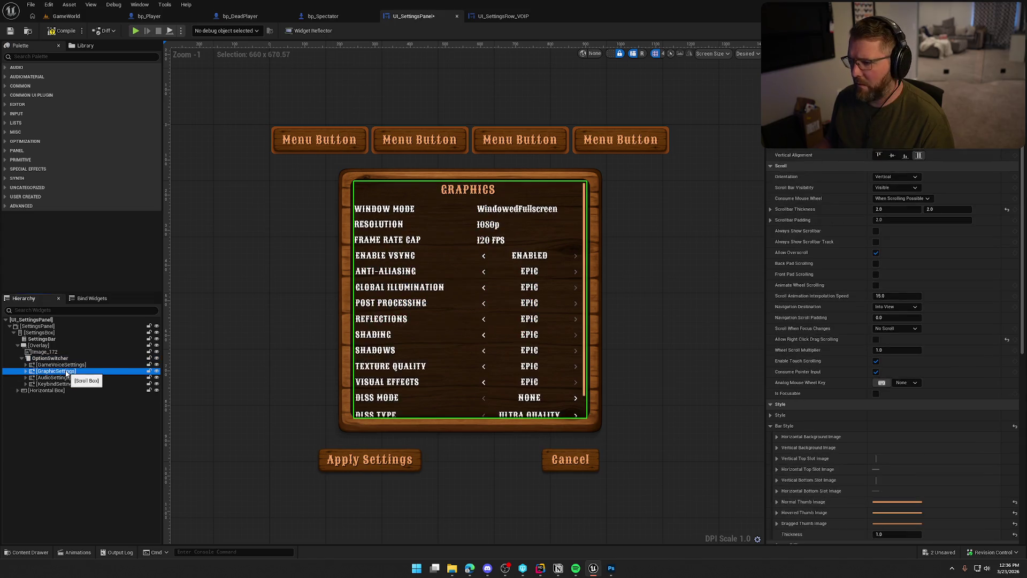
{"action": "left_click", "coordinate": [695, 317]}
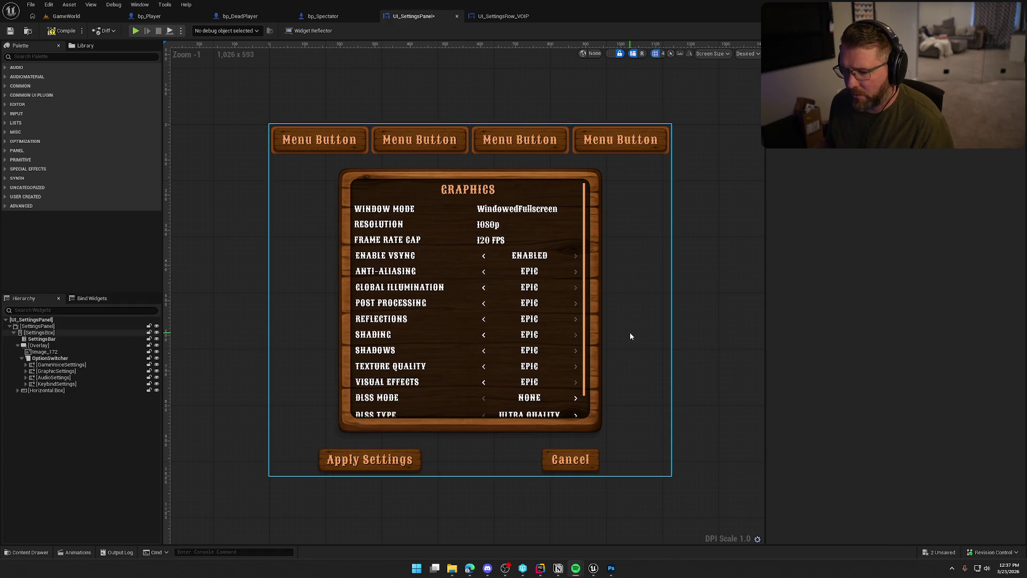
Preview the Graphics, Audio, Keybinds and Game Settings pages from the Hierarchy.
{"action": "left_click", "coordinate": [63, 371]}
{"action": "left_click", "coordinate": [59, 378]}
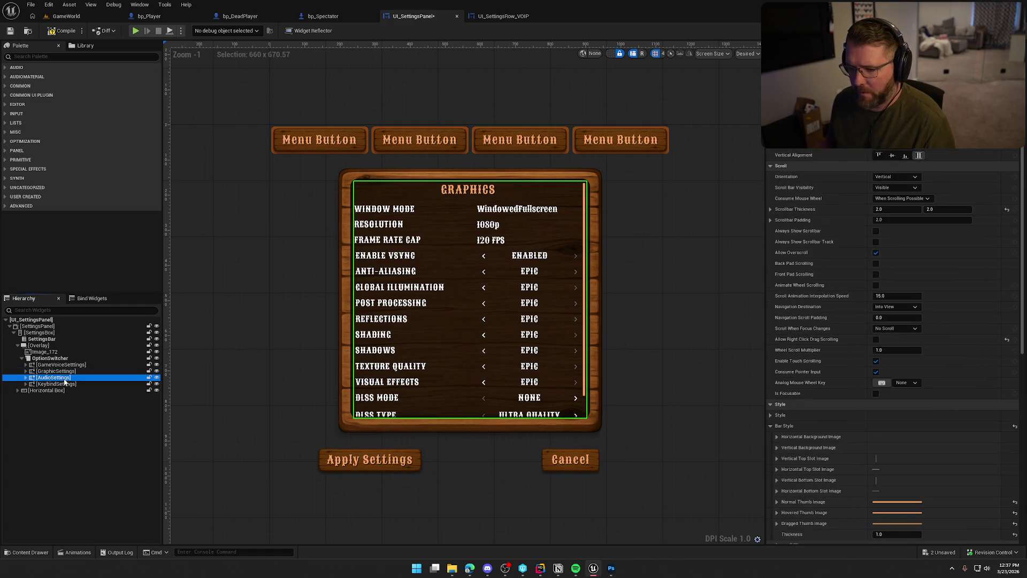
{"action": "left_click", "coordinate": [67, 384]}
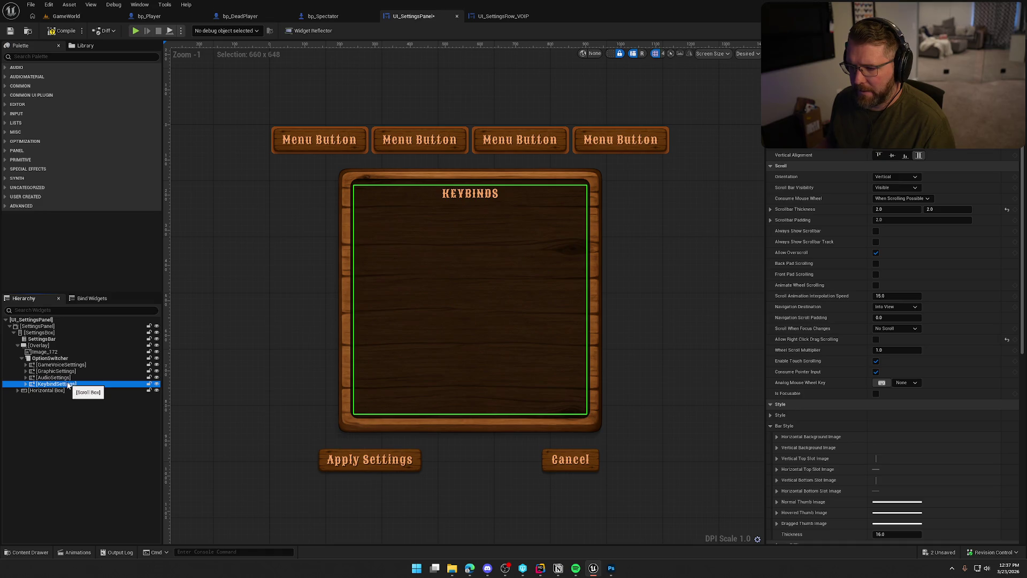
{"action": "left_click", "coordinate": [65, 379]}
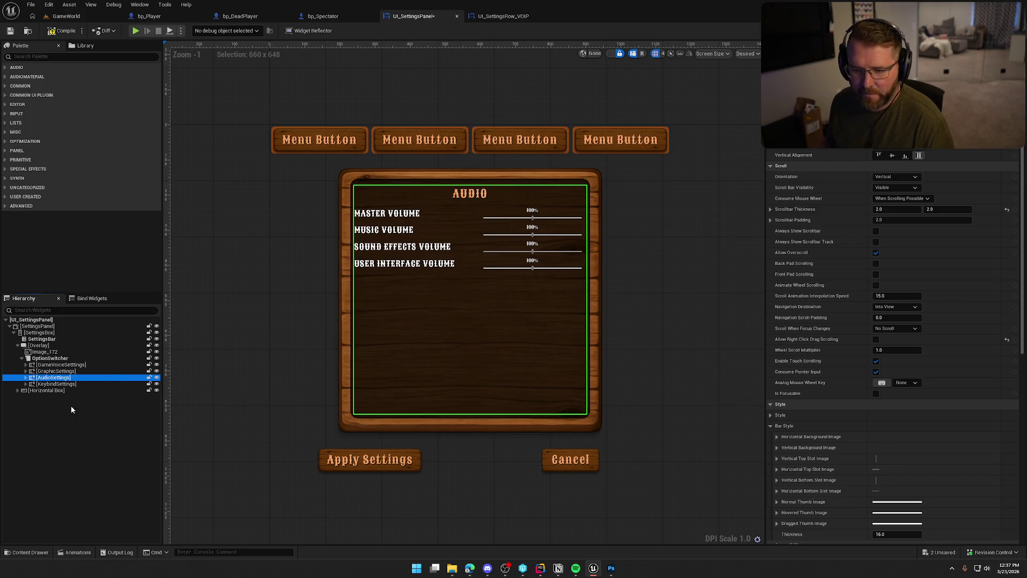
{"action": "left_click", "coordinate": [56, 372]}
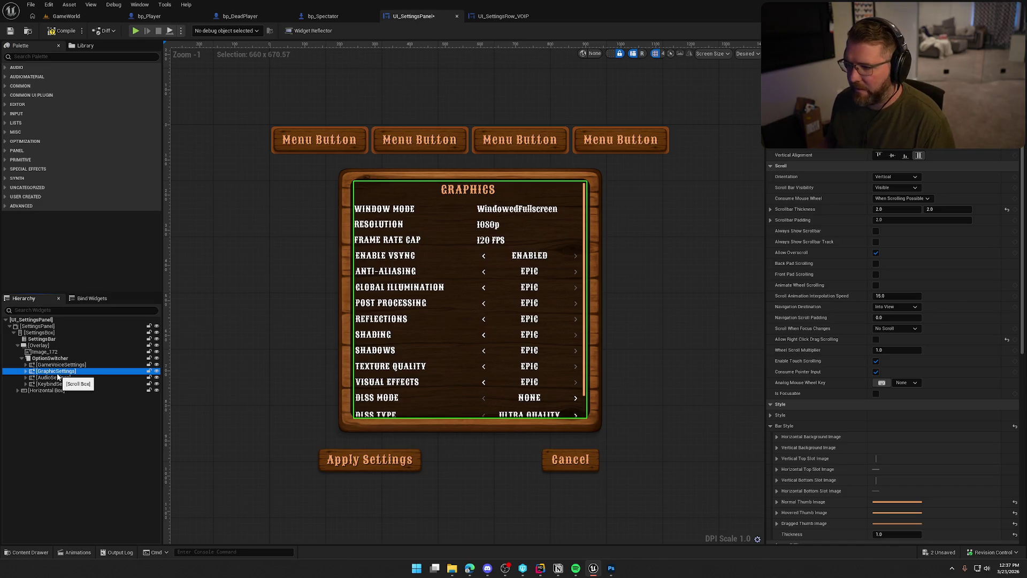
{"action": "left_click", "coordinate": [56, 365]}
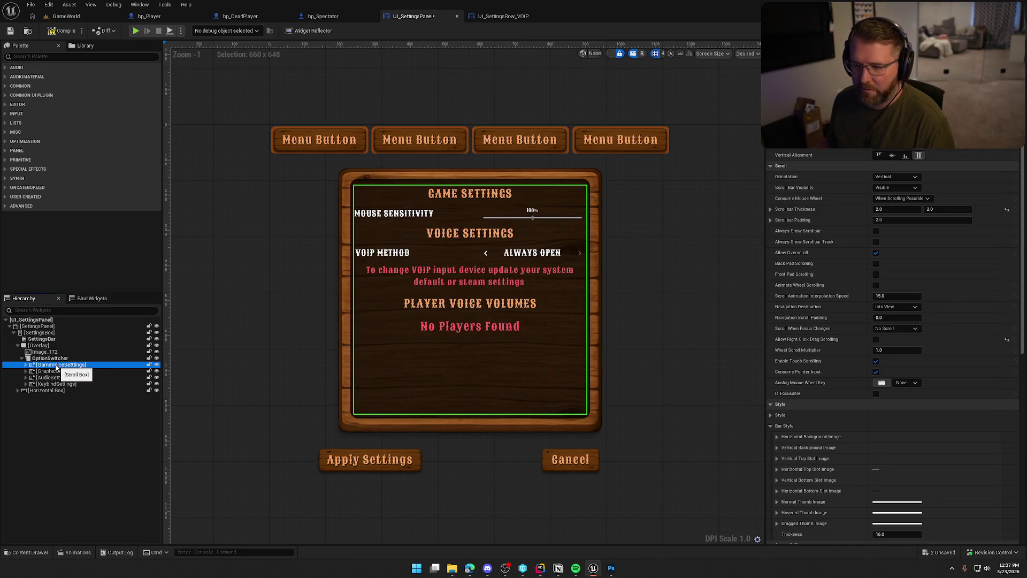
{"action": "left_click", "coordinate": [237, 313]}
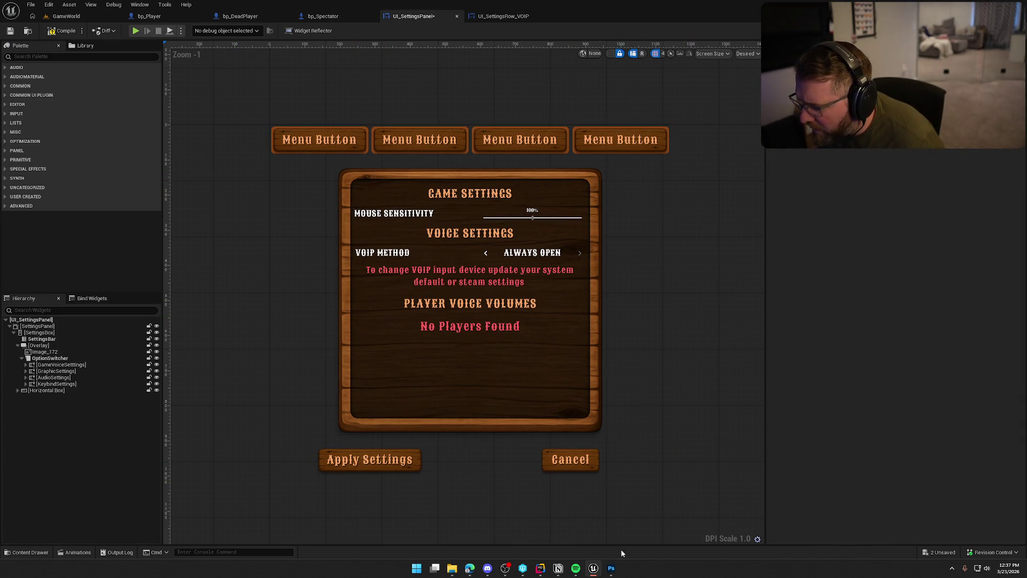
{"action": "left_click", "coordinate": [611, 569]}
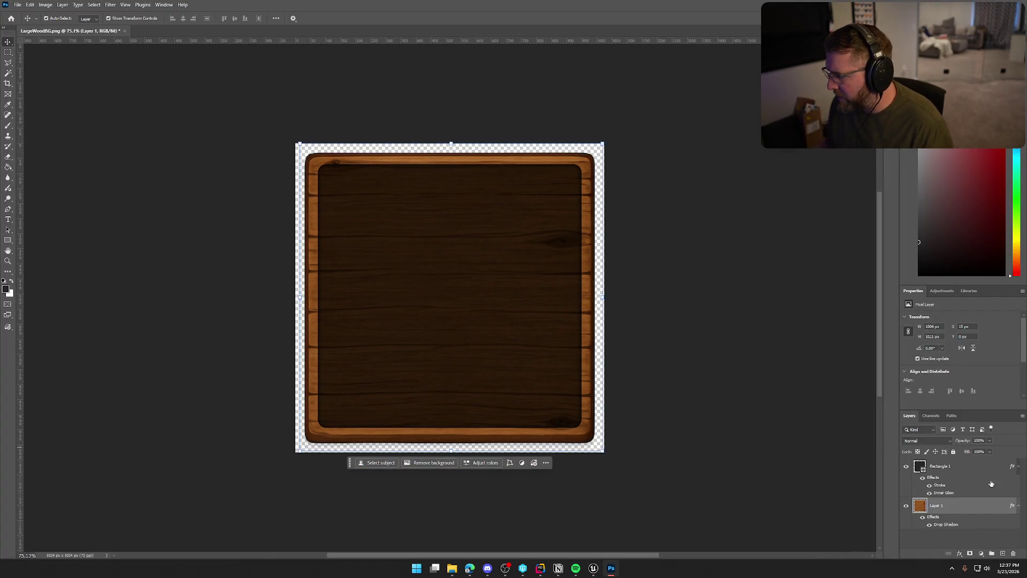
Review the Stroke effect in Rectangle 1's layer style settings.
{"action": "double_click", "coordinate": [961, 466]}
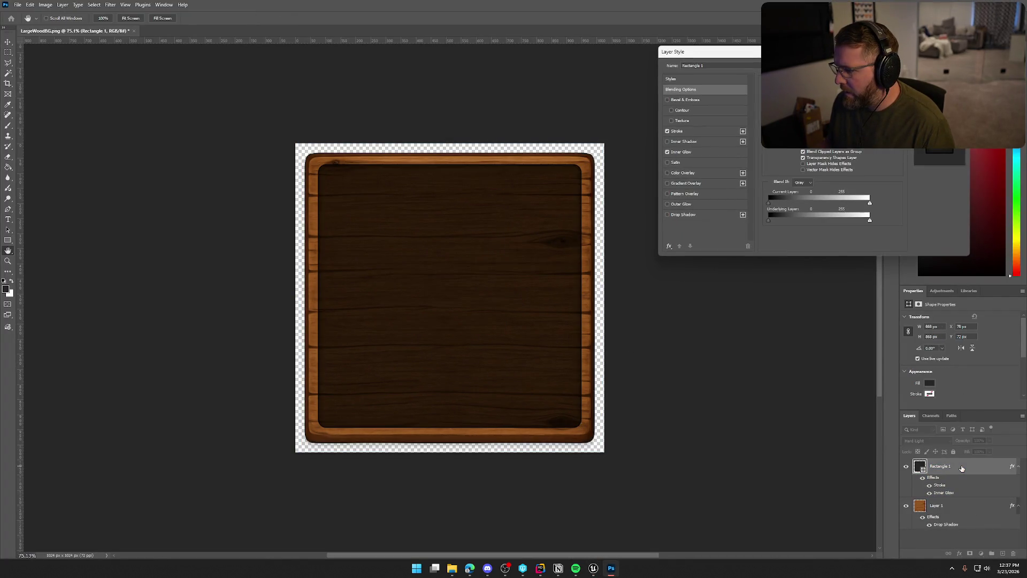
{"action": "left_click", "coordinate": [687, 135]}
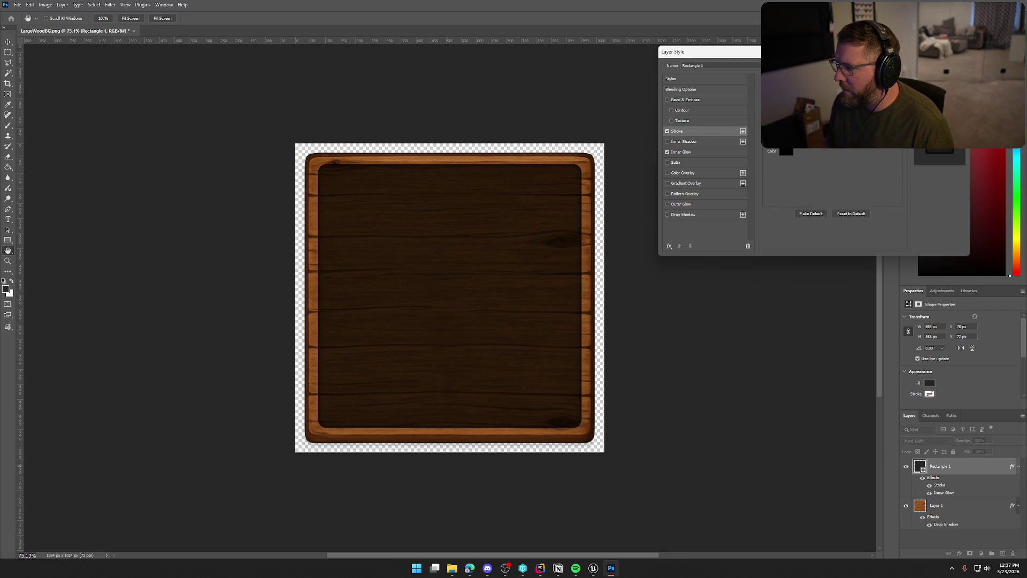
{"action": "key", "text": "Return"}
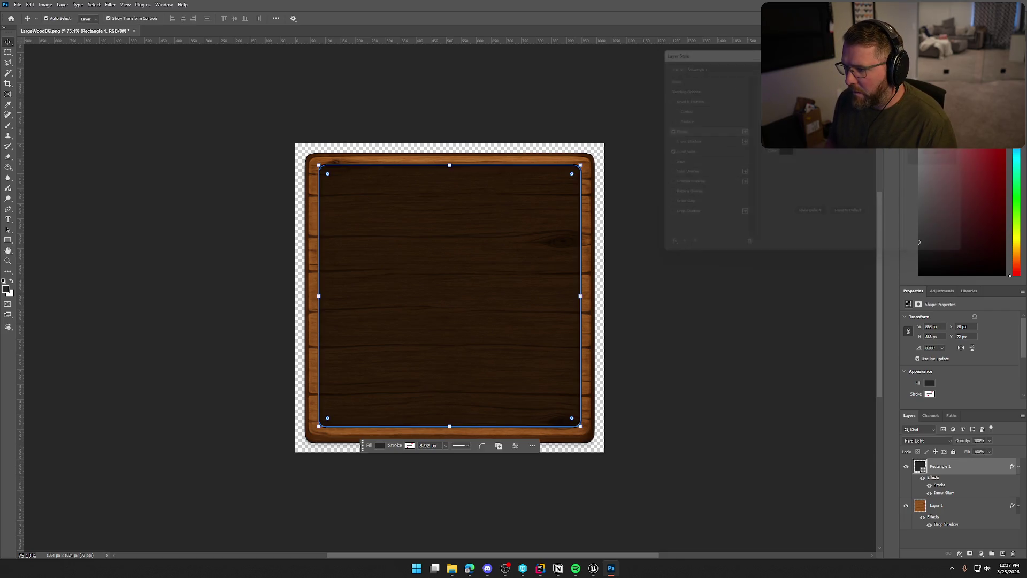
{"action": "left_click", "coordinate": [713, 200]}
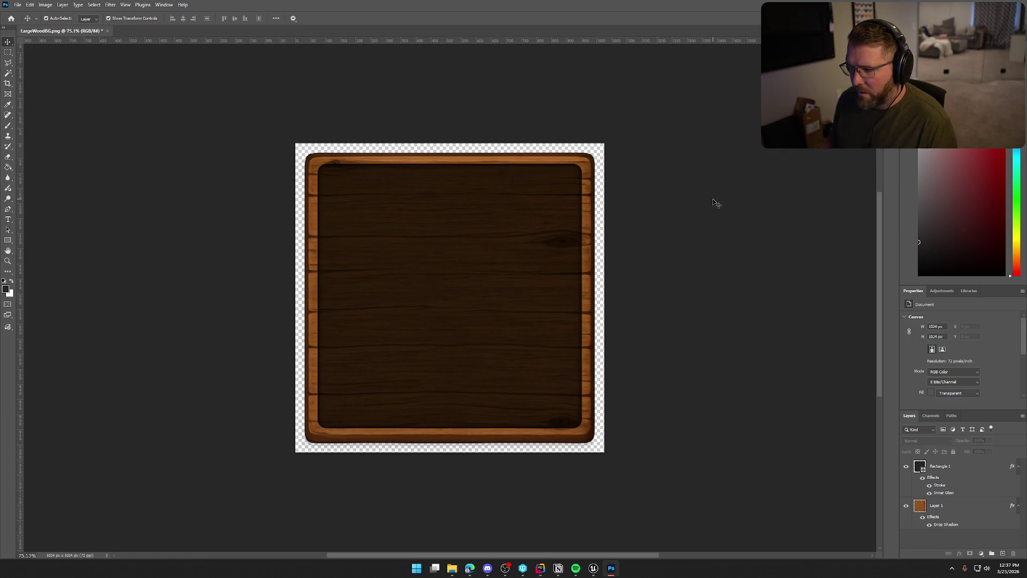
{"action": "double_click", "coordinate": [962, 470]}
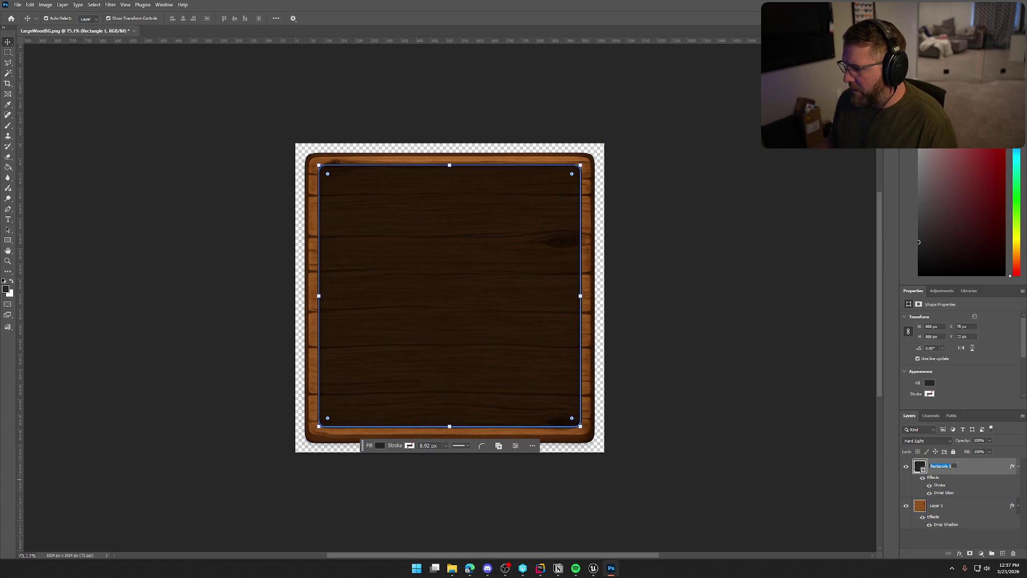
{"action": "double_click", "coordinate": [976, 466]}
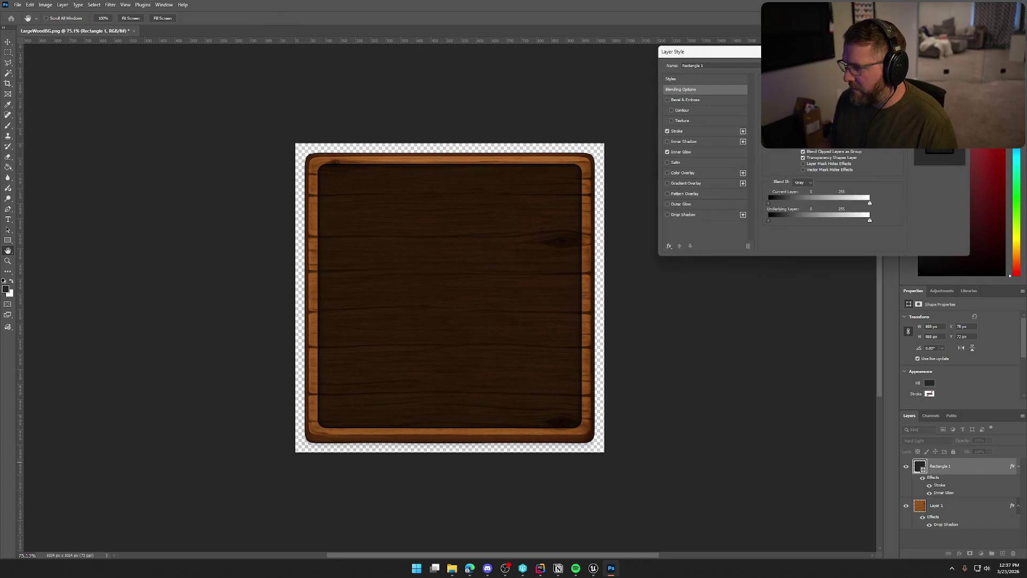
{"action": "left_click", "coordinate": [682, 131]}
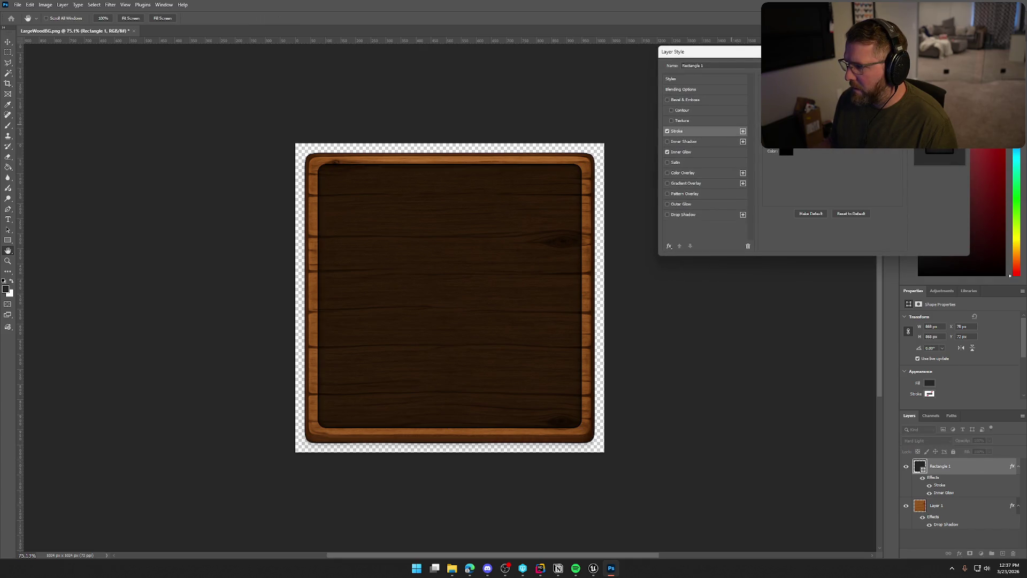
{"action": "key", "text": "Return"}
{"action": "left_click", "coordinate": [784, 271]}
Export the wood panel as PNG, overwriting the existing LargeWoodBG.png.
{"action": "left_click", "coordinate": [144, 67]}
{"action": "left_click", "coordinate": [18, 4]}
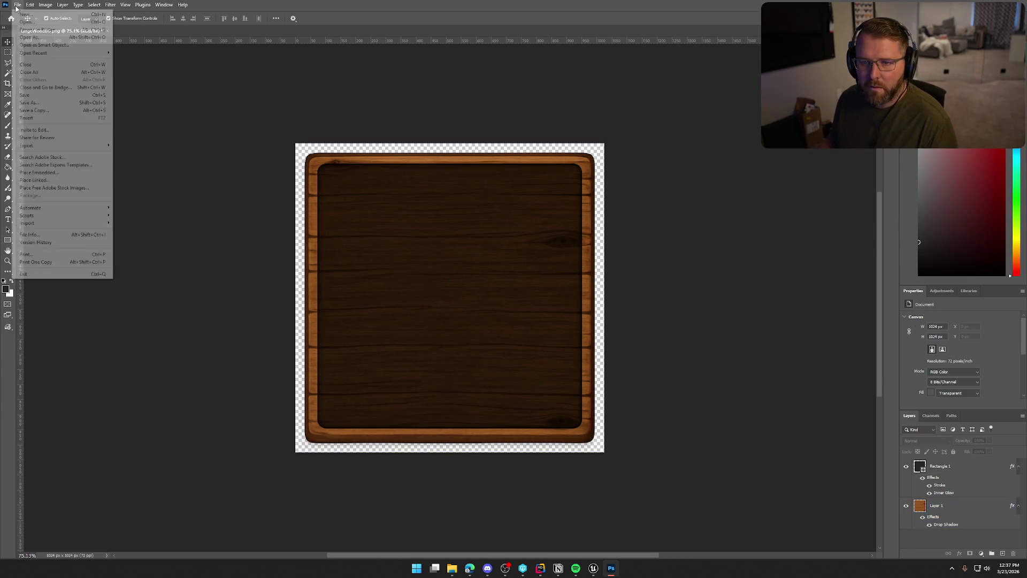
{"action": "mouse_move", "coordinate": [32, 144]}
{"action": "left_click", "coordinate": [128, 145]}
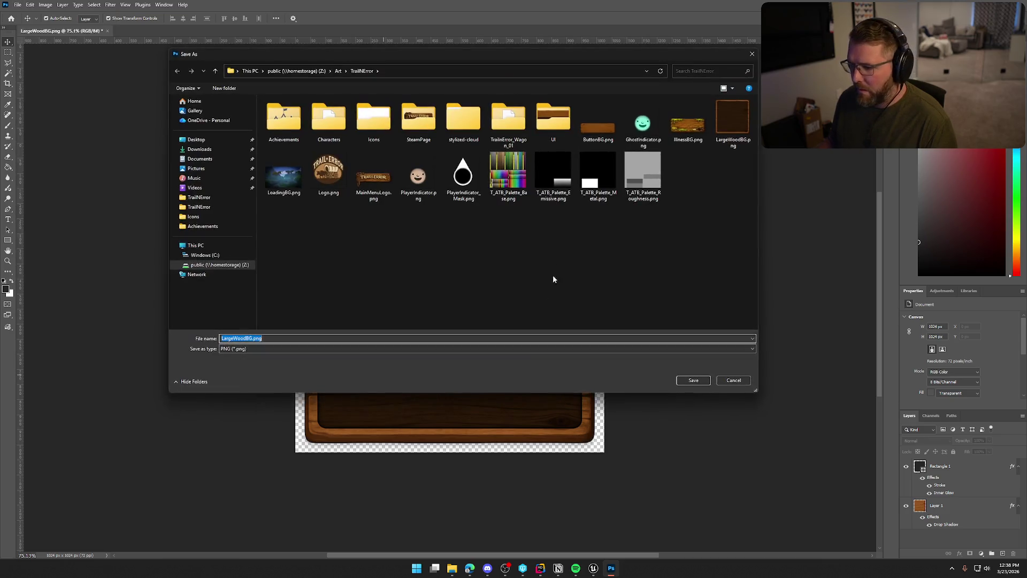
{"action": "left_click", "coordinate": [699, 380]}
{"action": "left_click", "coordinate": [531, 283]}
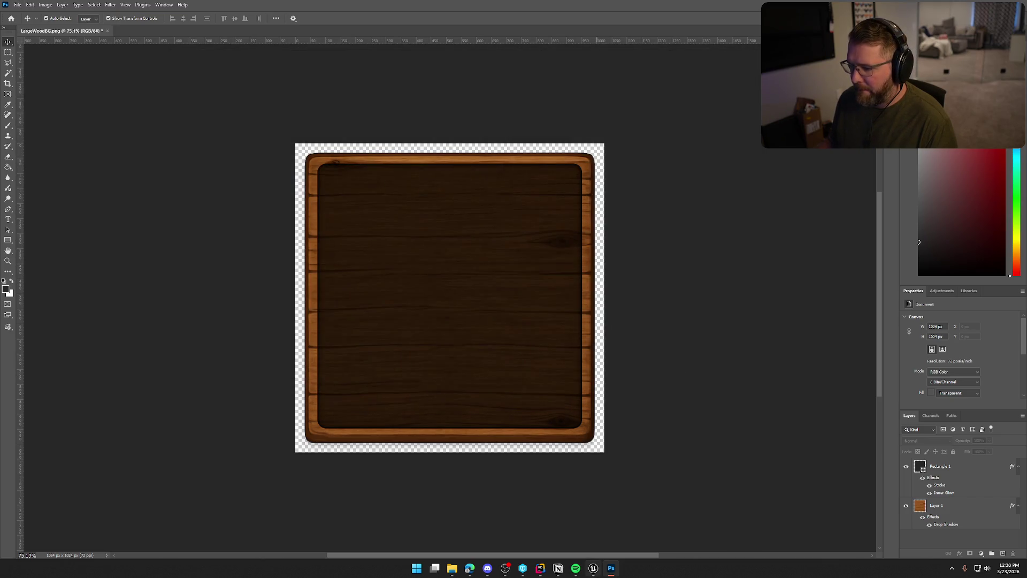
{"action": "left_click", "coordinate": [593, 568]}
{"action": "key", "text": "ctrl+space"}
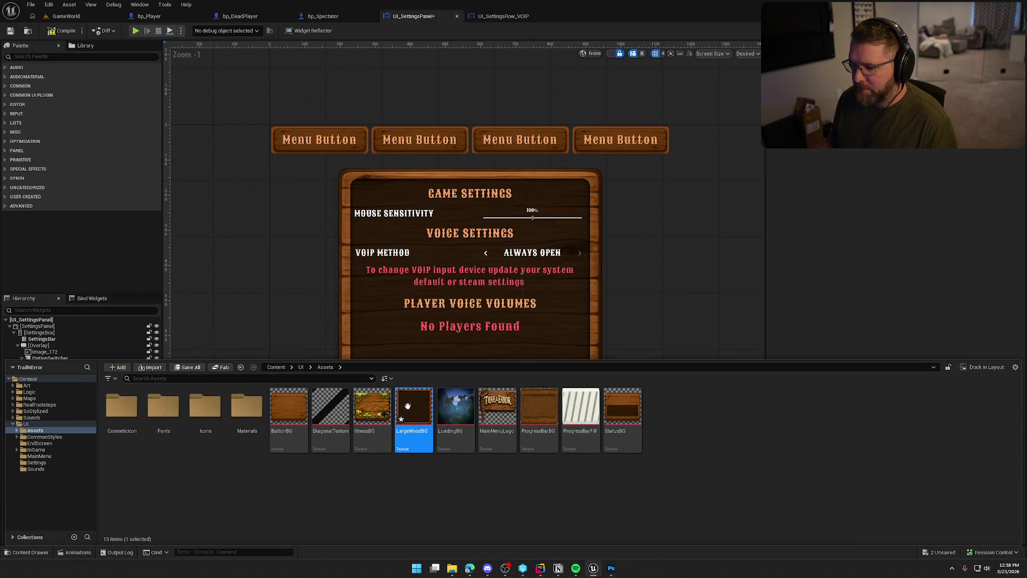
Reimport and check out the LargeWoodBG texture, then switch to the GameWorld level.
{"action": "right_click", "coordinate": [409, 406]}
{"action": "left_click", "coordinate": [438, 159]}
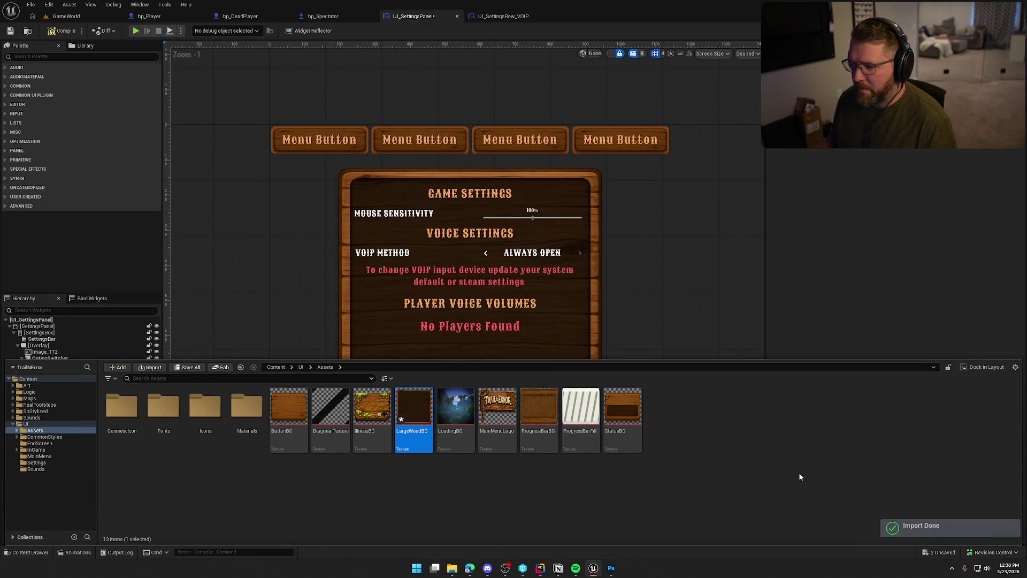
{"action": "left_click", "coordinate": [506, 374]}
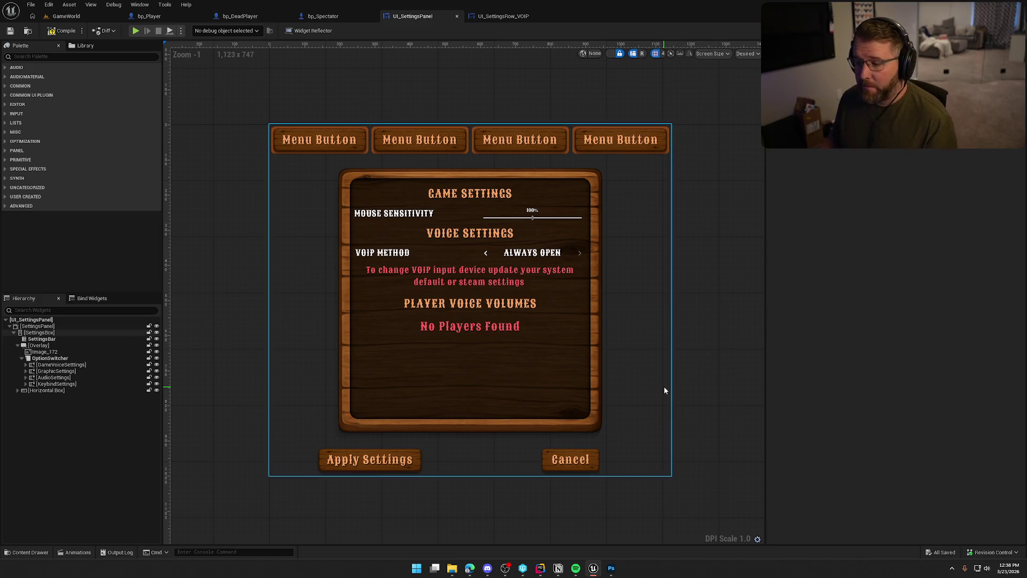
{"action": "left_click", "coordinate": [67, 16]}
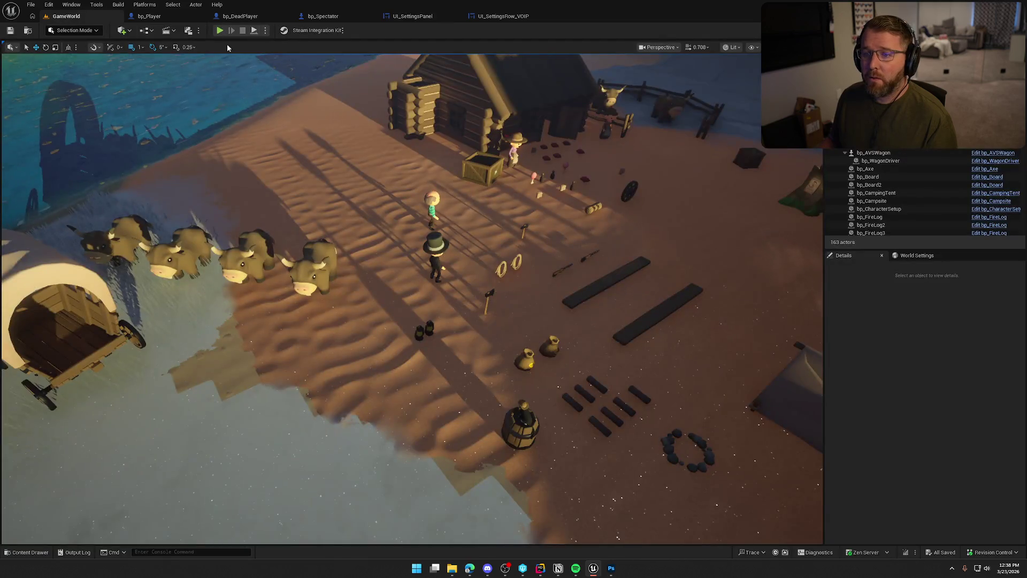
Play the game and browse the settings panel's Graphics, Audio, Inputs and Game tabs.
{"action": "key", "text": "alt+p"}
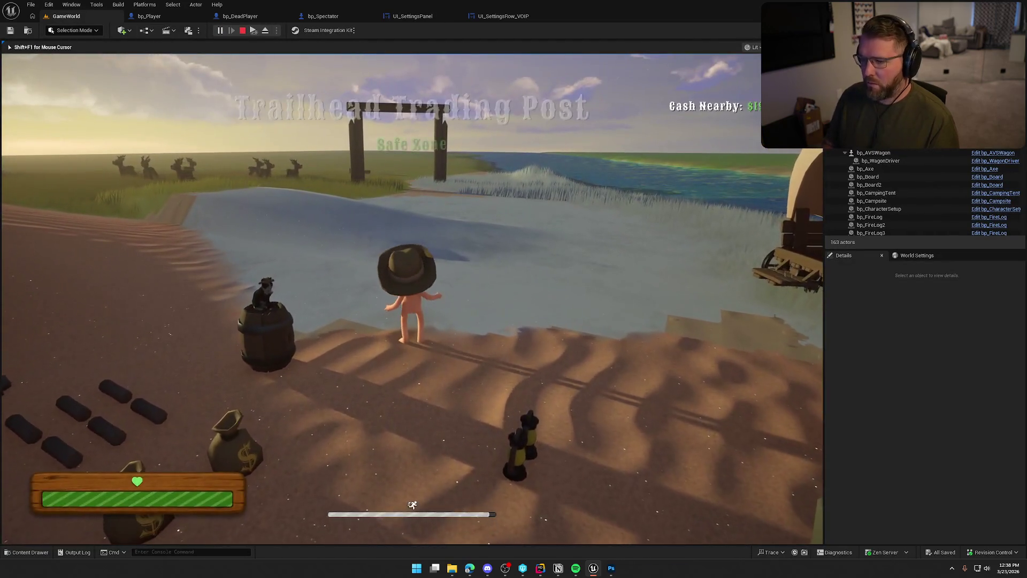
{"action": "key", "text": "Escape"}
{"action": "left_click", "coordinate": [425, 248]}
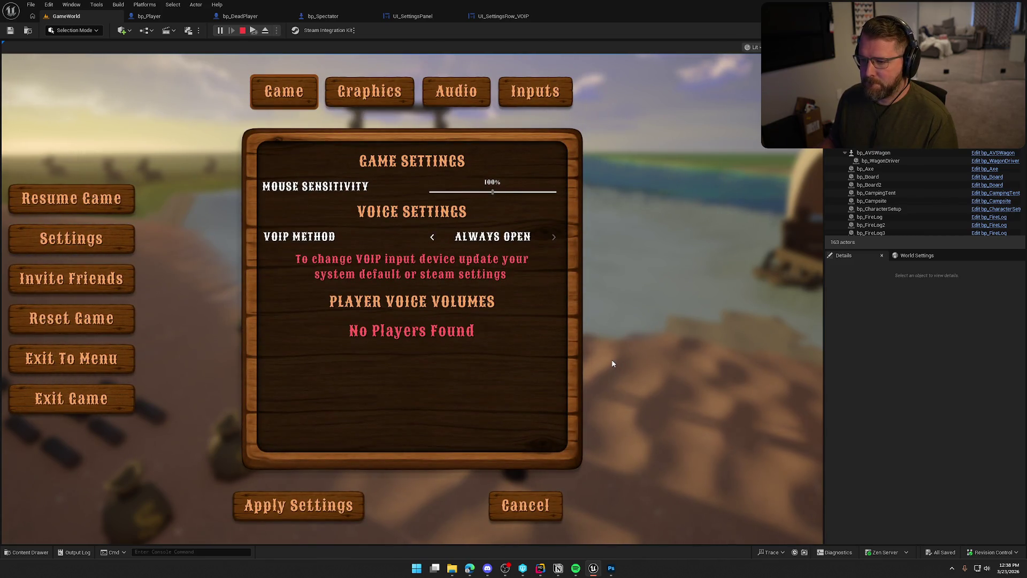
{"action": "left_click", "coordinate": [374, 94]}
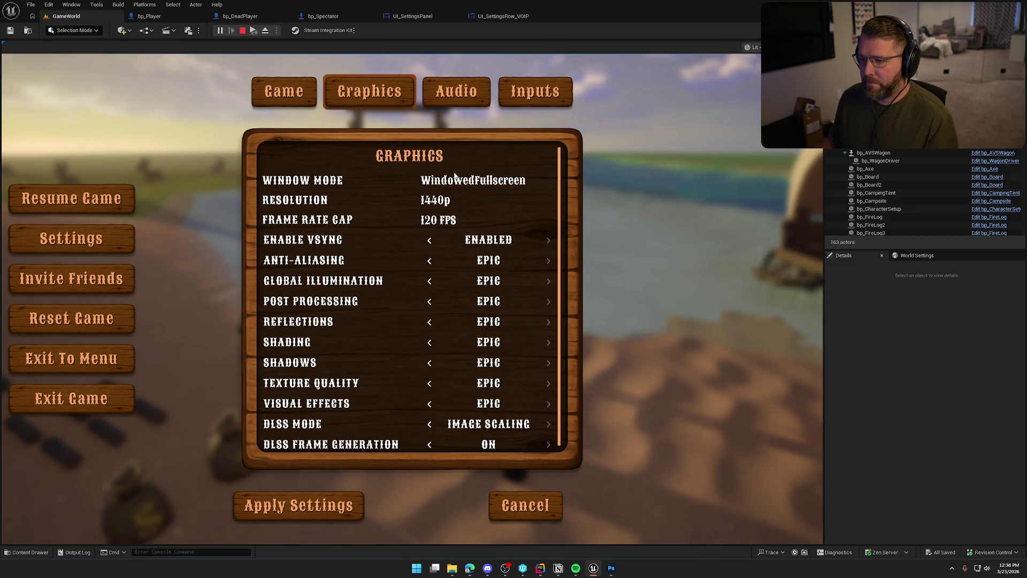
{"action": "left_click", "coordinate": [483, 97]}
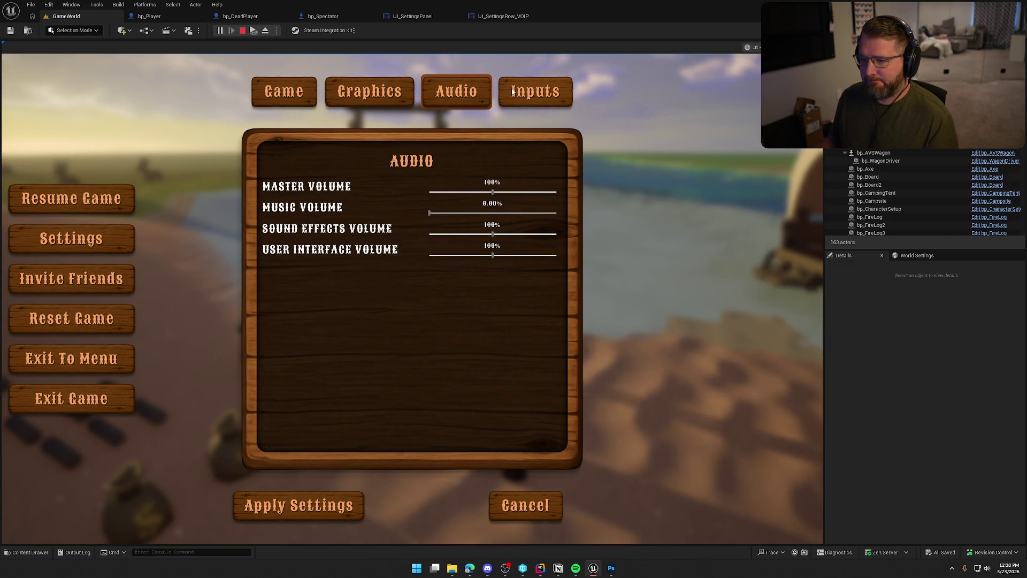
{"action": "left_click", "coordinate": [542, 93]}
{"action": "left_click", "coordinate": [307, 92]}
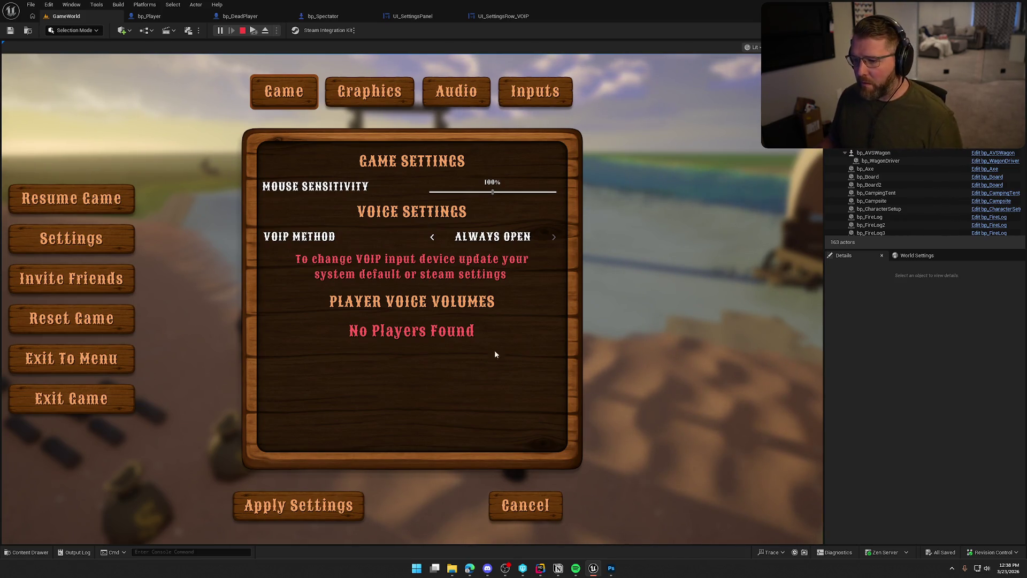
On the Graphics page, switch DLSS Mode from Image Scaling to DLSS.
{"action": "left_click", "coordinate": [369, 92]}
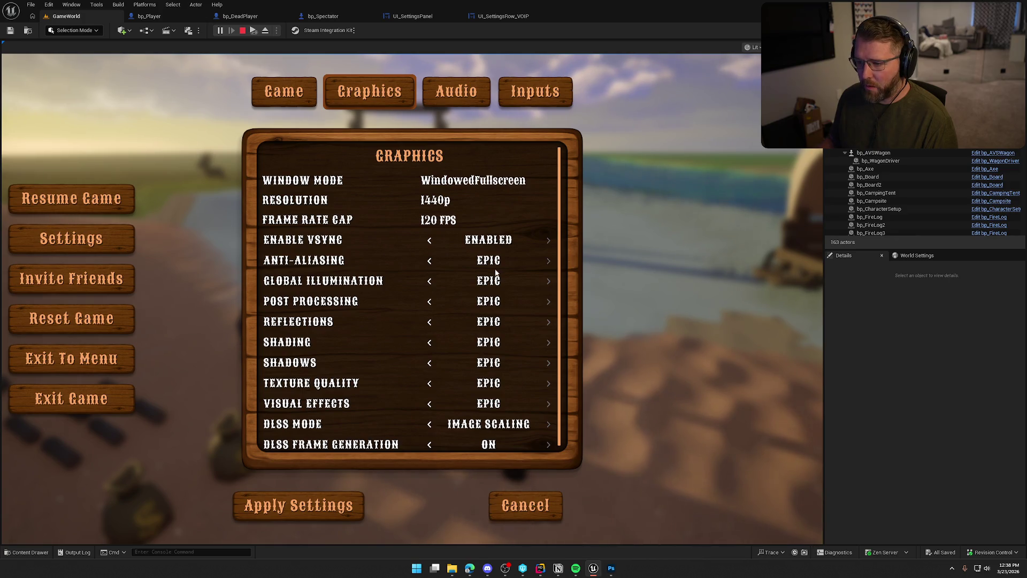
{"action": "scroll", "coordinate": [508, 294], "scroll_direction": "down", "scroll_amount": 1}
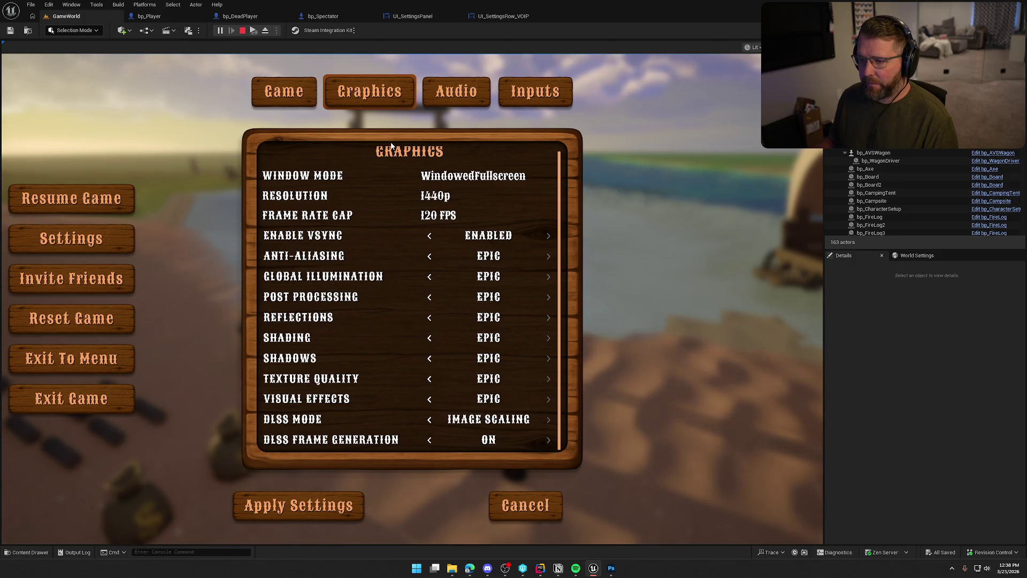
{"action": "scroll", "coordinate": [469, 276], "scroll_direction": "up", "scroll_amount": 1}
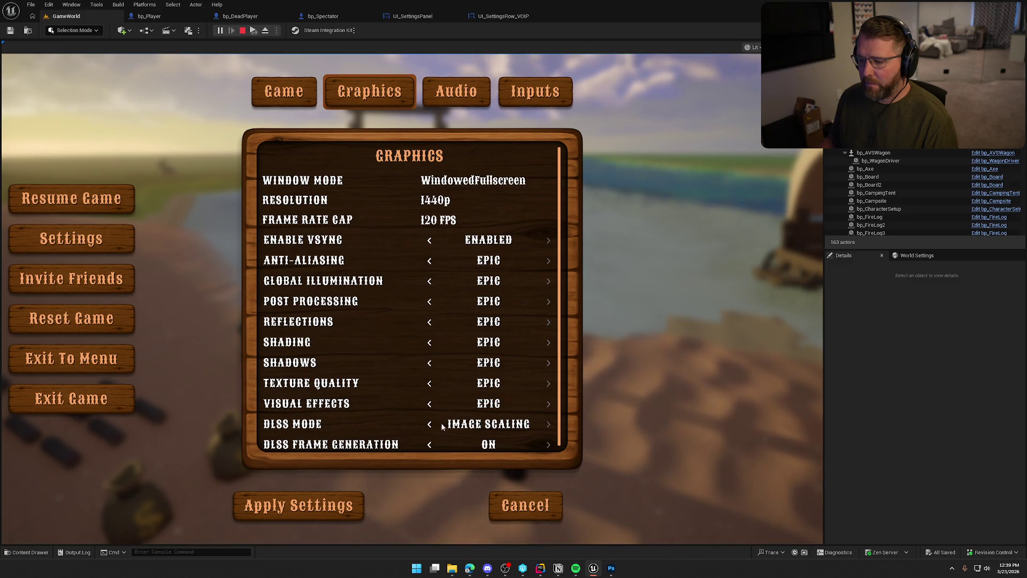
{"action": "left_click", "coordinate": [548, 425]}
{"action": "scroll", "coordinate": [364, 301], "scroll_direction": "down", "scroll_amount": 2}
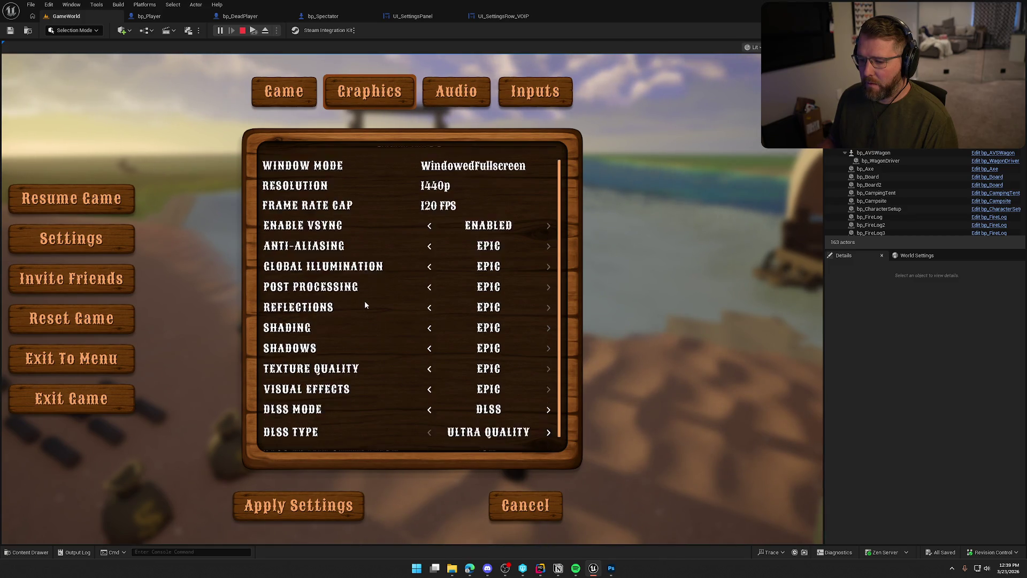
{"action": "scroll", "coordinate": [364, 300], "scroll_direction": "up", "scroll_amount": 2}
{"action": "scroll", "coordinate": [364, 300], "scroll_direction": "down", "scroll_amount": 1}
{"action": "scroll", "coordinate": [365, 305], "scroll_direction": "down", "scroll_amount": 1}
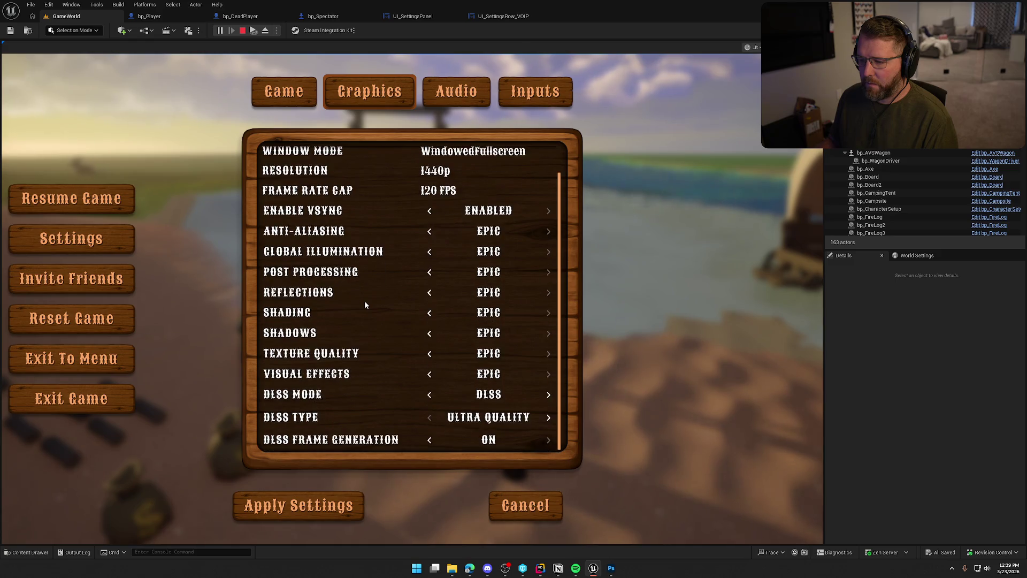
{"action": "scroll", "coordinate": [365, 305], "scroll_direction": "up", "scroll_amount": 2}
{"action": "scroll", "coordinate": [365, 305], "scroll_direction": "down", "scroll_amount": 1}
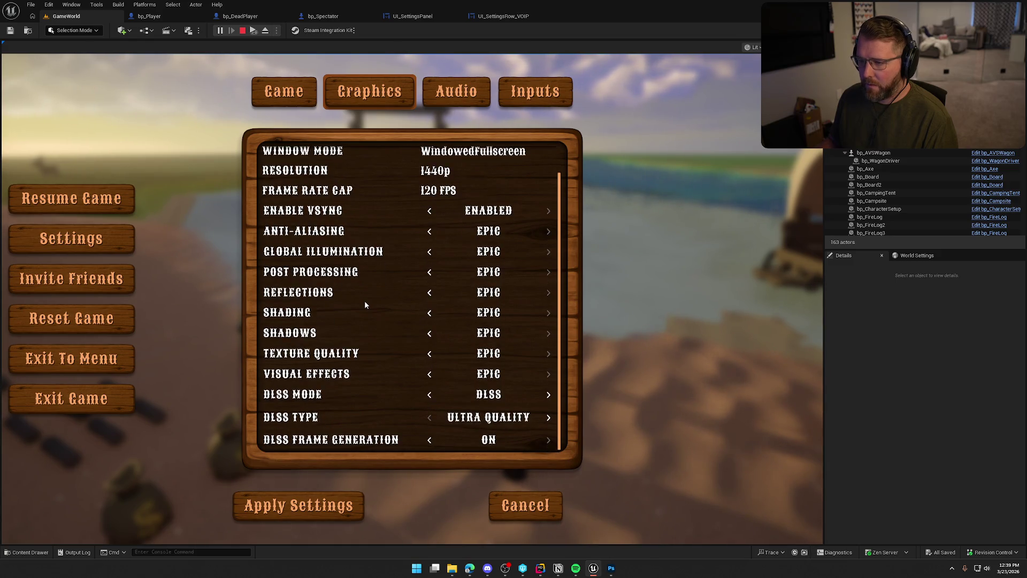
{"action": "scroll", "coordinate": [365, 304], "scroll_direction": "up", "scroll_amount": 2}
{"action": "scroll", "coordinate": [365, 305], "scroll_direction": "down", "scroll_amount": 1}
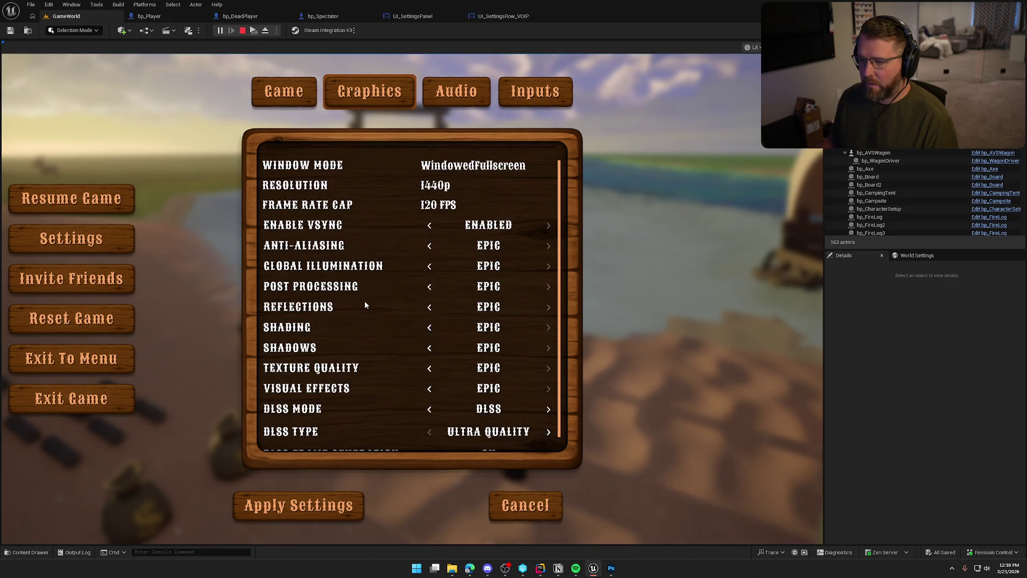
{"action": "scroll", "coordinate": [365, 305], "scroll_direction": "up", "scroll_amount": 1}
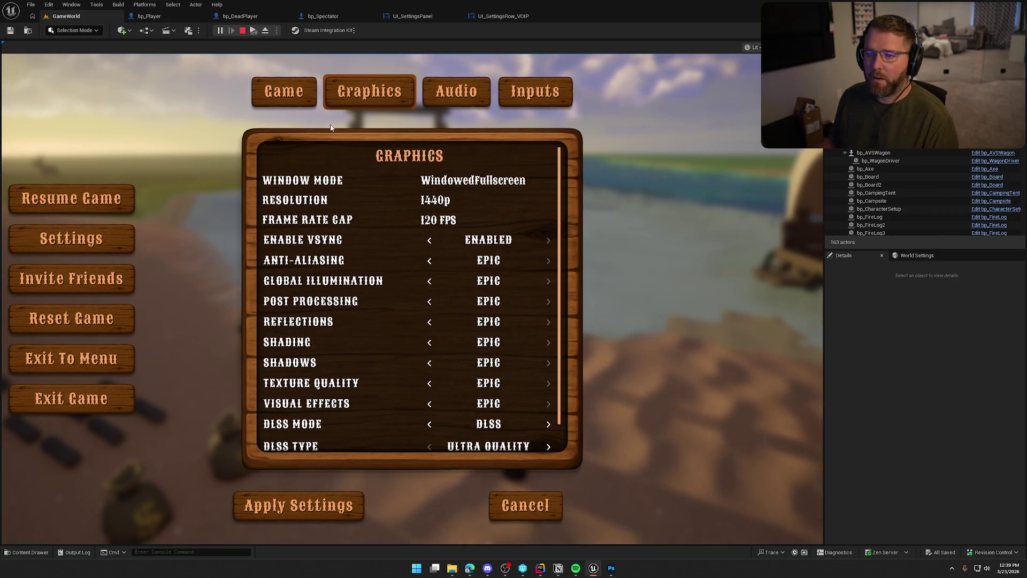
Try OptionSwitcher top padding values of 70, 60 and 67 in UI_SettingsPanel, previewing the Graphics page.
{"action": "left_click", "coordinate": [422, 15]}
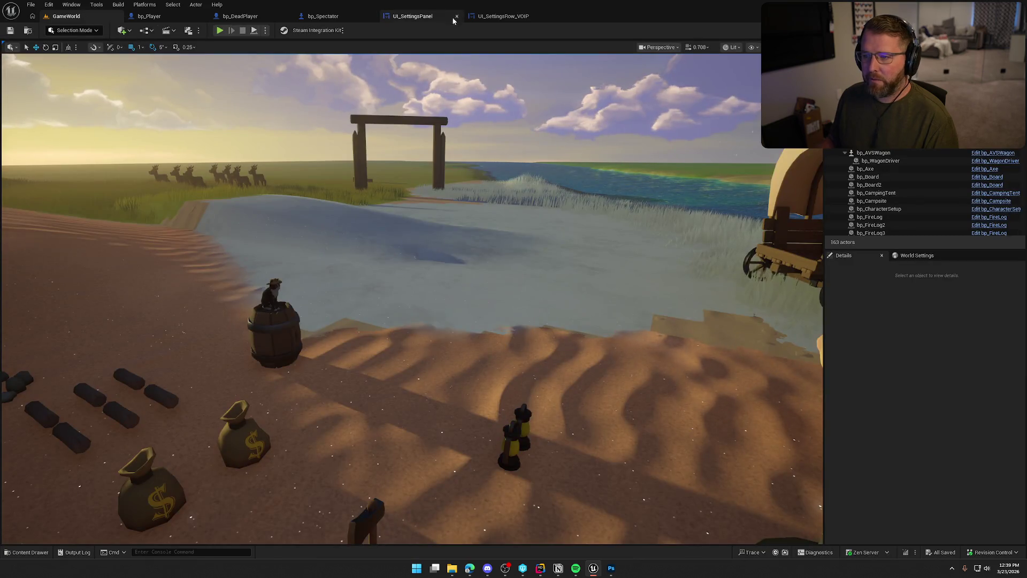
{"action": "left_click", "coordinate": [452, 18]}
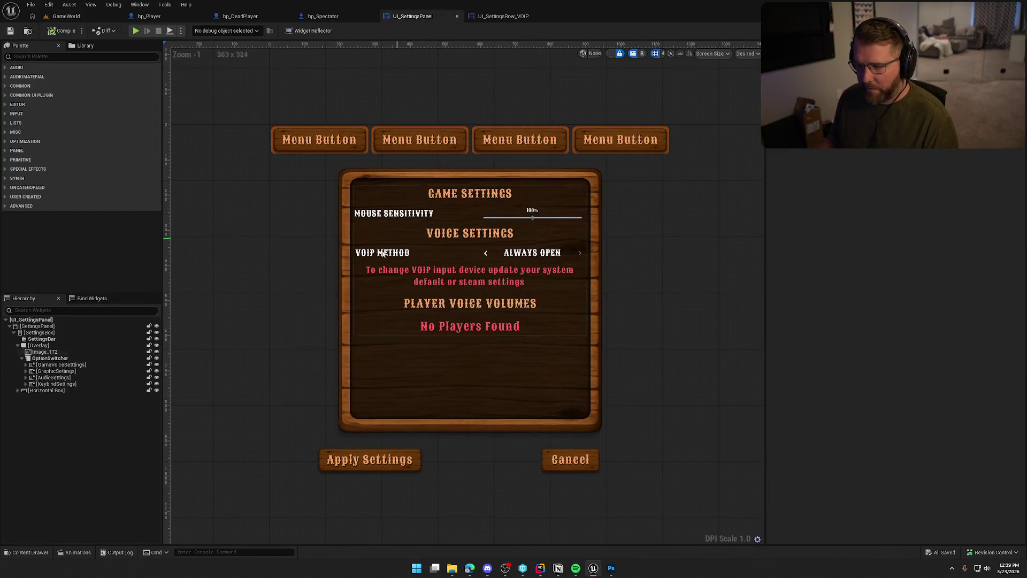
{"action": "left_click", "coordinate": [91, 358]}
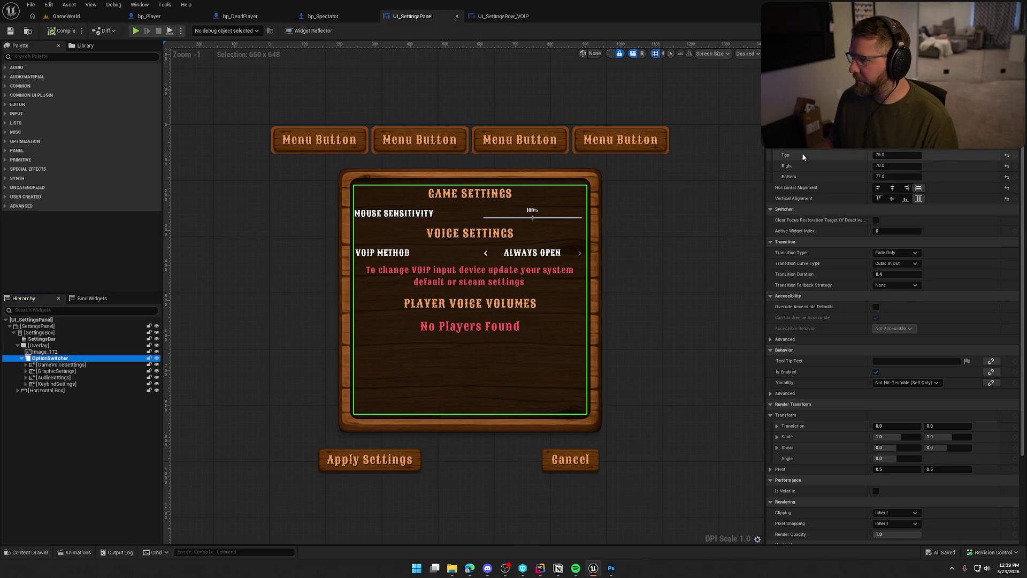
{"action": "left_click", "coordinate": [891, 155]}
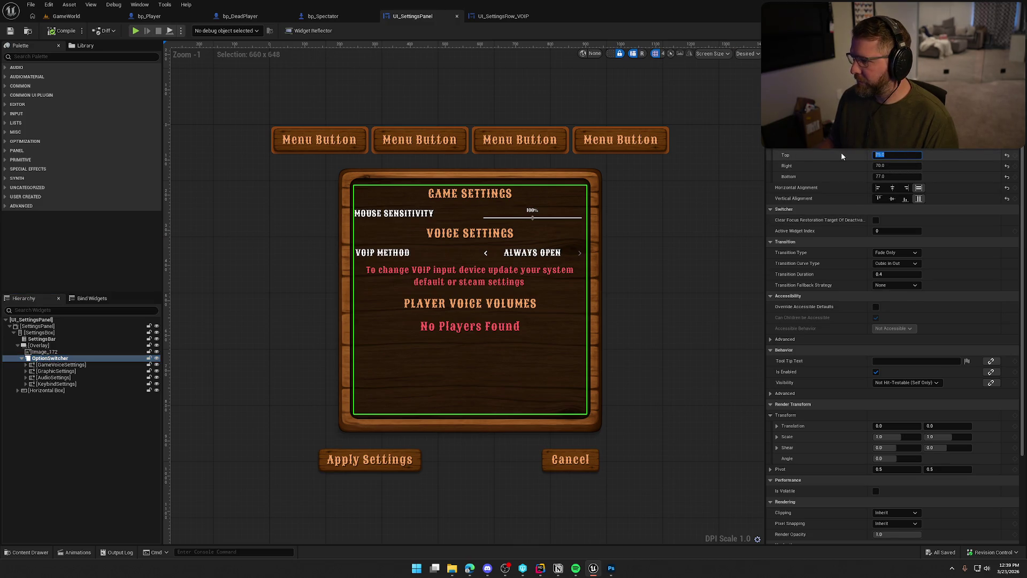
{"action": "type", "text": "70"}
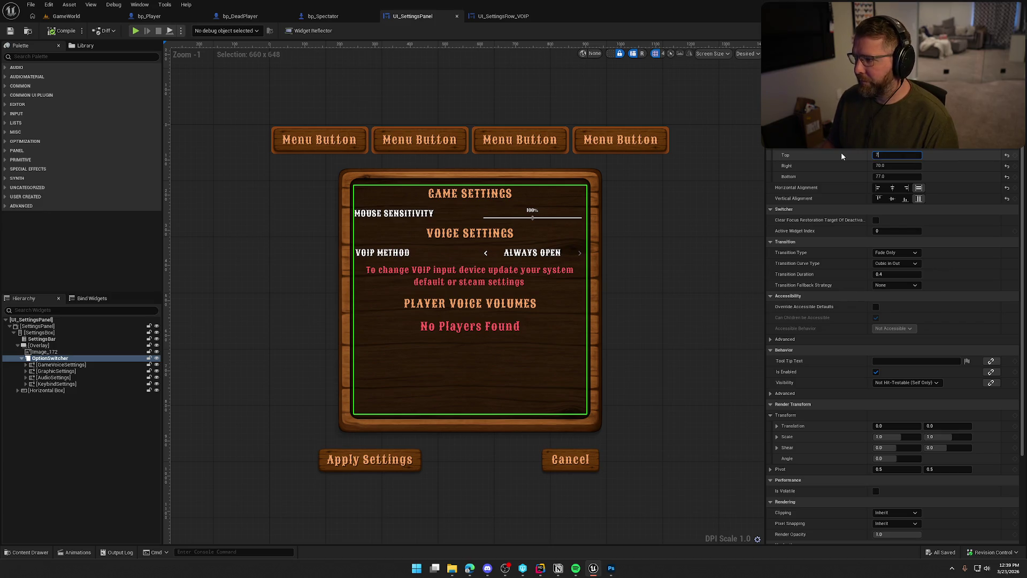
{"action": "key", "text": "Return"}
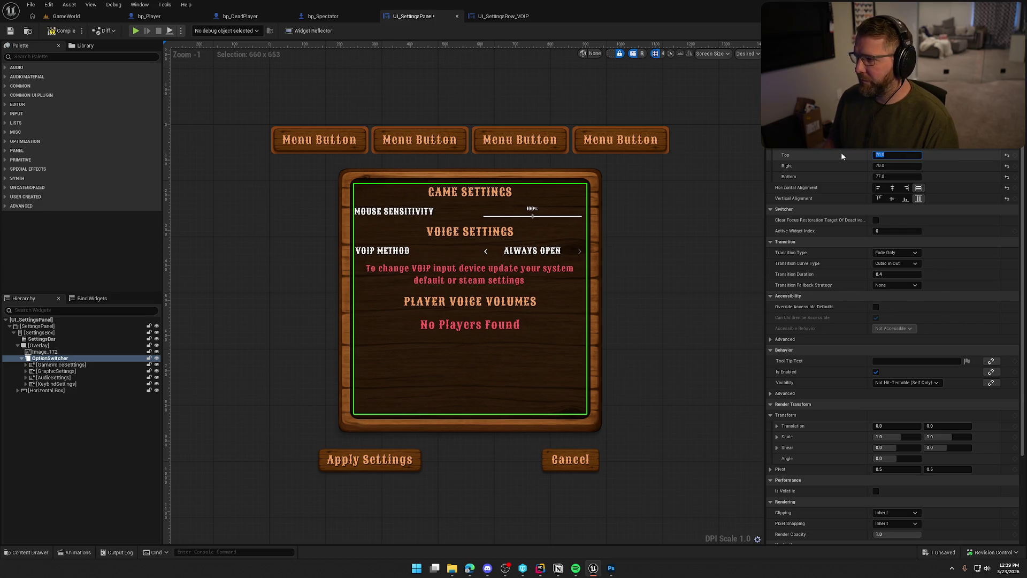
{"action": "type", "text": "60"}
{"action": "key", "text": "Return"}
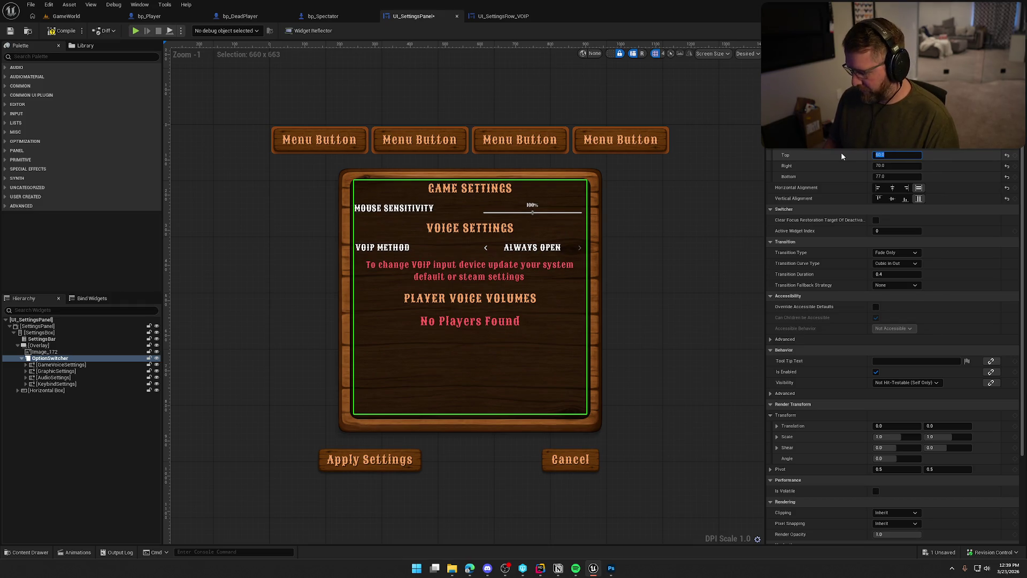
{"action": "type", "text": "67"}
{"action": "key", "text": "Return"}
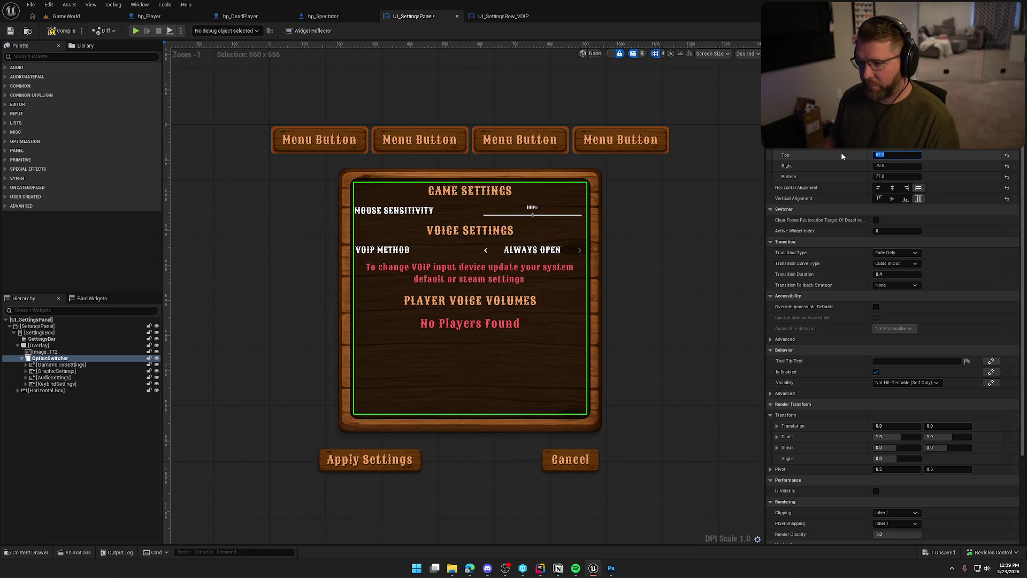
{"action": "left_click", "coordinate": [423, 87]}
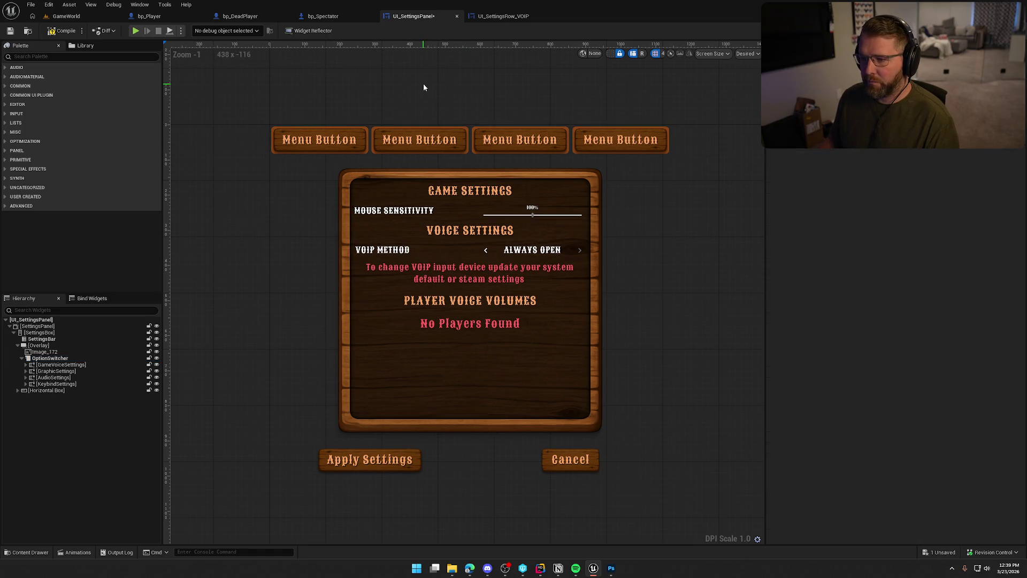
{"action": "left_click", "coordinate": [60, 371]}
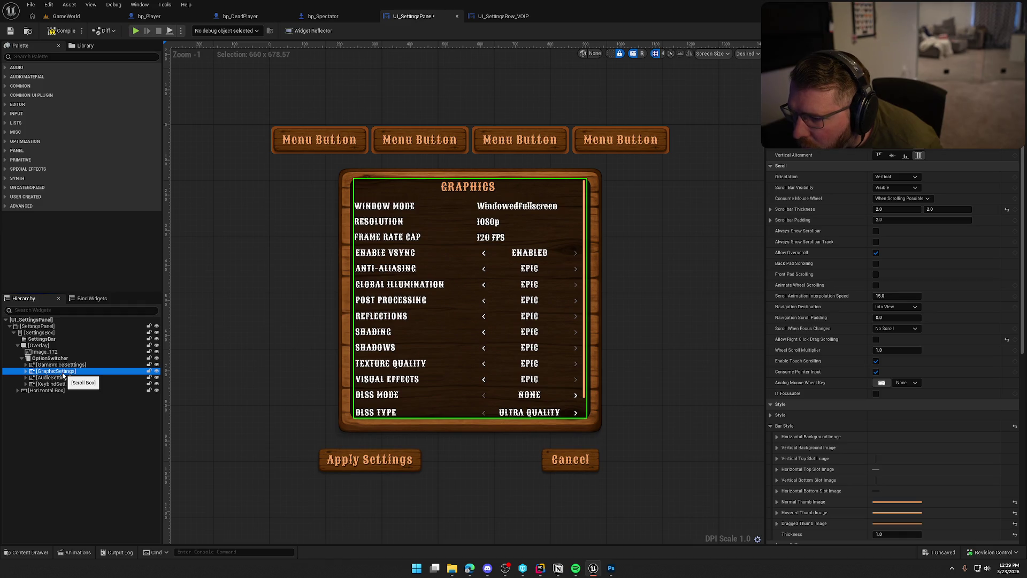
Settle the OptionSwitcher top padding on 69 after retrying 70, then compile the widget.
{"action": "left_click", "coordinate": [50, 358]}
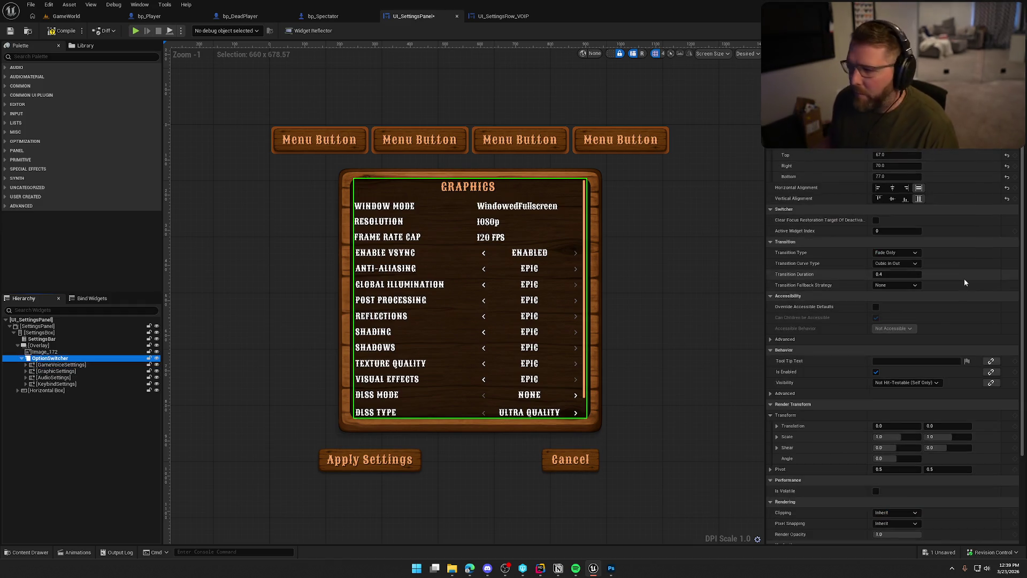
{"action": "left_click", "coordinate": [895, 155]}
{"action": "type", "text": "70"}
{"action": "key", "text": "Return"}
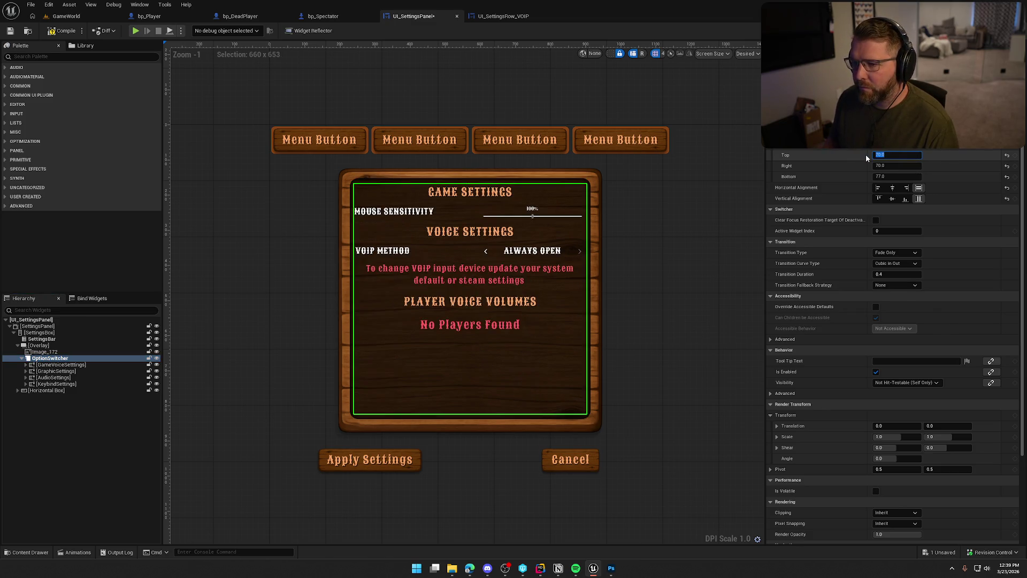
{"action": "left_click", "coordinate": [56, 371]}
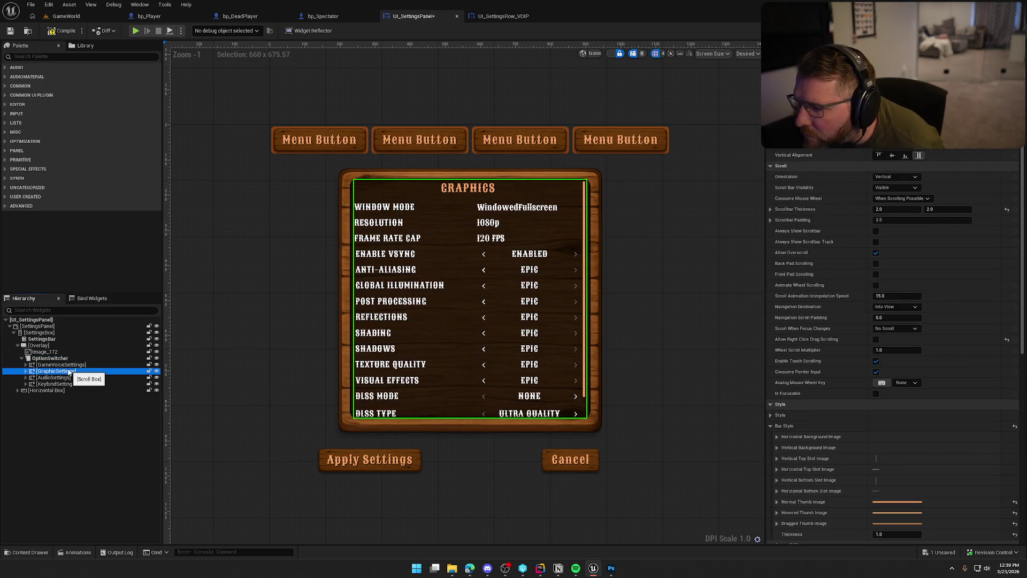
{"action": "left_click", "coordinate": [49, 358]}
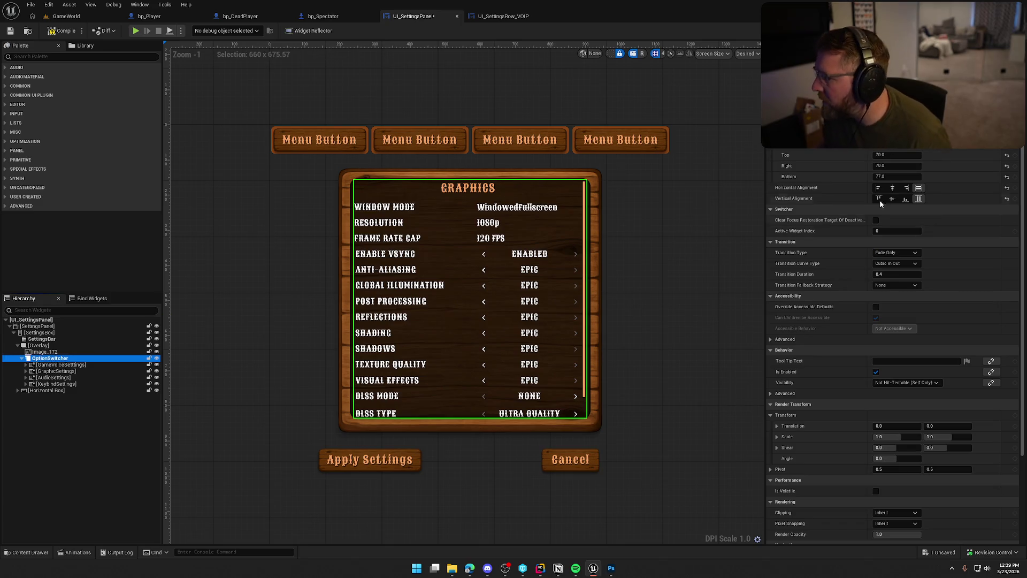
{"action": "left_click", "coordinate": [892, 155]}
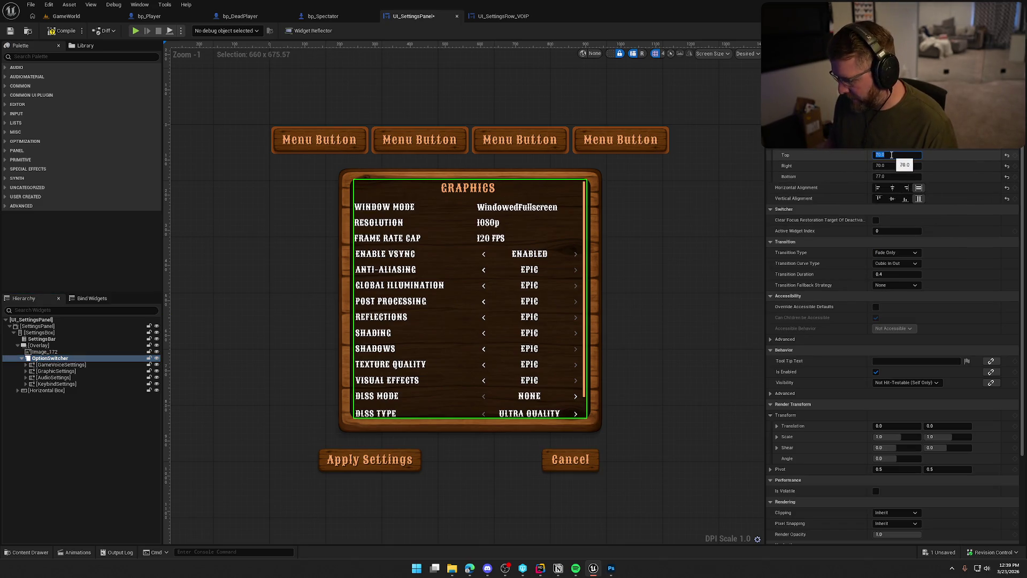
{"action": "type", "text": "69"}
{"action": "key", "text": "Return"}
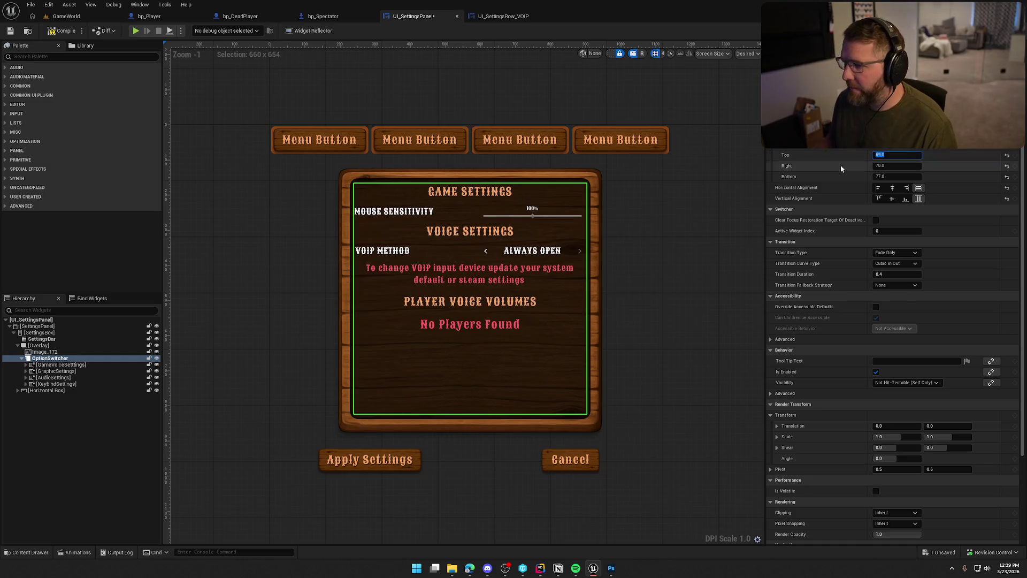
{"action": "left_click", "coordinate": [57, 371]}
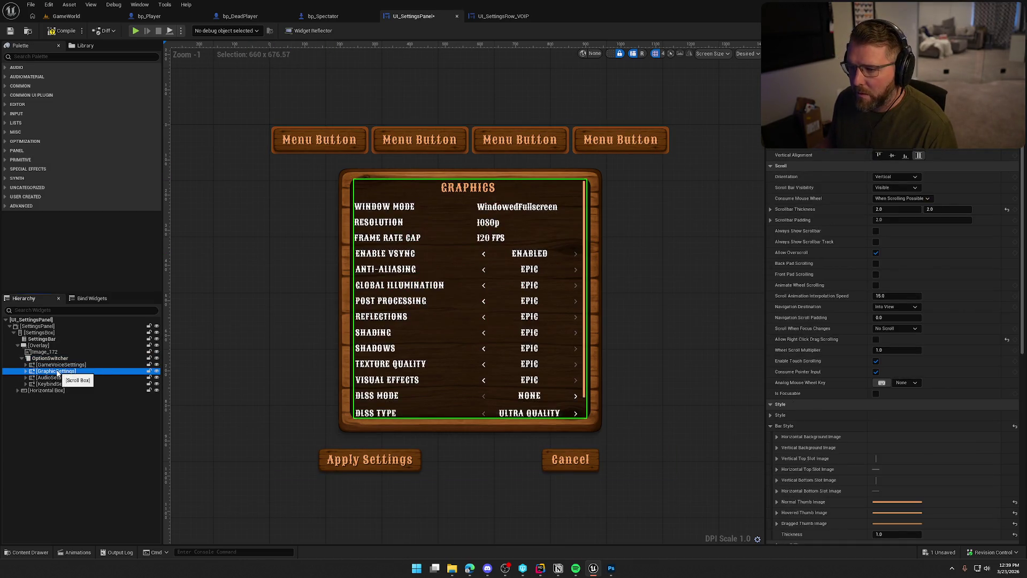
{"action": "left_click", "coordinate": [63, 31]}
{"action": "left_click", "coordinate": [64, 17]}
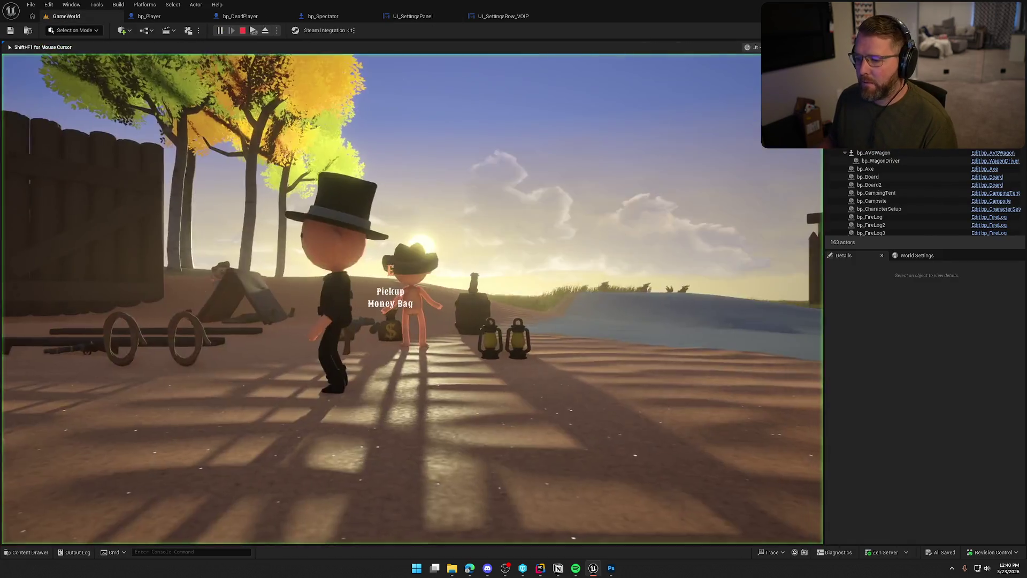
In the in-game Graphics settings, switch DLSS Mode to Image Scaling.
{"action": "key", "text": "Escape"}
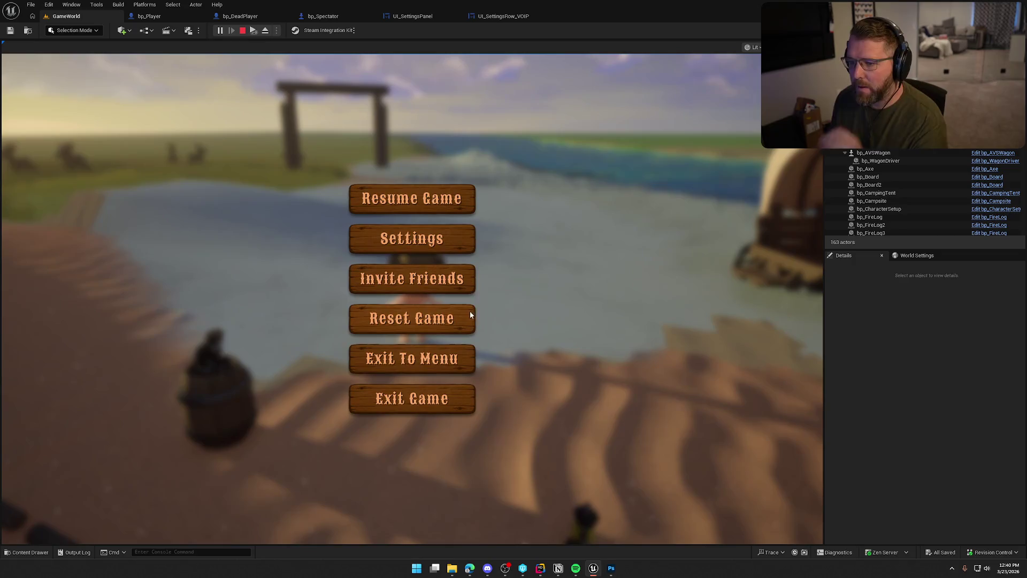
{"action": "left_click", "coordinate": [435, 251]}
{"action": "left_click", "coordinate": [374, 97]}
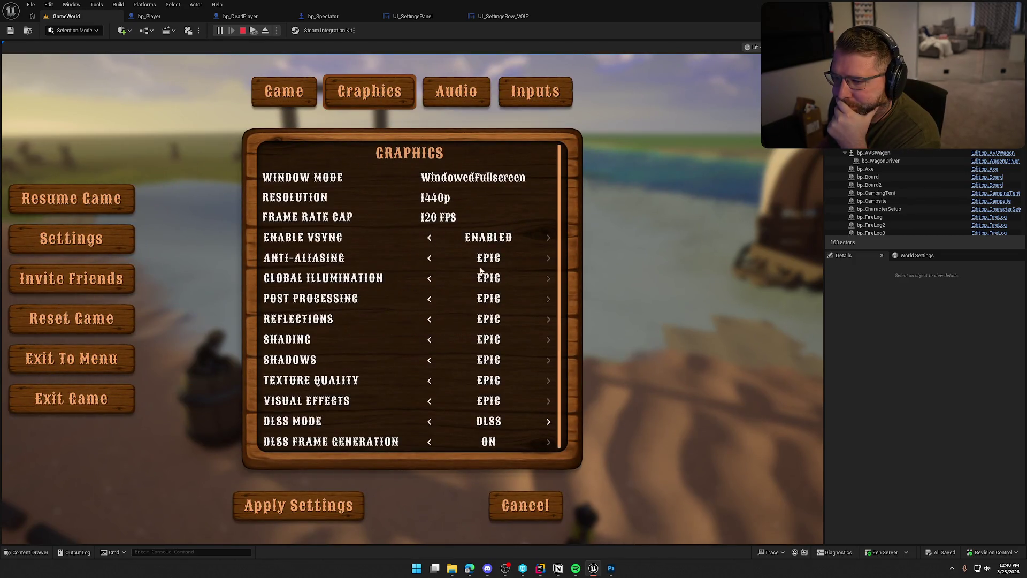
{"action": "left_click", "coordinate": [548, 421]}
{"action": "scroll", "coordinate": [494, 357], "scroll_direction": "down", "scroll_amount": 1}
{"action": "scroll", "coordinate": [495, 356], "scroll_direction": "up", "scroll_amount": 1}
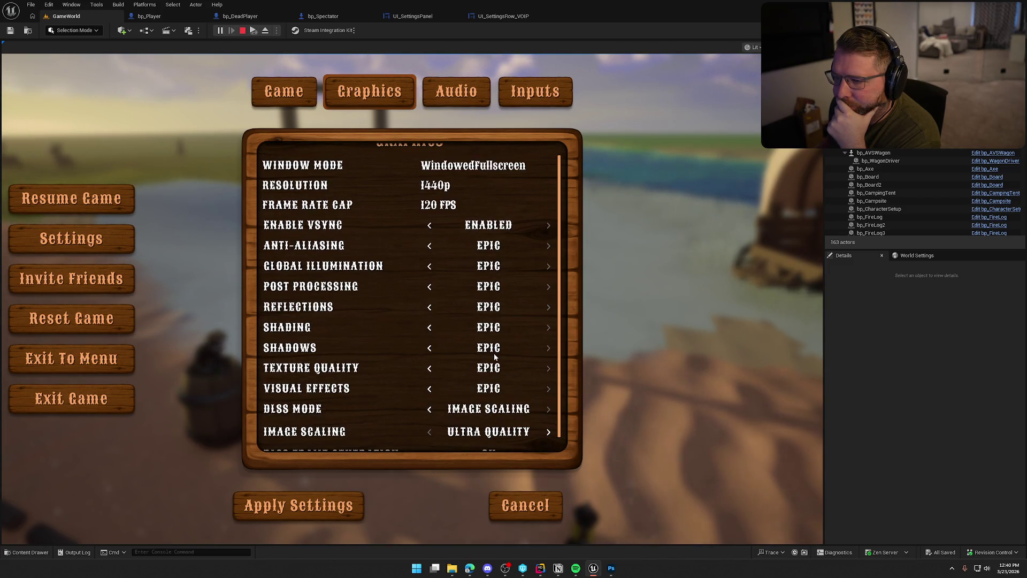
{"action": "scroll", "coordinate": [494, 357], "scroll_direction": "down", "scroll_amount": 1}
{"action": "scroll", "coordinate": [496, 357], "scroll_direction": "up", "scroll_amount": 2}
{"action": "scroll", "coordinate": [495, 357], "scroll_direction": "down", "scroll_amount": 1}
{"action": "scroll", "coordinate": [495, 357], "scroll_direction": "up", "scroll_amount": 1}
{"action": "scroll", "coordinate": [496, 357], "scroll_direction": "down", "scroll_amount": 1}
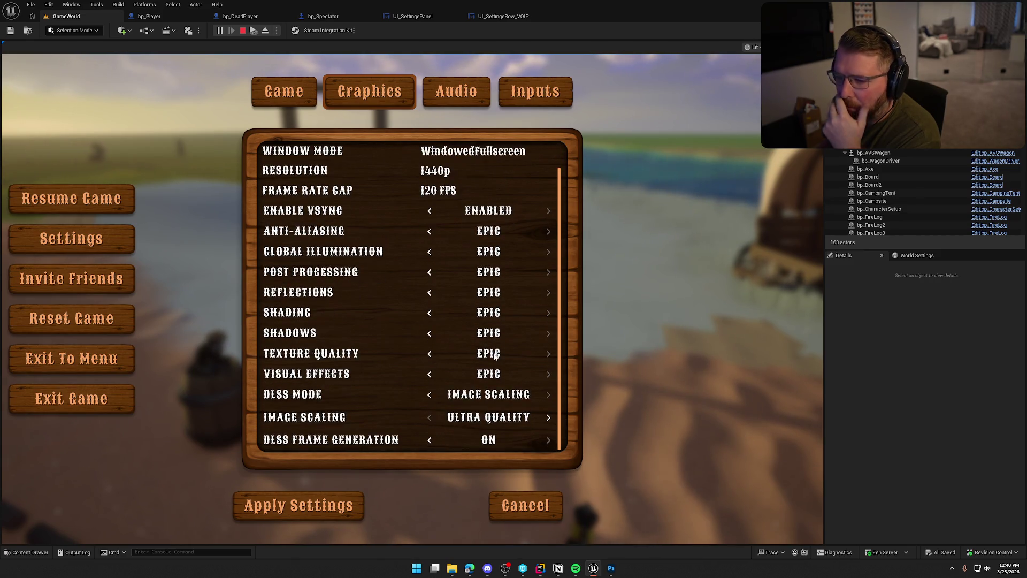
{"action": "scroll", "coordinate": [496, 357], "scroll_direction": "up", "scroll_amount": 1}
{"action": "scroll", "coordinate": [496, 357], "scroll_direction": "down", "scroll_amount": 1}
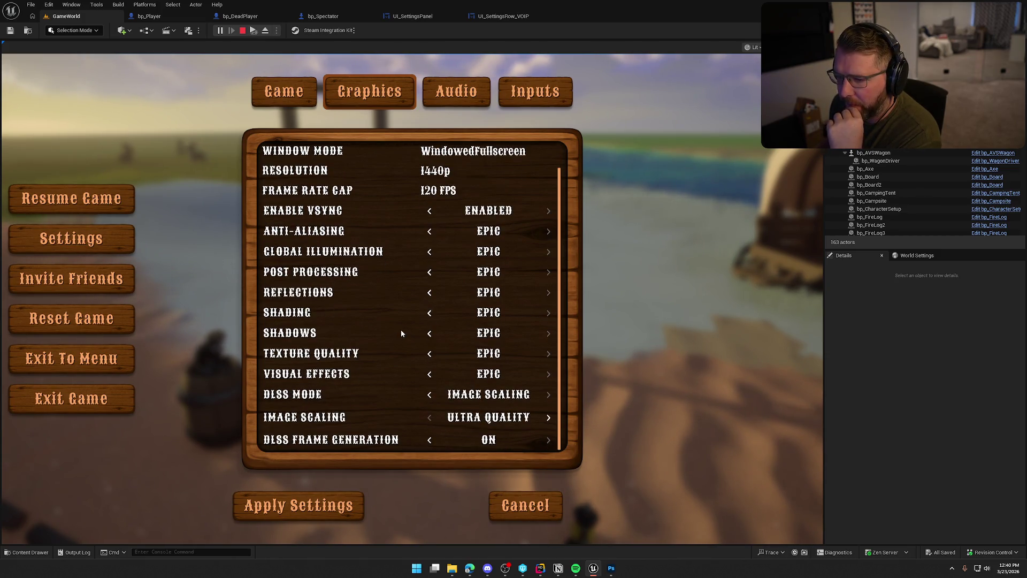
{"action": "scroll", "coordinate": [401, 333], "scroll_direction": "up", "scroll_amount": 1}
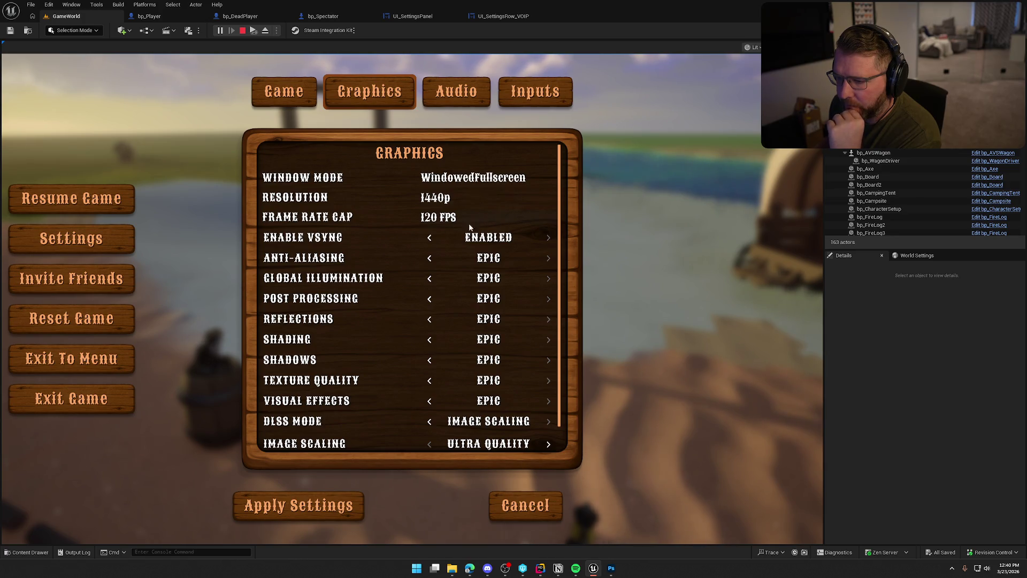
Check the resolution (1440p), frame cap (120 FPS) and window mode (WindowedFullscreen) dropdowns, then stop playing.
{"action": "left_click", "coordinate": [439, 198]}
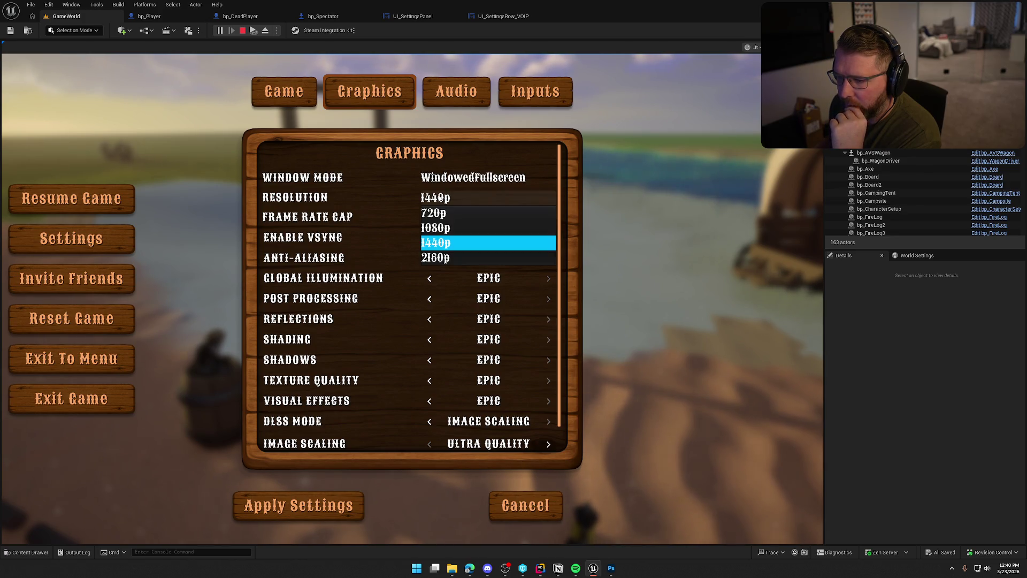
{"action": "left_click", "coordinate": [469, 242]}
{"action": "left_click", "coordinate": [452, 217]}
{"action": "left_click", "coordinate": [452, 216]}
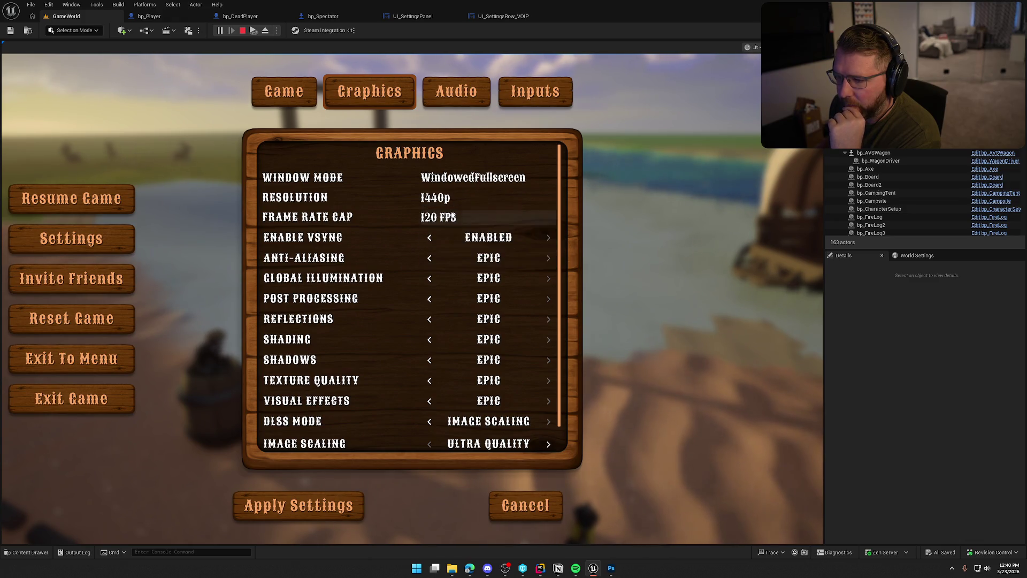
{"action": "left_click", "coordinate": [449, 178]}
{"action": "left_click", "coordinate": [449, 178]}
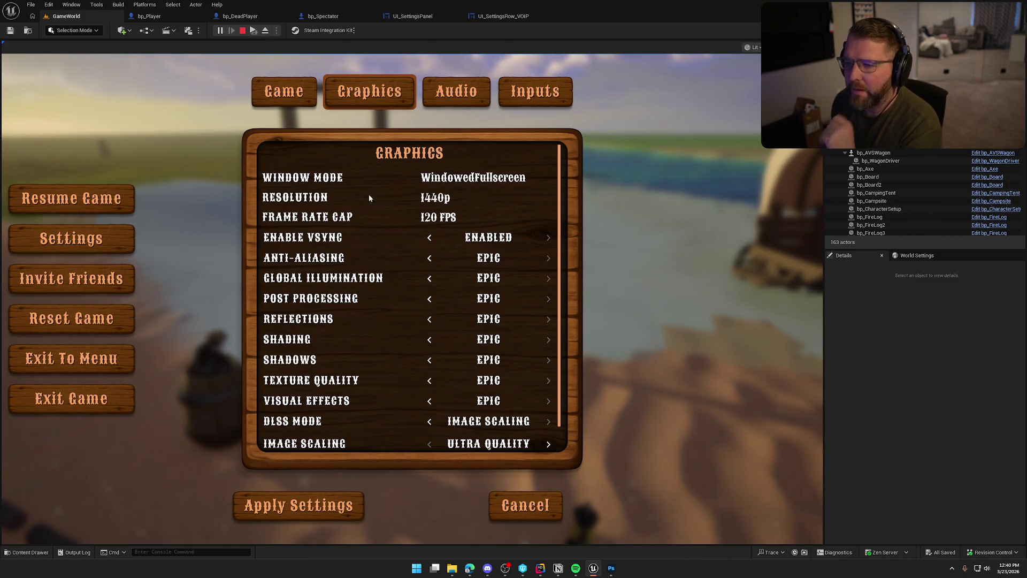
{"action": "key", "text": "Escape"}
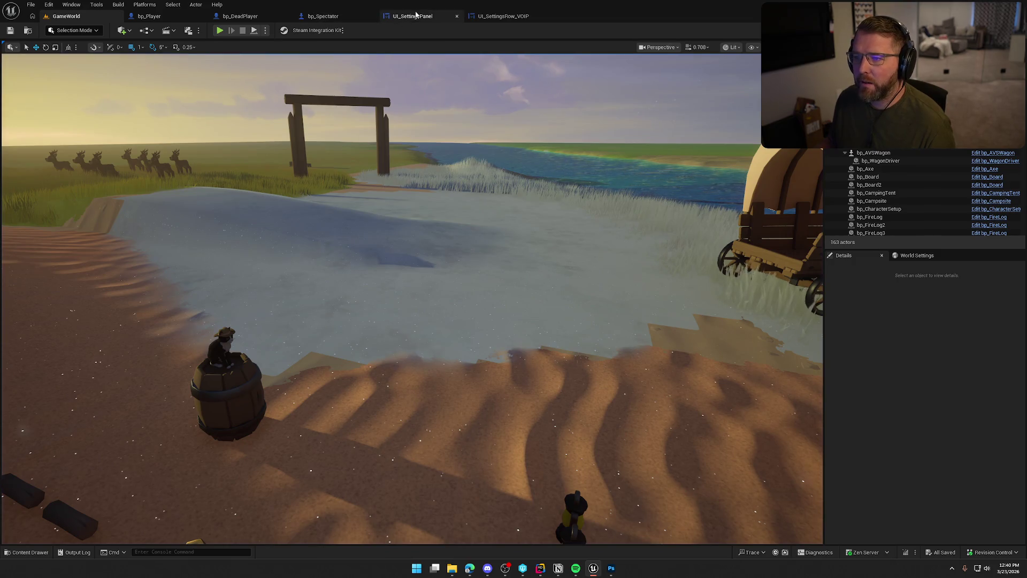
Open UI_SettingsRow_Dropdown and select its SelectBox value box.
{"action": "left_click", "coordinate": [412, 16]}
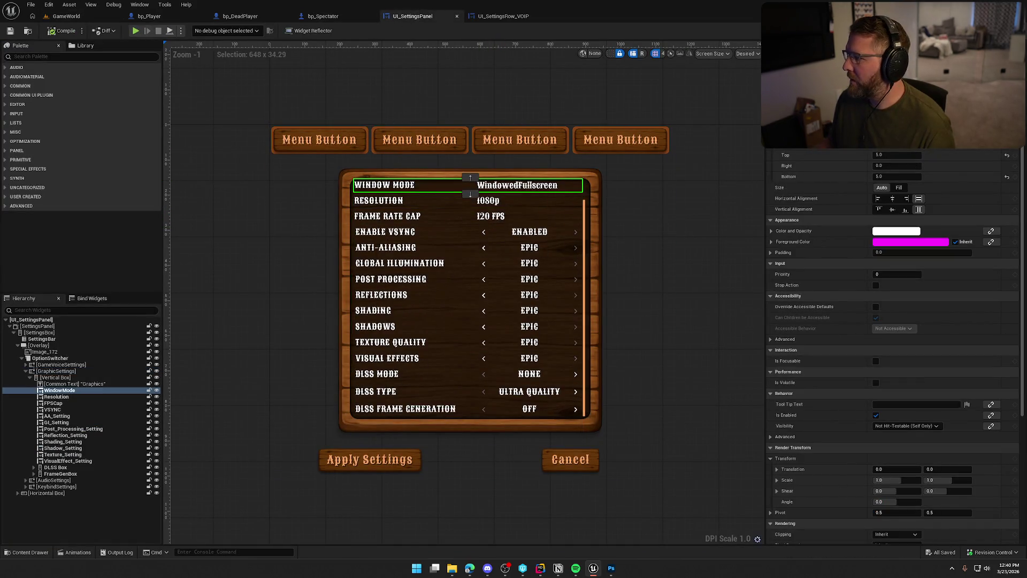
{"action": "double_click", "coordinate": [585, 187]}
{"action": "left_click", "coordinate": [493, 302]}
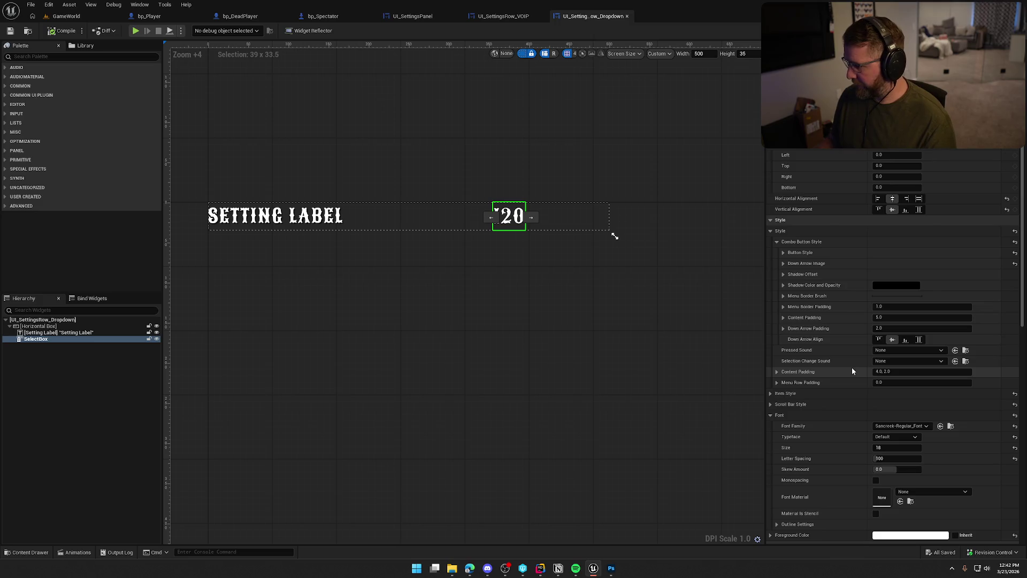
{"action": "scroll", "coordinate": [856, 375], "scroll_direction": "down", "scroll_amount": 5}
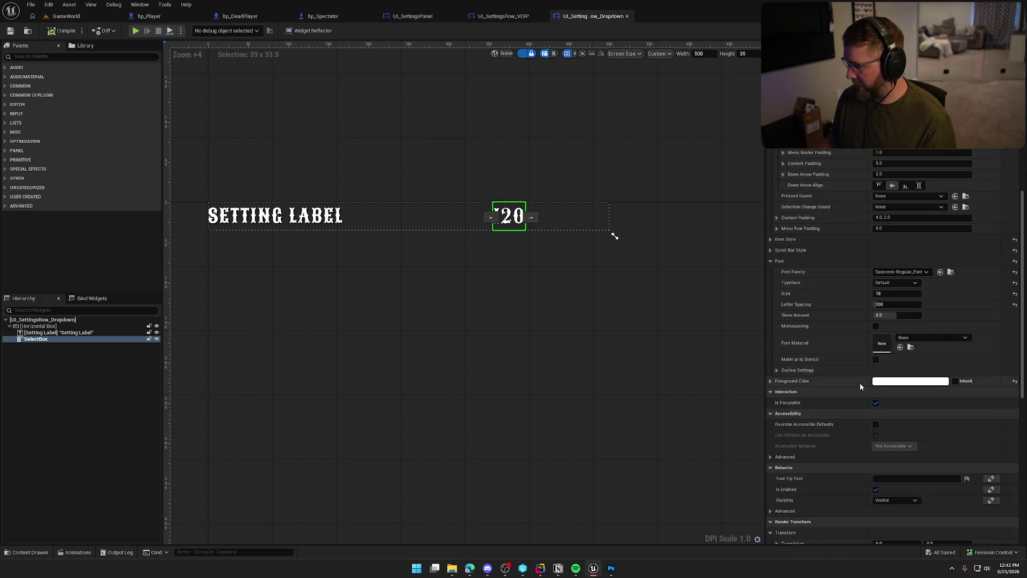
Set the SelectBox foreground colour to orange E89C35 and save the widget.
{"action": "left_click", "coordinate": [887, 381]}
{"action": "left_click_drag", "start_coordinate": [818, 391], "coordinate": [816, 326]}
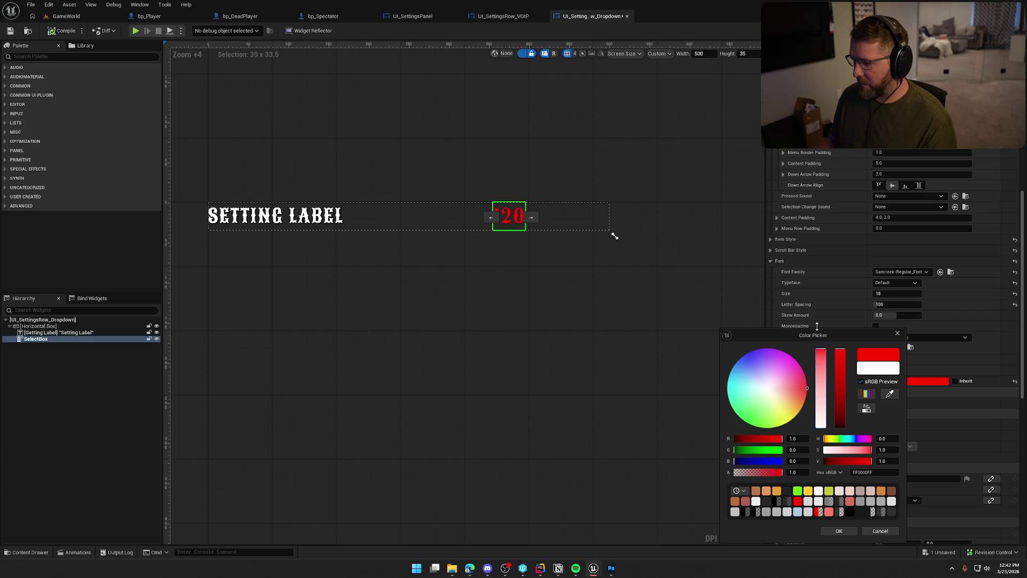
{"action": "left_click", "coordinate": [777, 490]}
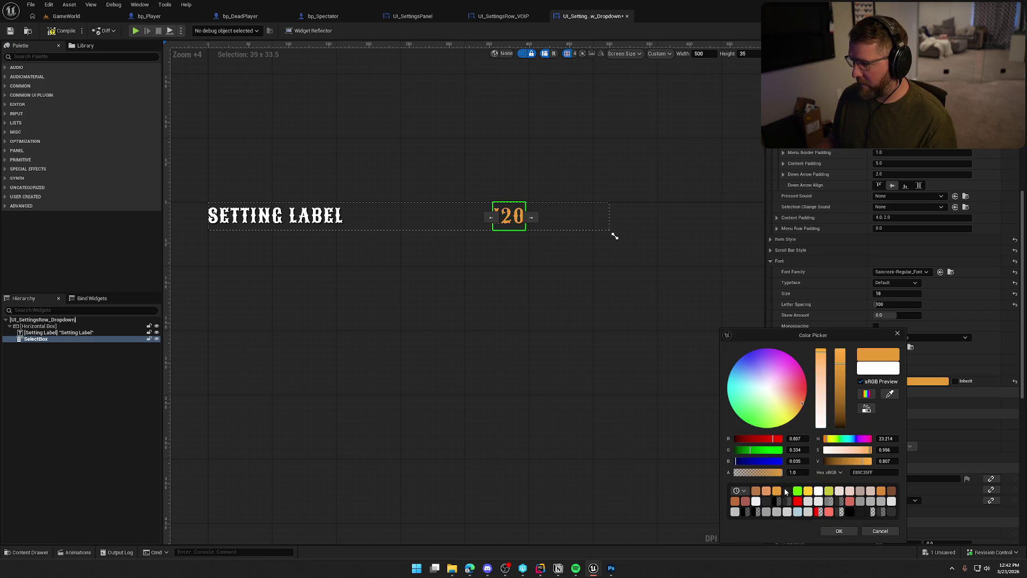
{"action": "left_click", "coordinate": [766, 490]}
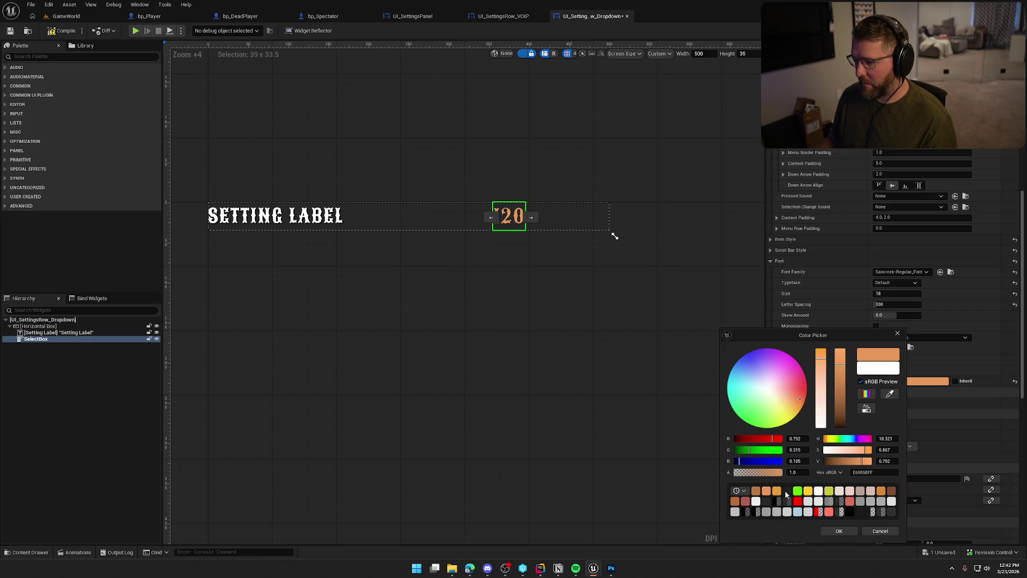
{"action": "left_click", "coordinate": [775, 492]}
{"action": "left_click", "coordinate": [839, 530]}
{"action": "left_click", "coordinate": [634, 280]}
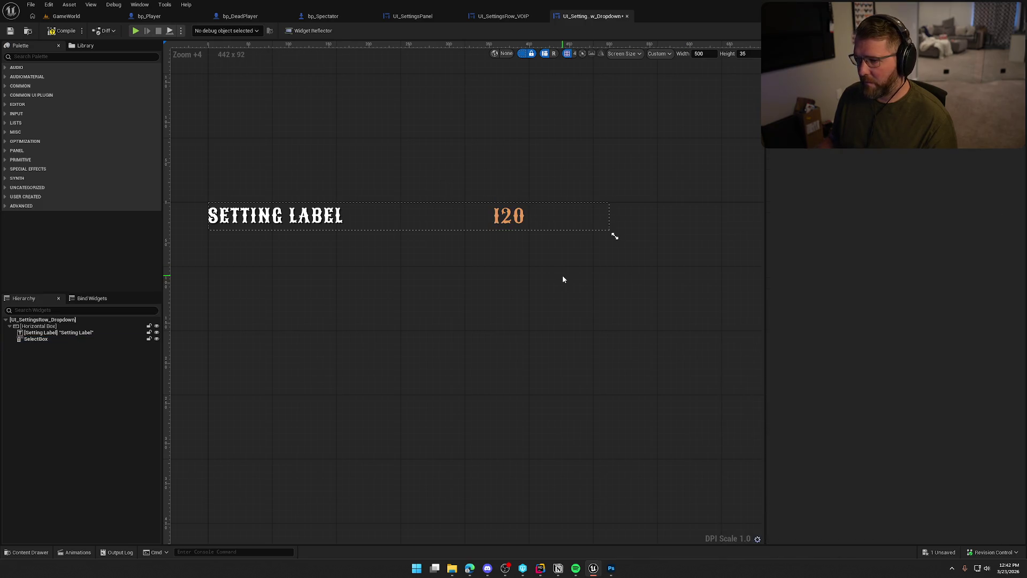
{"action": "key", "text": "ctrl+s"}
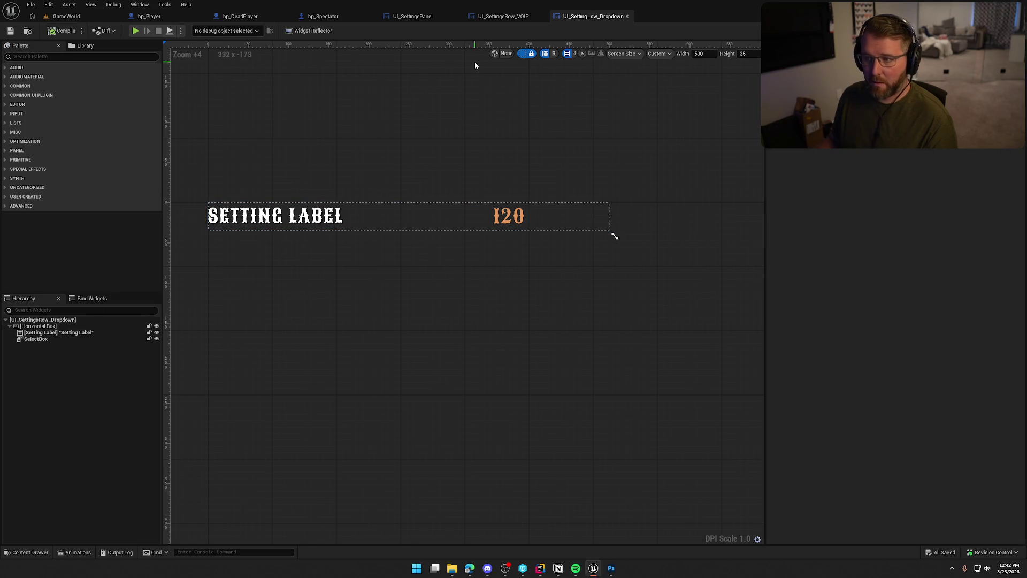
{"action": "left_click", "coordinate": [487, 21]}
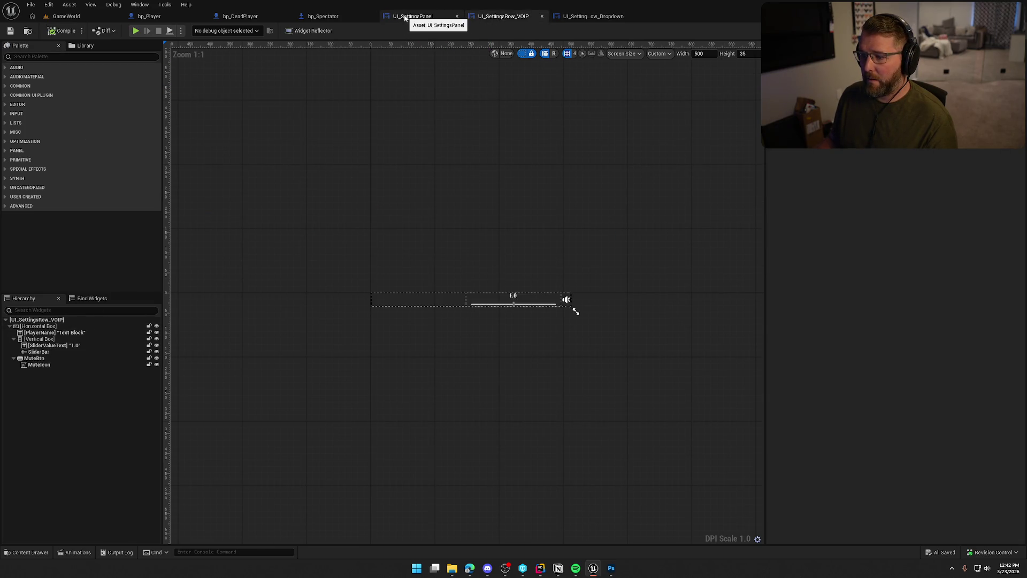
Apply the orange Default_12 text style to the VOIP slider's value text and save.
{"action": "left_click", "coordinate": [54, 345]}
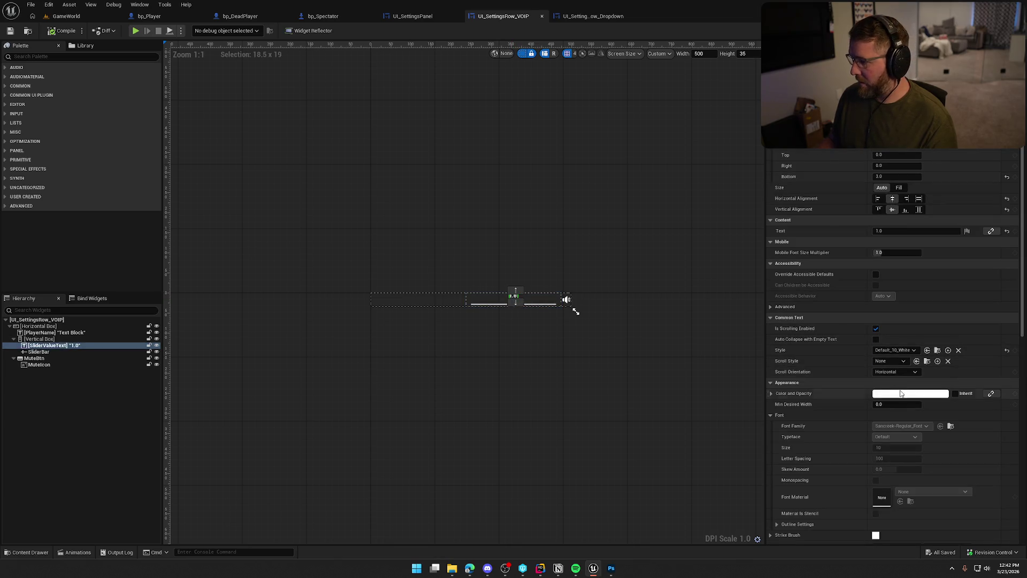
{"action": "scroll", "coordinate": [901, 398], "scroll_direction": "down", "scroll_amount": 2}
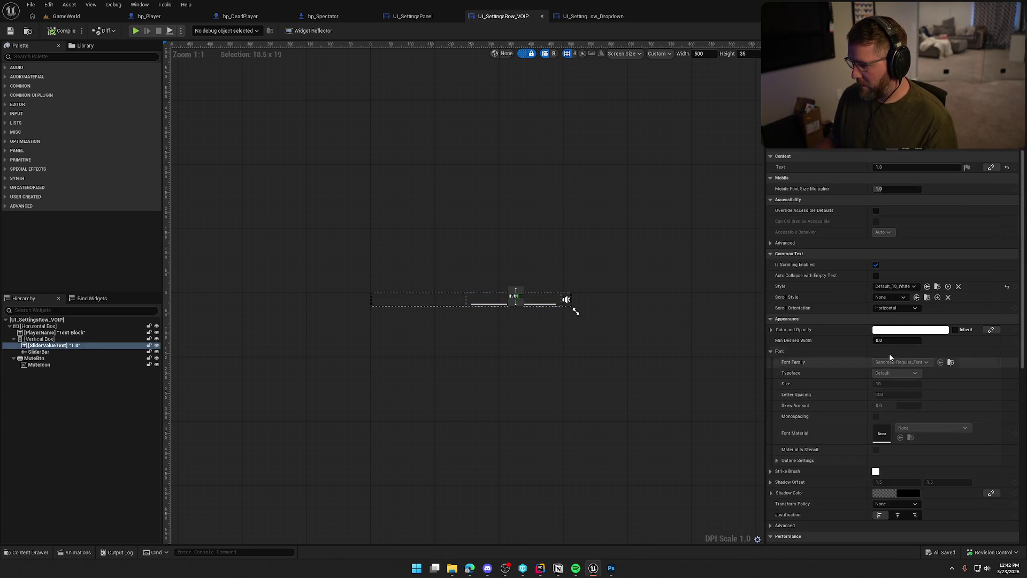
{"action": "left_click", "coordinate": [771, 329]}
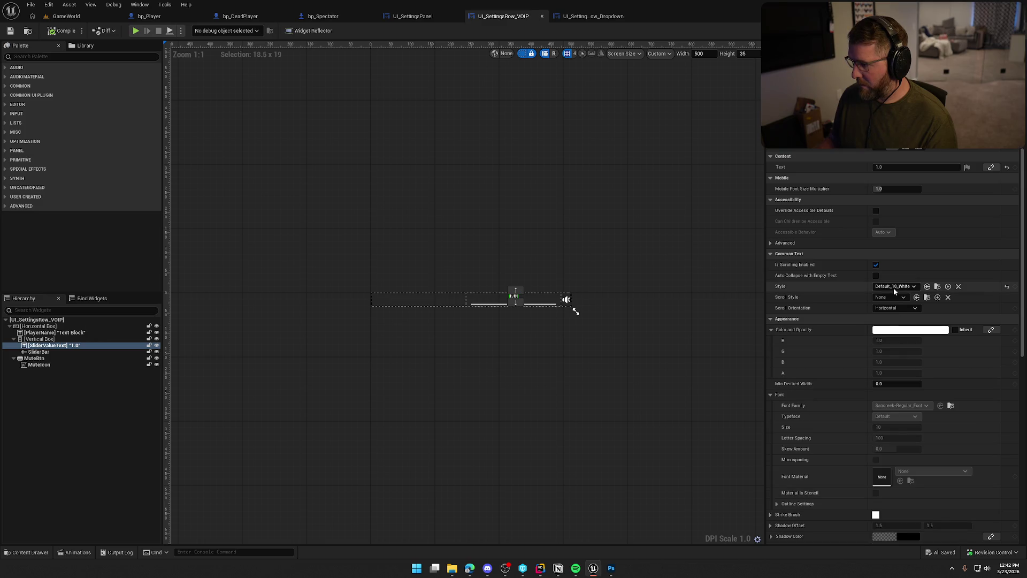
{"action": "left_click", "coordinate": [894, 286]}
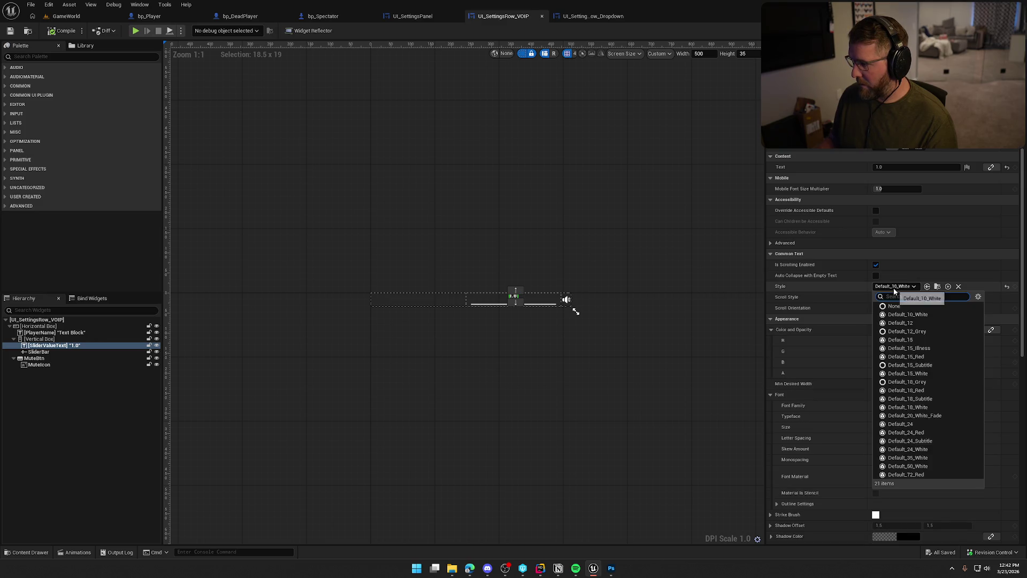
{"action": "left_click", "coordinate": [931, 322]}
{"action": "left_click", "coordinate": [577, 375]}
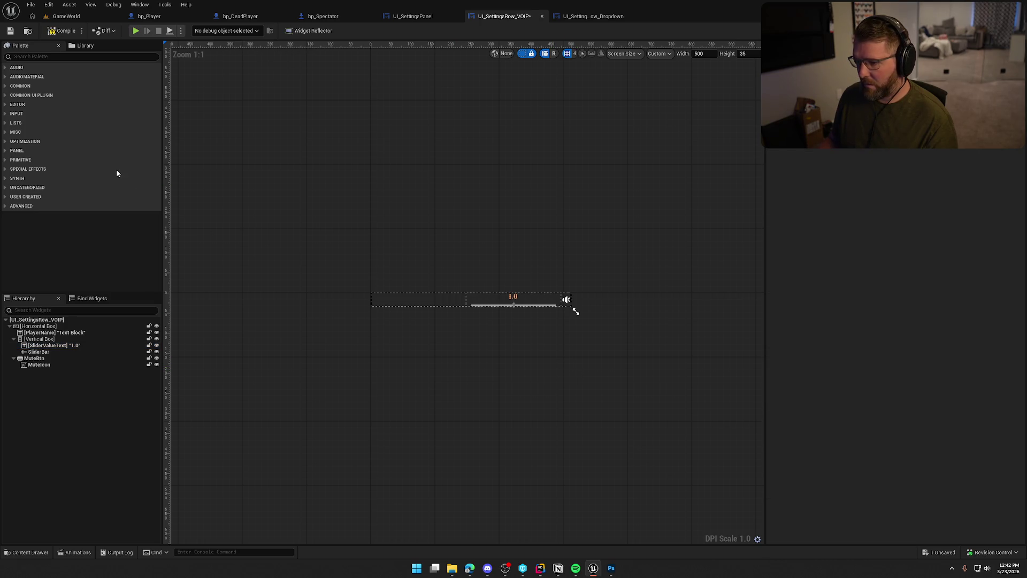
{"action": "key", "text": "ctrl+shift+s"}
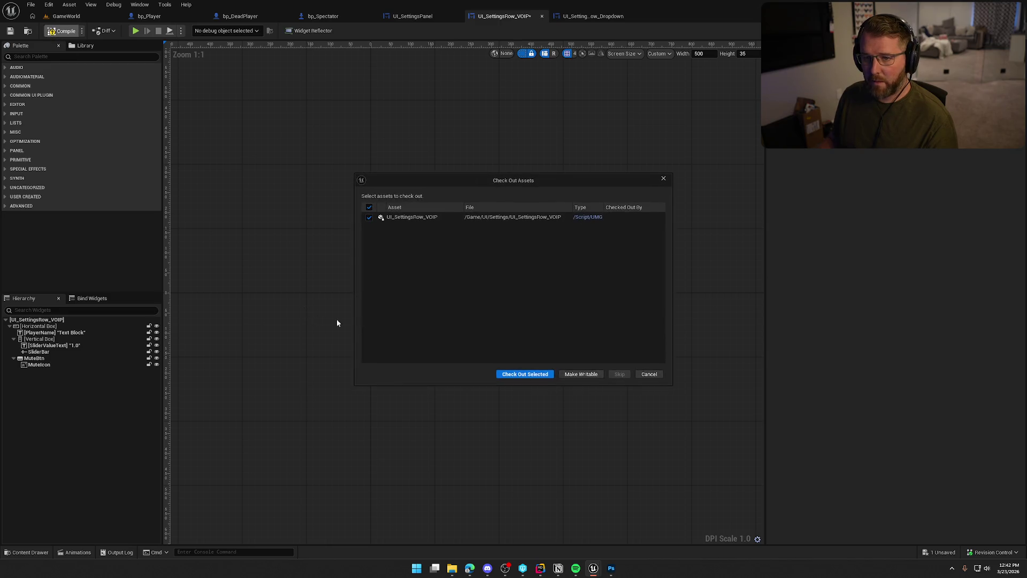
{"action": "left_click", "coordinate": [535, 376]}
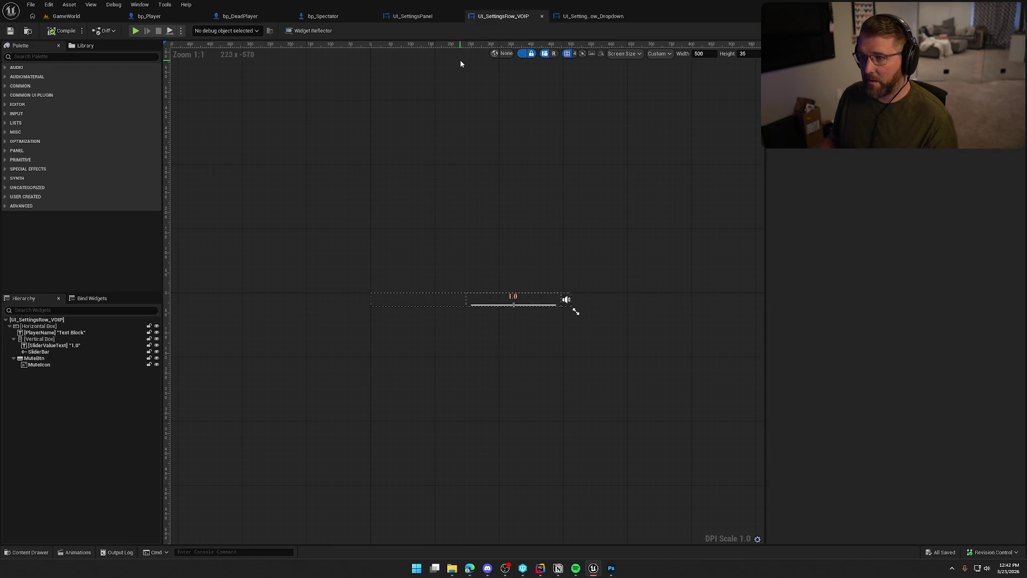
Open UI_SettingsRow_Spinner, select the LOW text and locate its style in the Content Browser.
{"action": "left_click", "coordinate": [399, 16]}
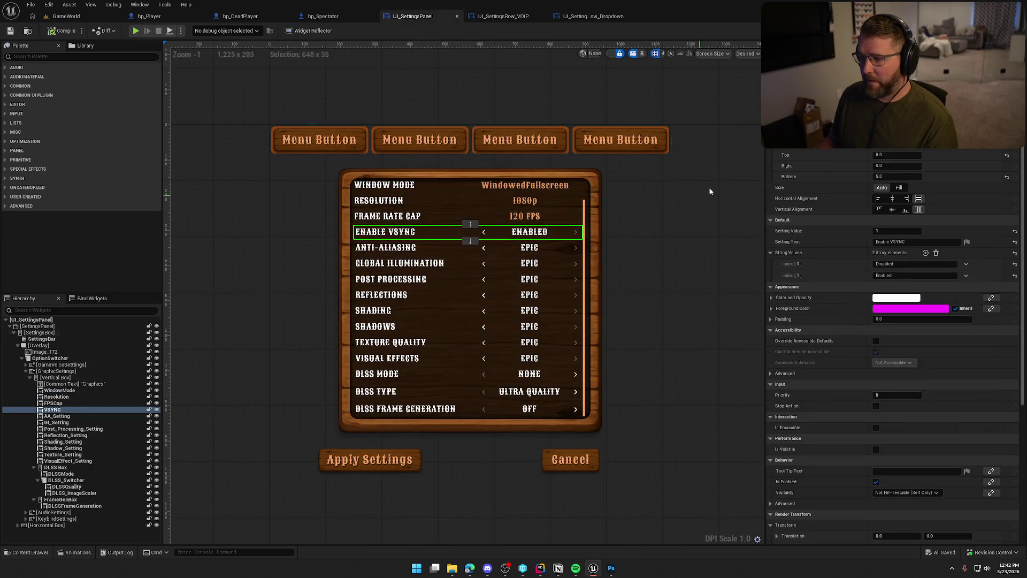
{"action": "double_click", "coordinate": [417, 231]}
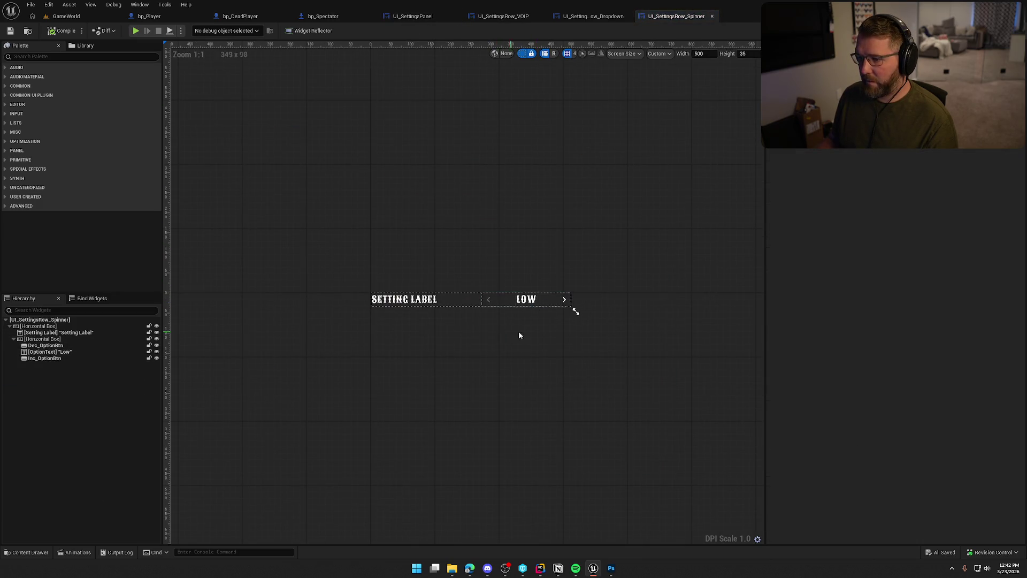
{"action": "scroll", "coordinate": [522, 336], "scroll_direction": "up", "scroll_amount": 5}
{"action": "left_click", "coordinate": [478, 247]}
{"action": "left_click", "coordinate": [477, 247]}
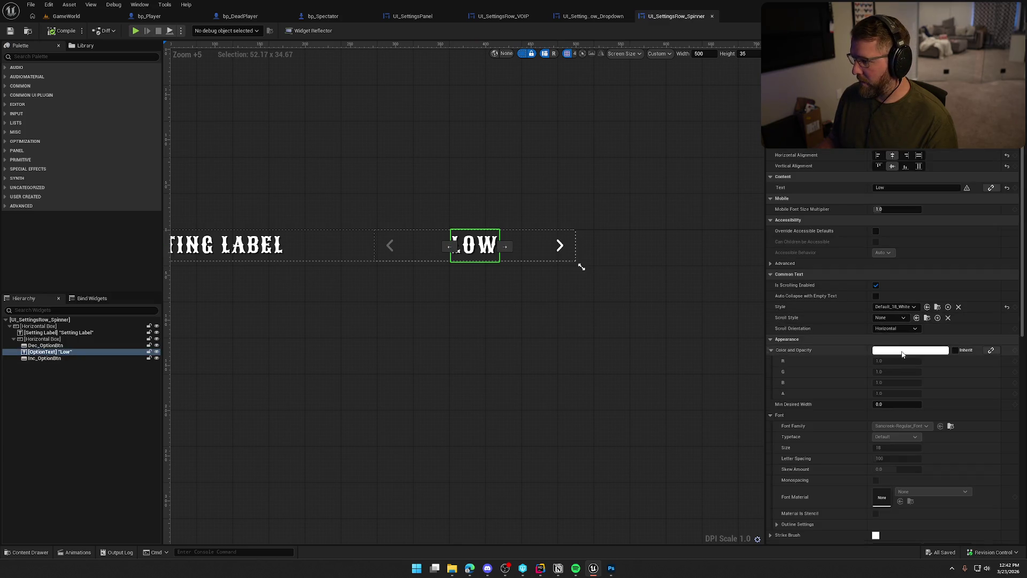
{"action": "left_click", "coordinate": [909, 307]}
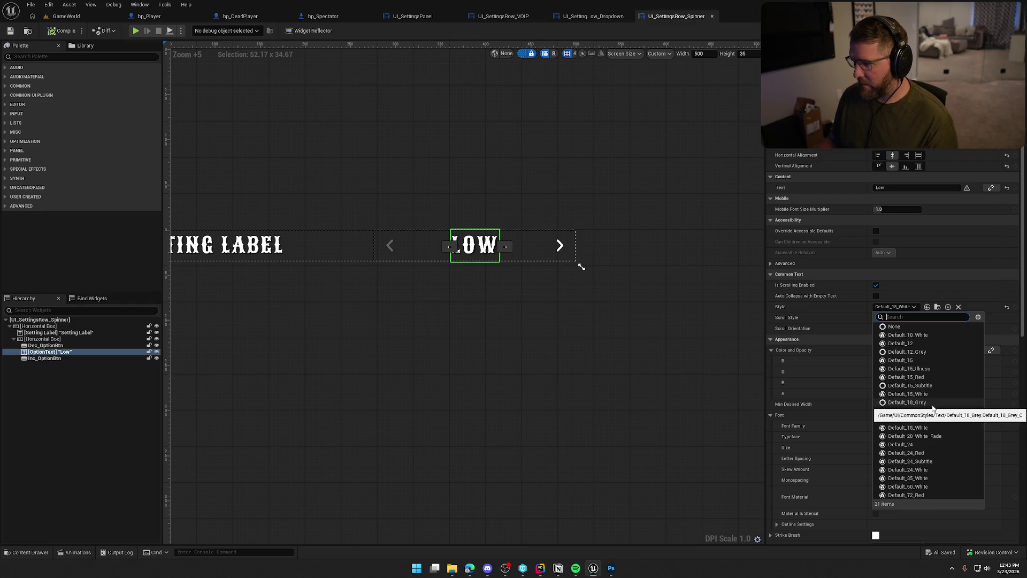
{"action": "left_click", "coordinate": [936, 308]}
{"action": "left_click", "coordinate": [937, 307]}
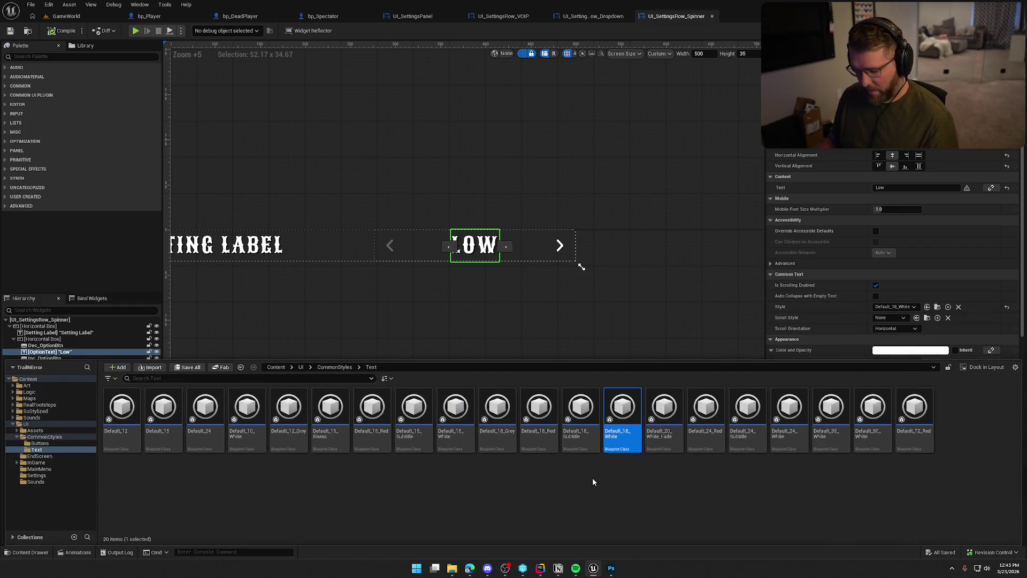
Duplicate the Default_18_White text style and name the copy Default_18.
{"action": "key", "text": "ctrl+d"}
{"action": "key", "text": "BackSpace"}
{"action": "key", "text": "BackSpace"}
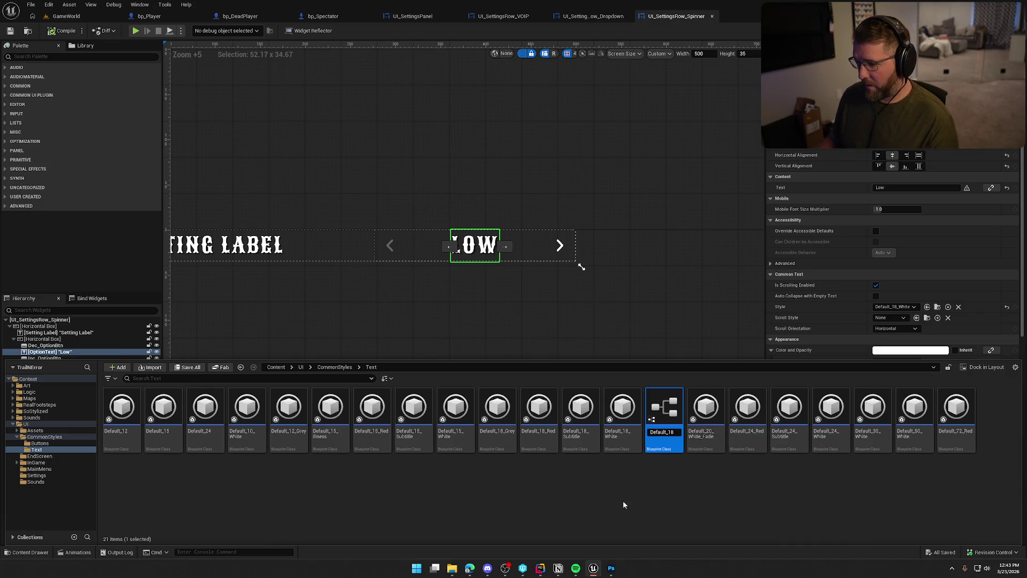
{"action": "key", "text": "Return"}
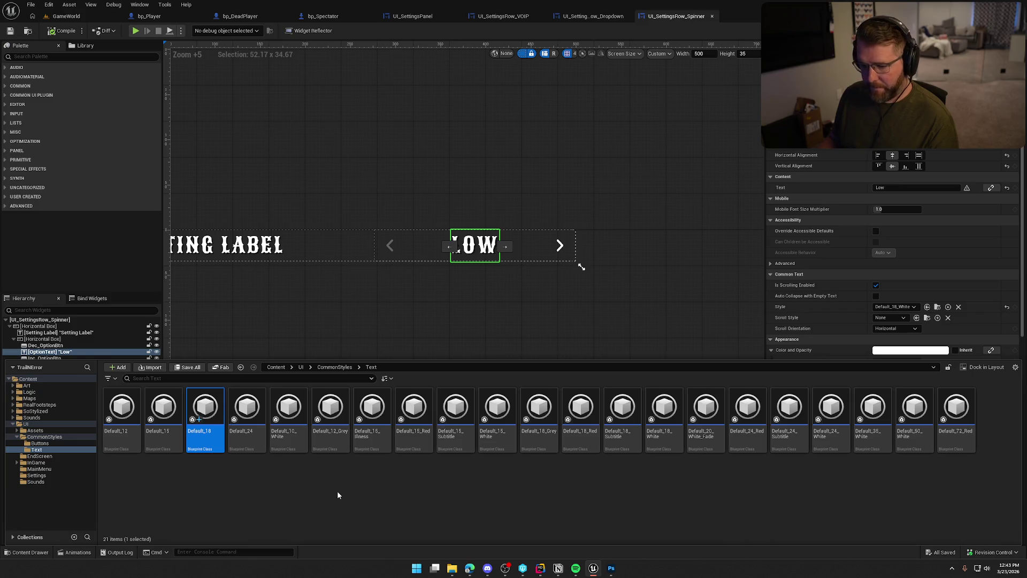
Copy Default_15's orange text colour onto the new Default_18 style.
{"action": "double_click", "coordinate": [160, 412]}
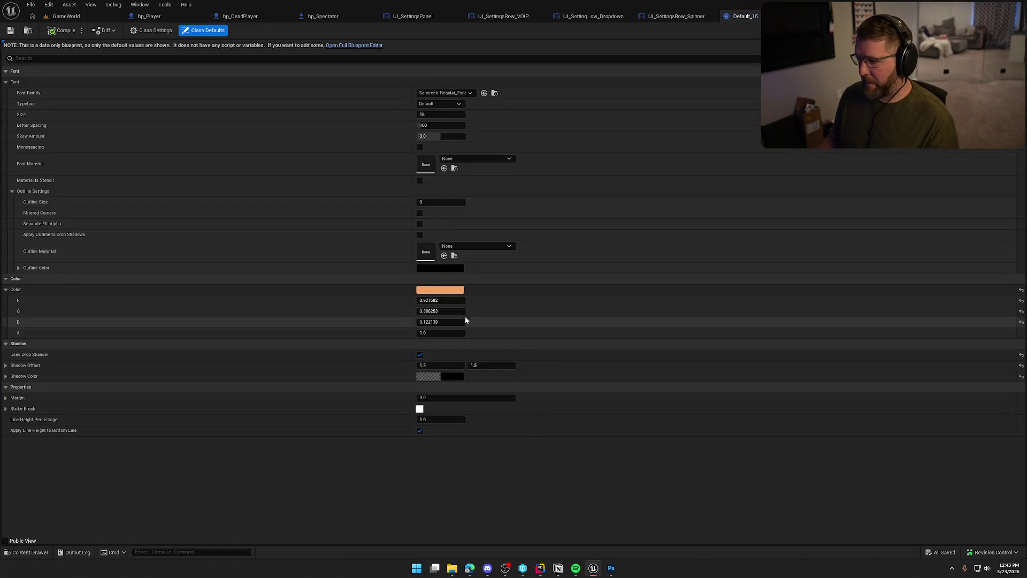
{"action": "right_click", "coordinate": [486, 327]}
{"action": "left_click", "coordinate": [486, 334]}
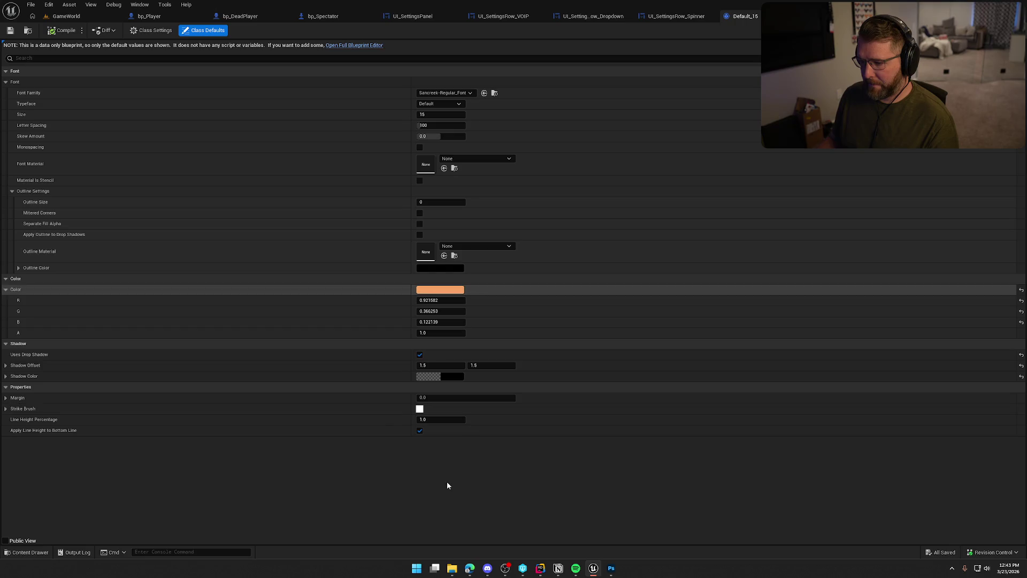
{"action": "key", "text": "ctrl+space"}
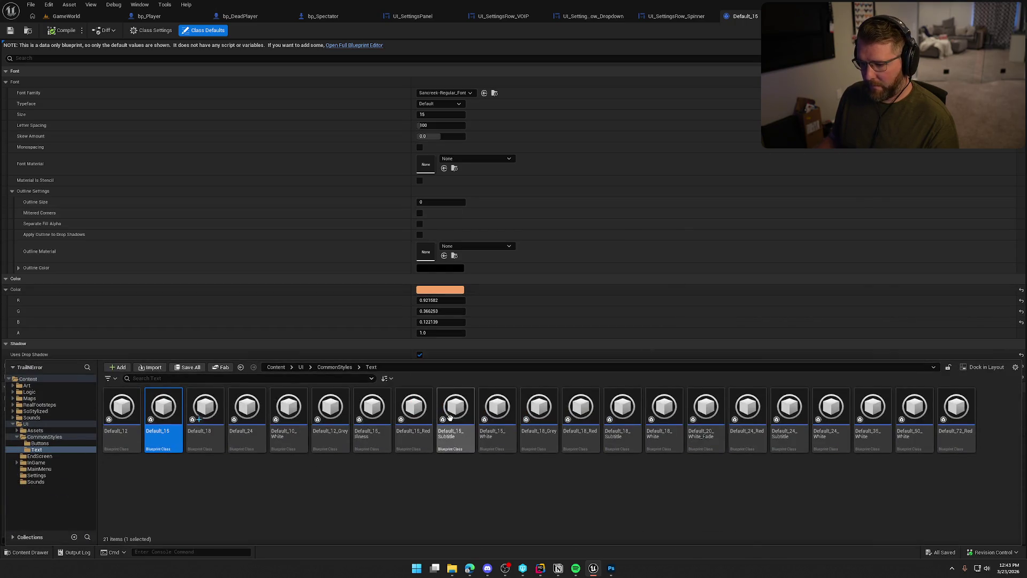
{"action": "left_click", "coordinate": [206, 408]}
{"action": "key", "text": "ctrl+space"}
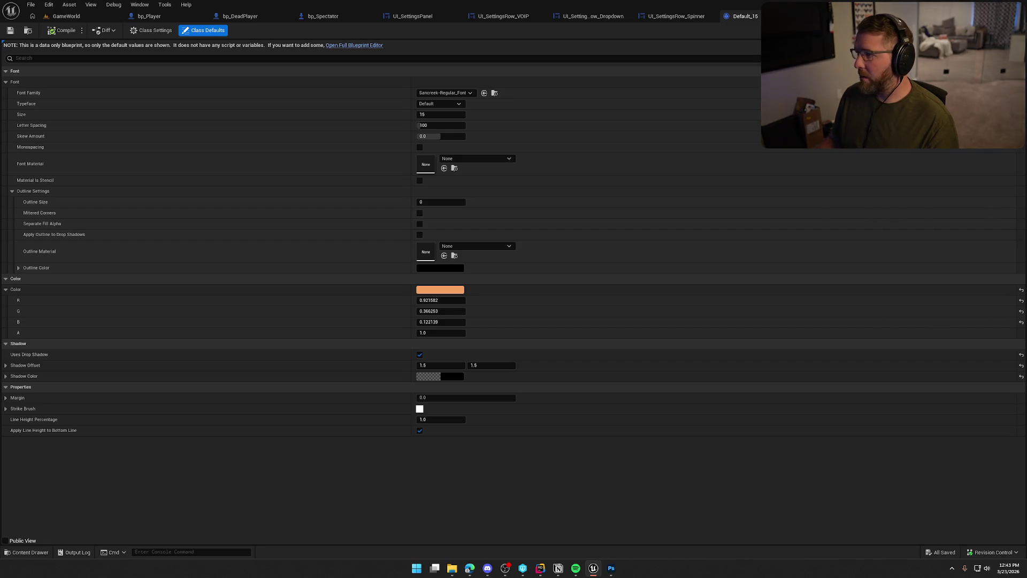
Set the spinner's LOW text style to Default_18 so it turns orange.
{"action": "left_click", "coordinate": [766, 16]}
{"action": "left_click", "coordinate": [895, 306]}
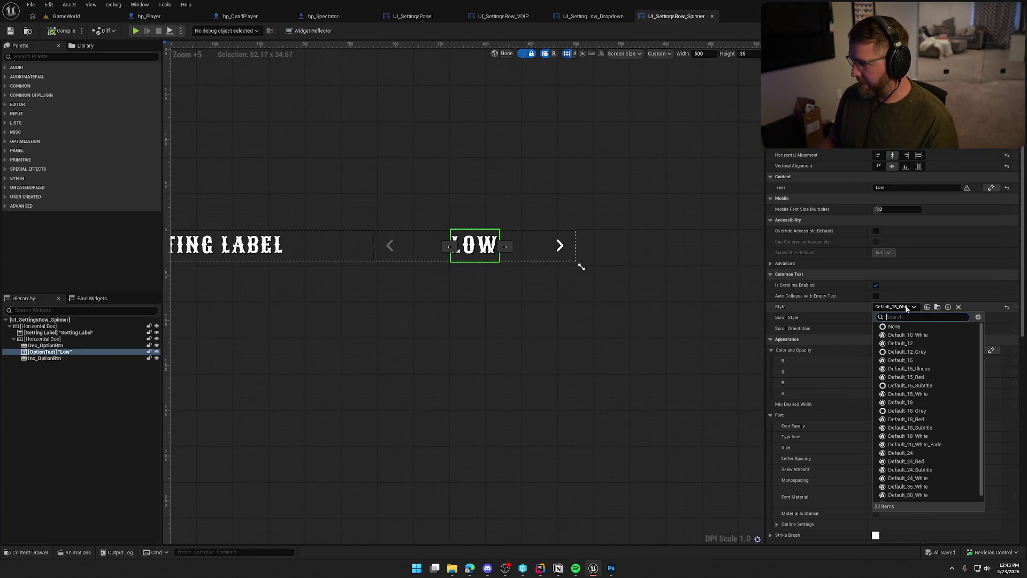
{"action": "left_click", "coordinate": [920, 407]}
{"action": "left_click", "coordinate": [469, 354]}
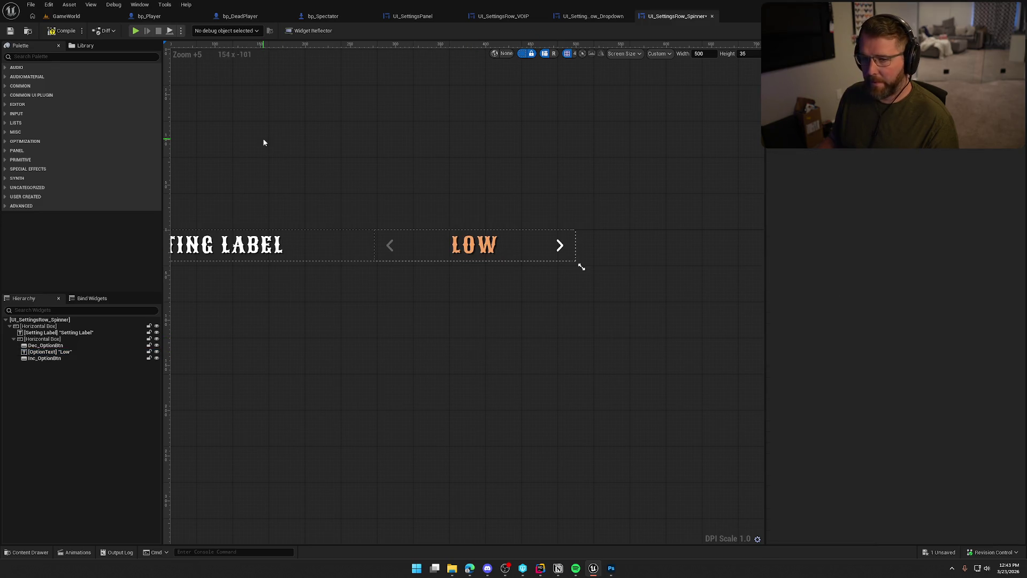
Save the spinner row, then tint the left arrow Dec_OptionBtn orange (E6985BFF).
{"action": "key", "text": "ctrl+shift+s"}
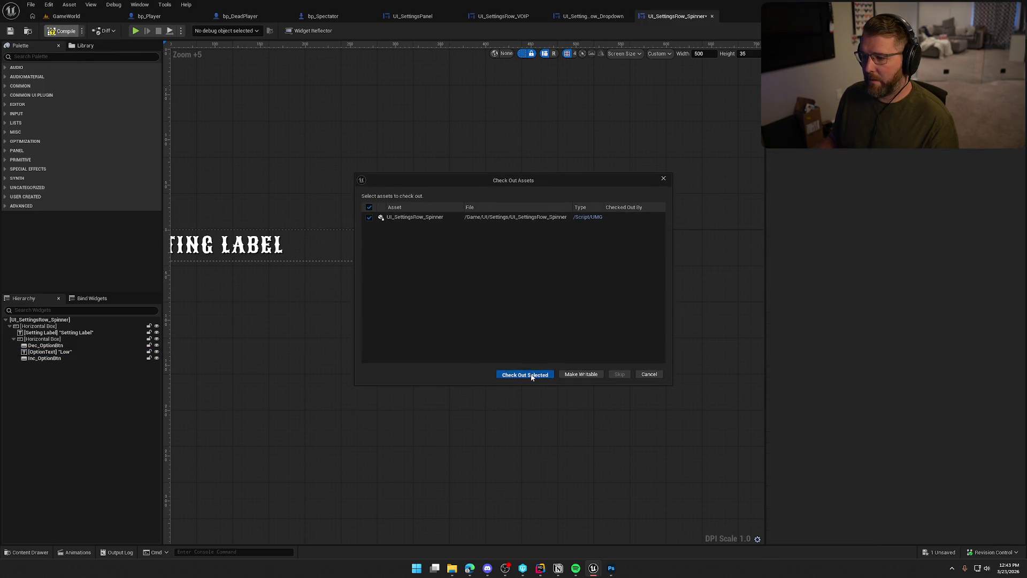
{"action": "left_click", "coordinate": [531, 373]}
{"action": "left_click", "coordinate": [385, 251]}
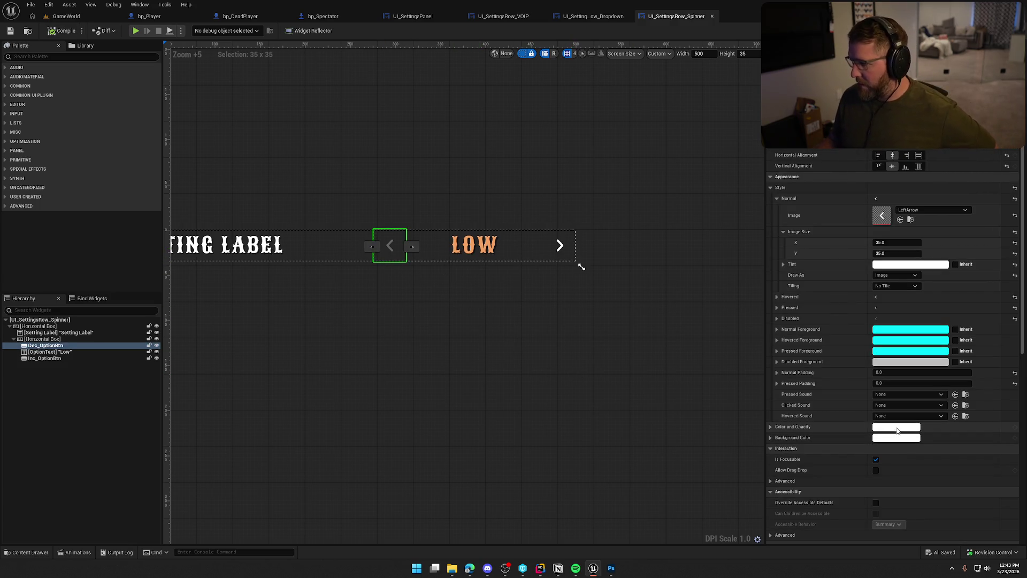
{"action": "left_click", "coordinate": [776, 199]}
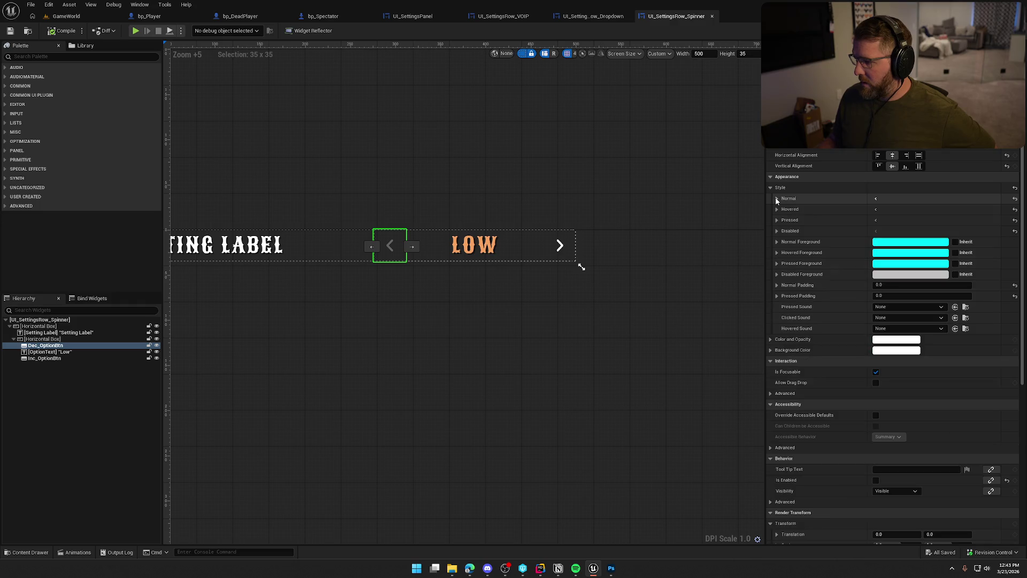
{"action": "left_click", "coordinate": [907, 339]}
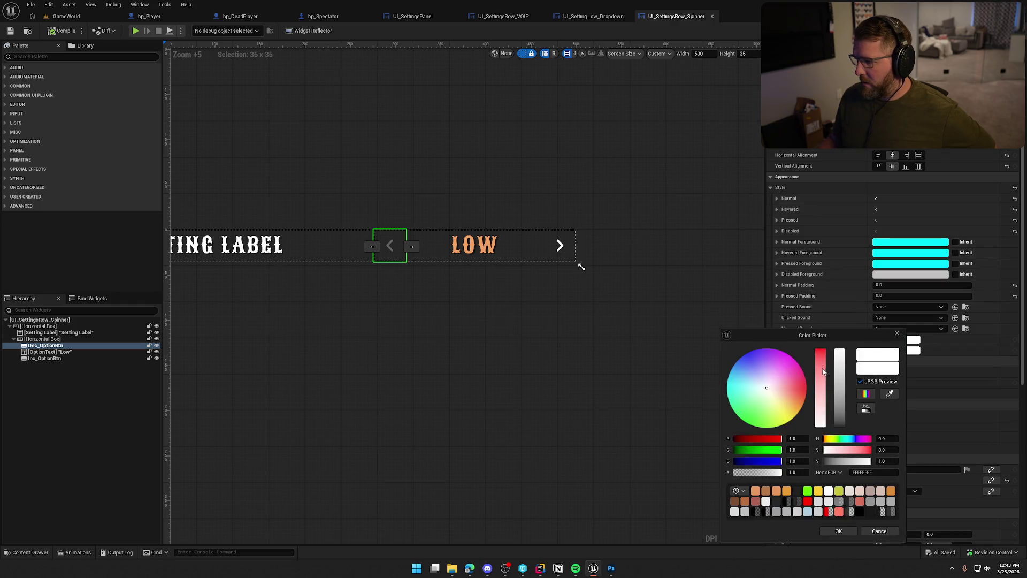
{"action": "left_click_drag", "start_coordinate": [823, 369], "coordinate": [816, 333]}
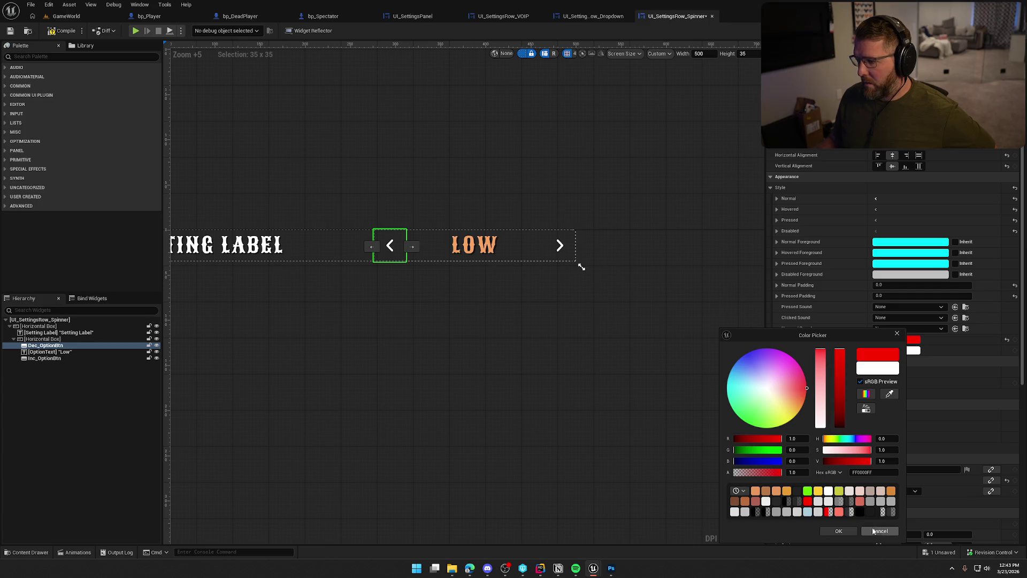
{"action": "left_click", "coordinate": [880, 530]}
{"action": "left_click", "coordinate": [896, 351]}
{"action": "left_click_drag", "start_coordinate": [807, 374], "coordinate": [802, 335]}
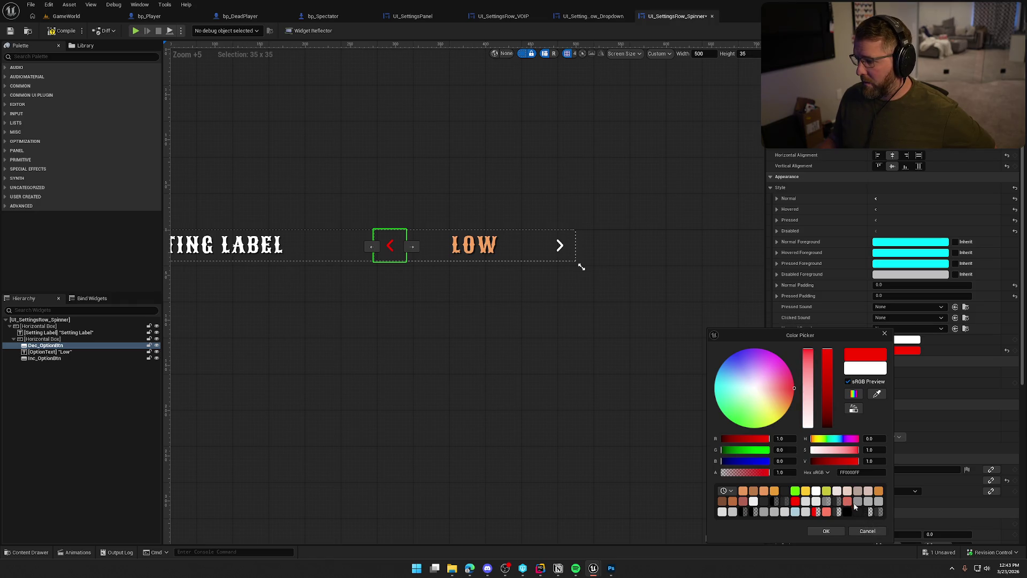
{"action": "left_click", "coordinate": [744, 491]}
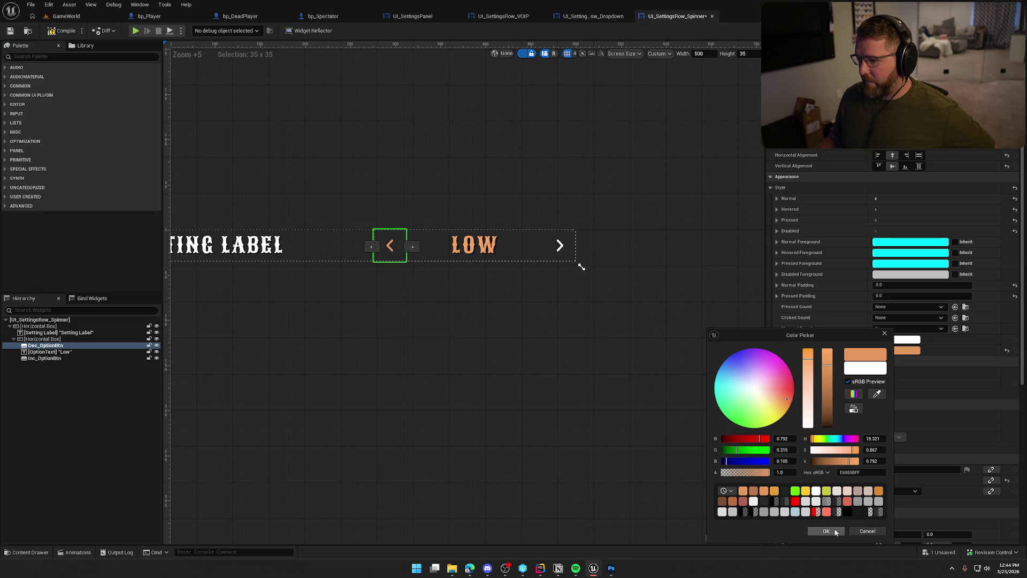
{"action": "left_click", "coordinate": [826, 531]}
Tint the right arrow Inc_OptionBtn the same orange E6985BFF.
{"action": "left_click", "coordinate": [559, 245]}
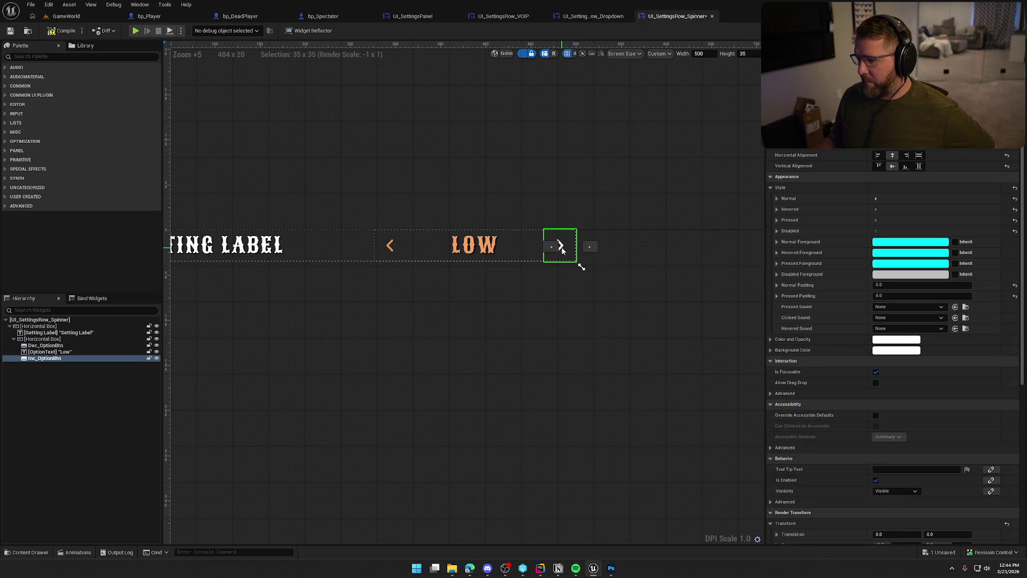
{"action": "left_click", "coordinate": [896, 350]}
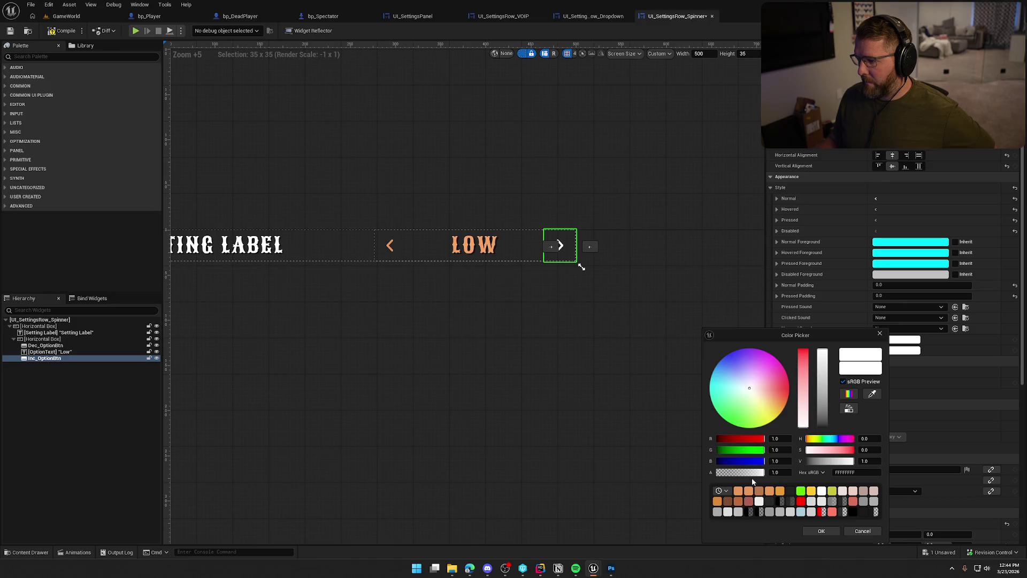
{"action": "left_click", "coordinate": [739, 491]}
{"action": "left_click", "coordinate": [823, 533]}
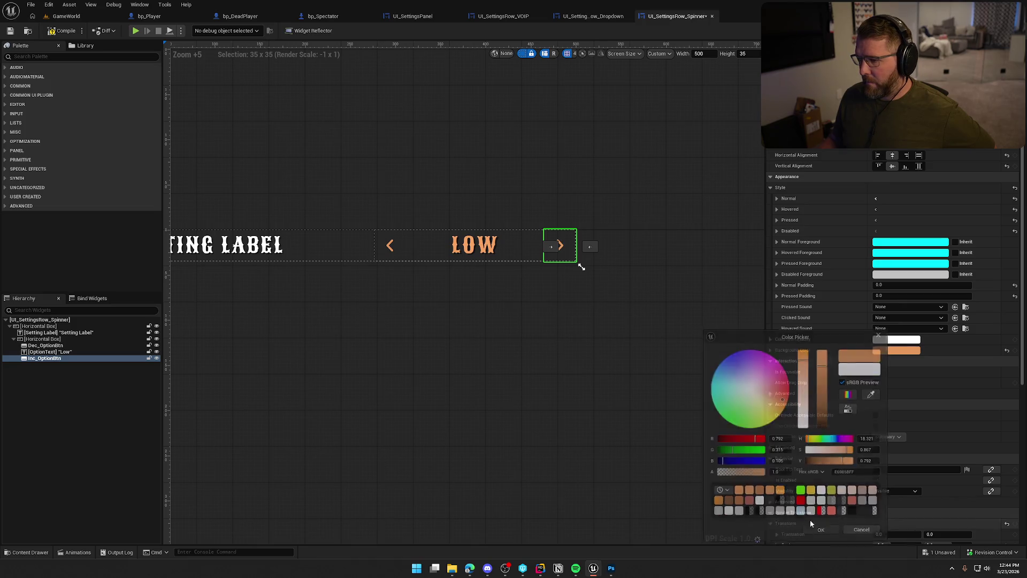
{"action": "left_click", "coordinate": [596, 364]}
Save the spinner row and return to the UI_SettingsPanel tab.
{"action": "left_click", "coordinate": [62, 31]}
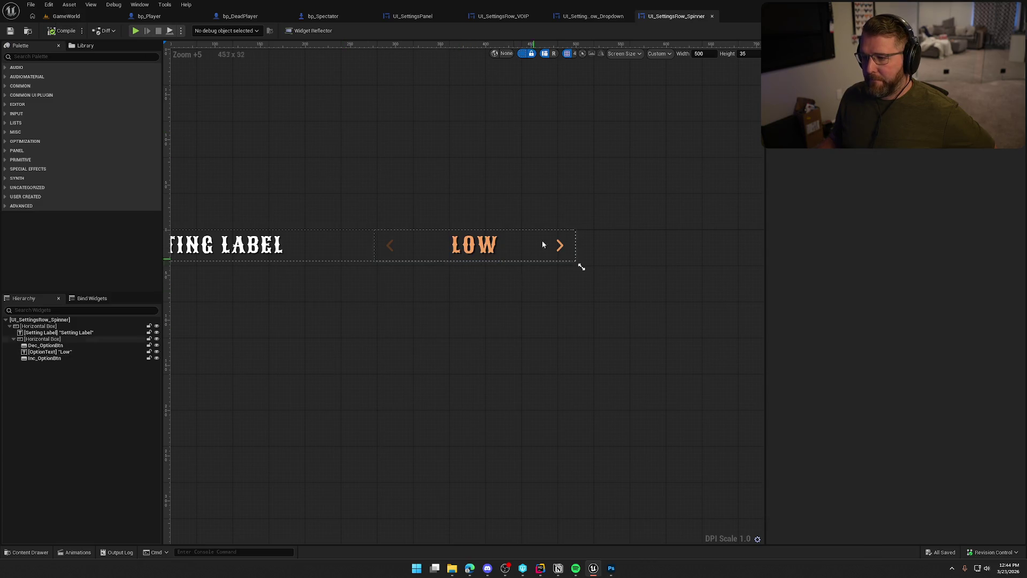
{"action": "left_click", "coordinate": [578, 18]}
{"action": "left_click", "coordinate": [412, 16]}
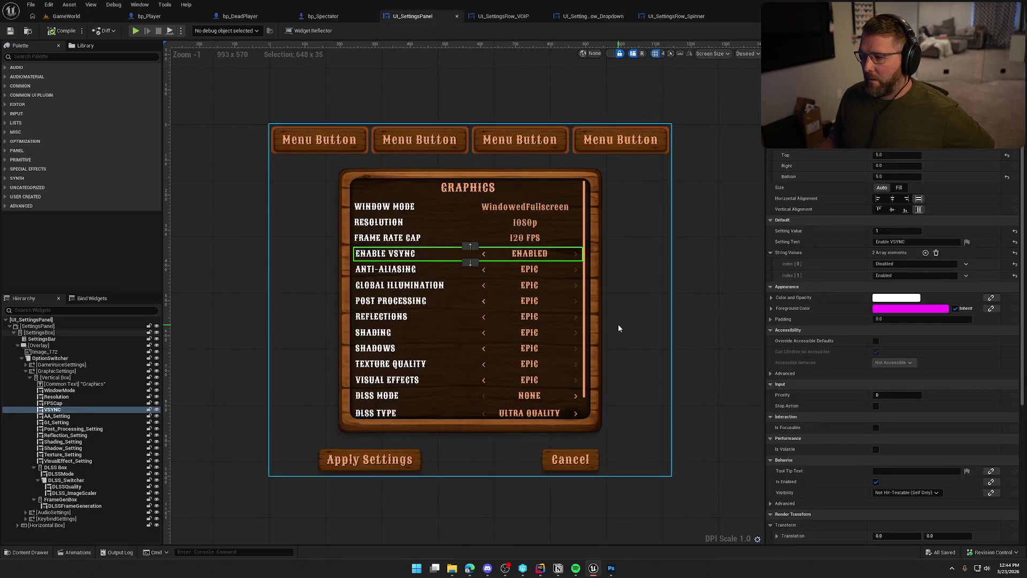
Show the Audio settings page and select the Master Volume row's 100% value text.
{"action": "scroll", "coordinate": [561, 367], "scroll_direction": "down", "scroll_amount": 1}
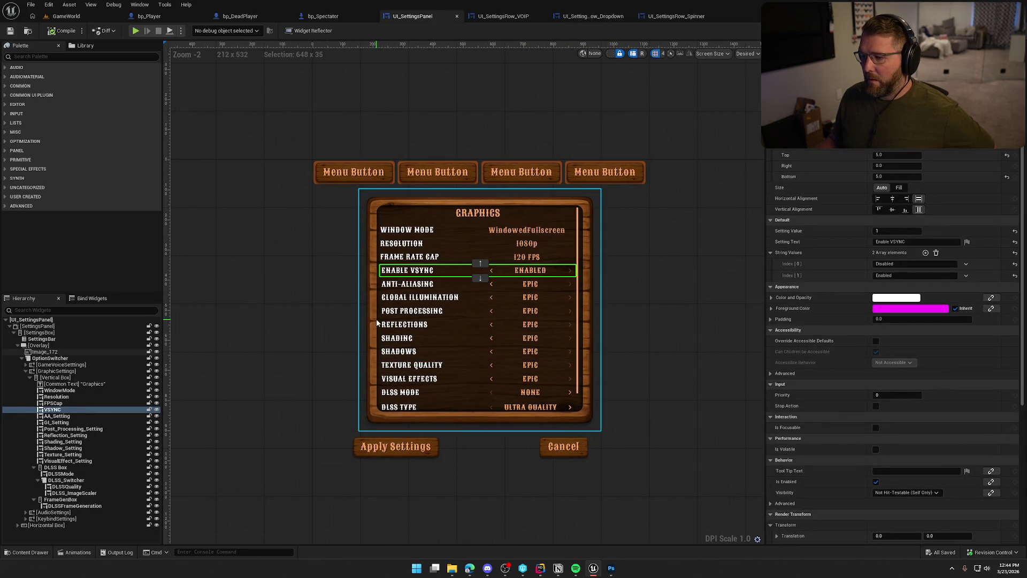
{"action": "scroll", "coordinate": [451, 310], "scroll_direction": "up", "scroll_amount": 1}
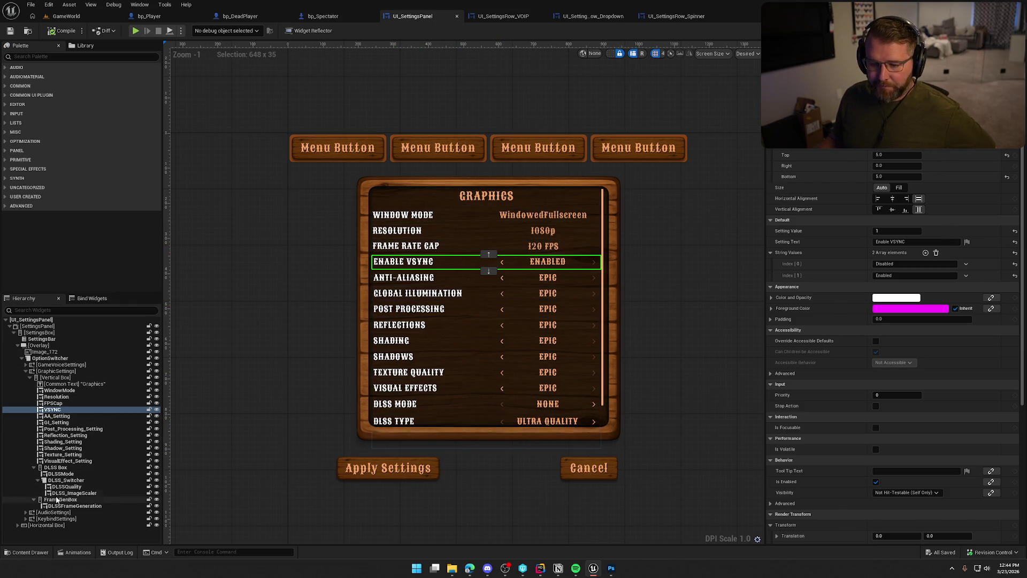
{"action": "left_click", "coordinate": [60, 512]}
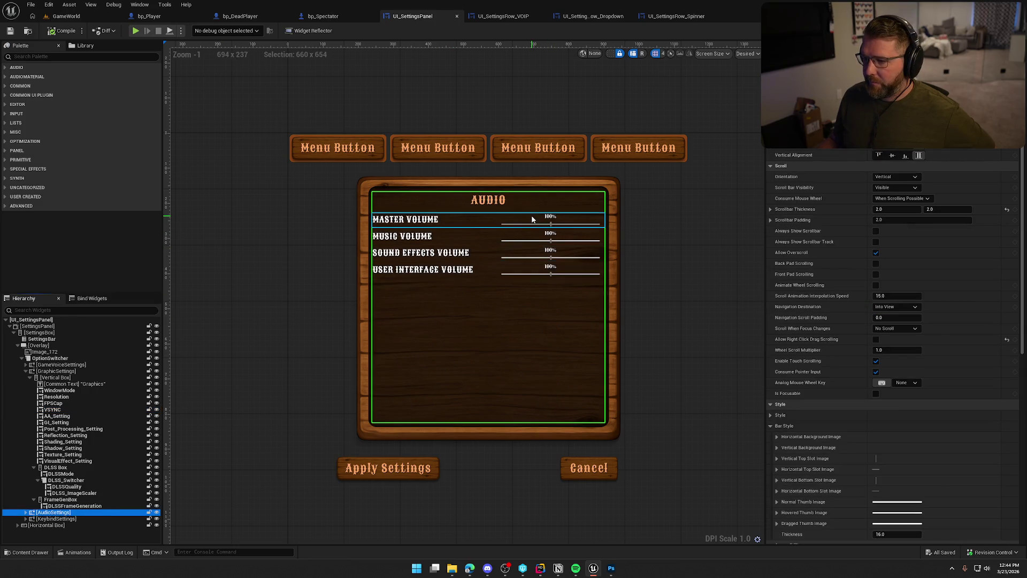
{"action": "left_click", "coordinate": [383, 220]}
{"action": "scroll", "coordinate": [419, 316], "scroll_direction": "up", "scroll_amount": 4}
{"action": "left_click", "coordinate": [521, 255]}
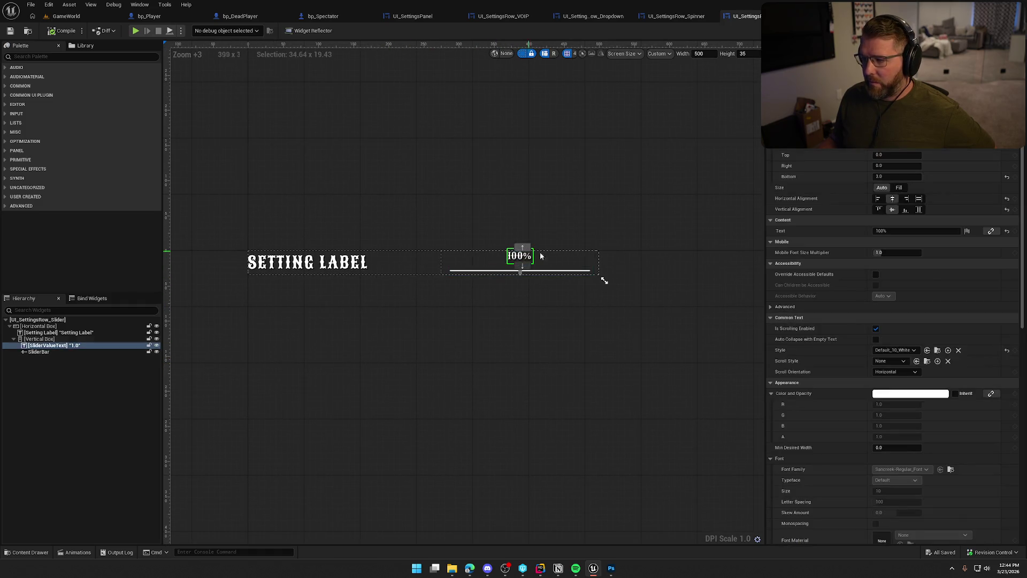
Give the 100% value text the orange Default_12 style, compile, save, and return to UI_SettingsPanel.
{"action": "left_click", "coordinate": [910, 350]}
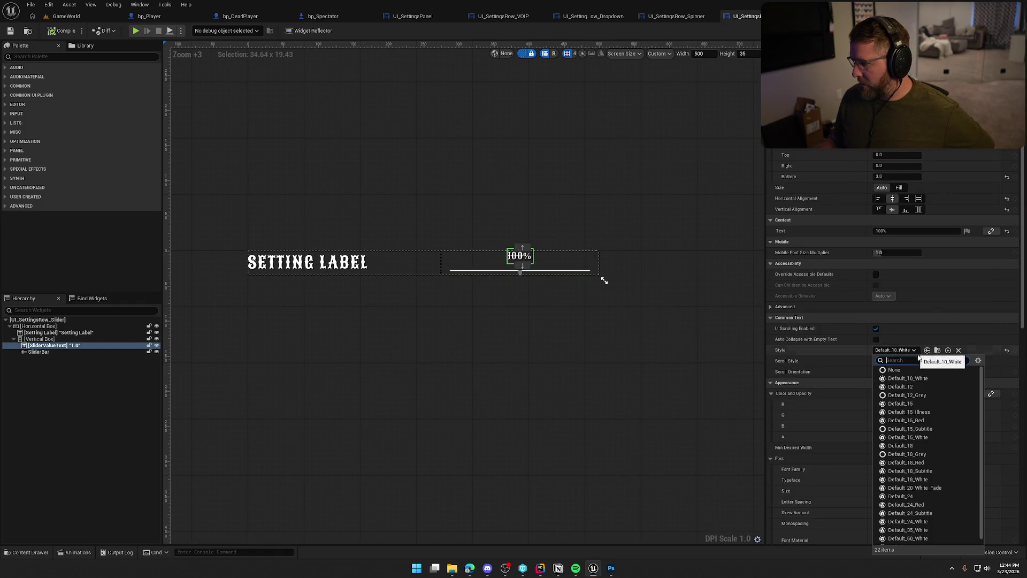
{"action": "left_click", "coordinate": [933, 388]}
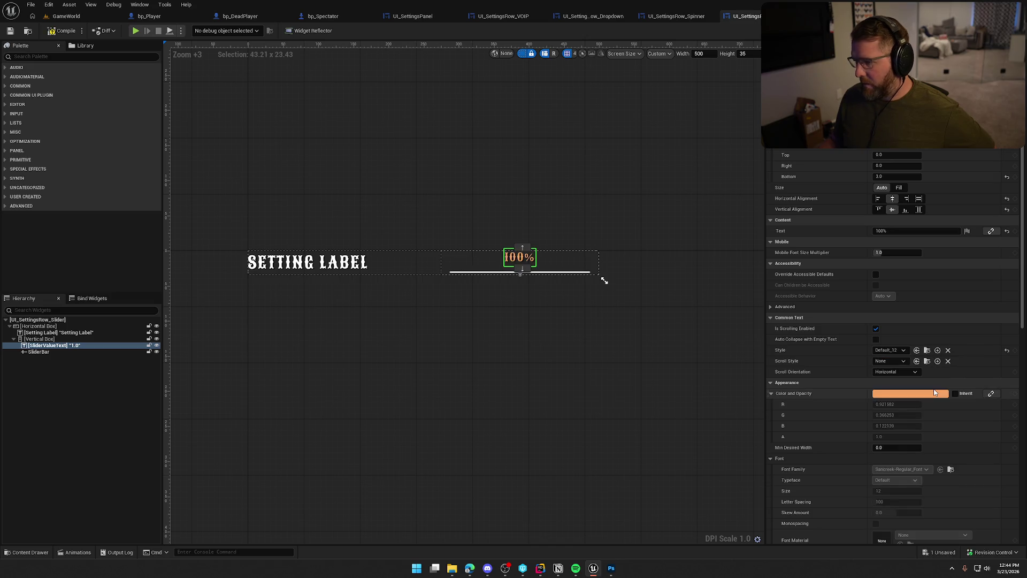
{"action": "left_click", "coordinate": [646, 378]}
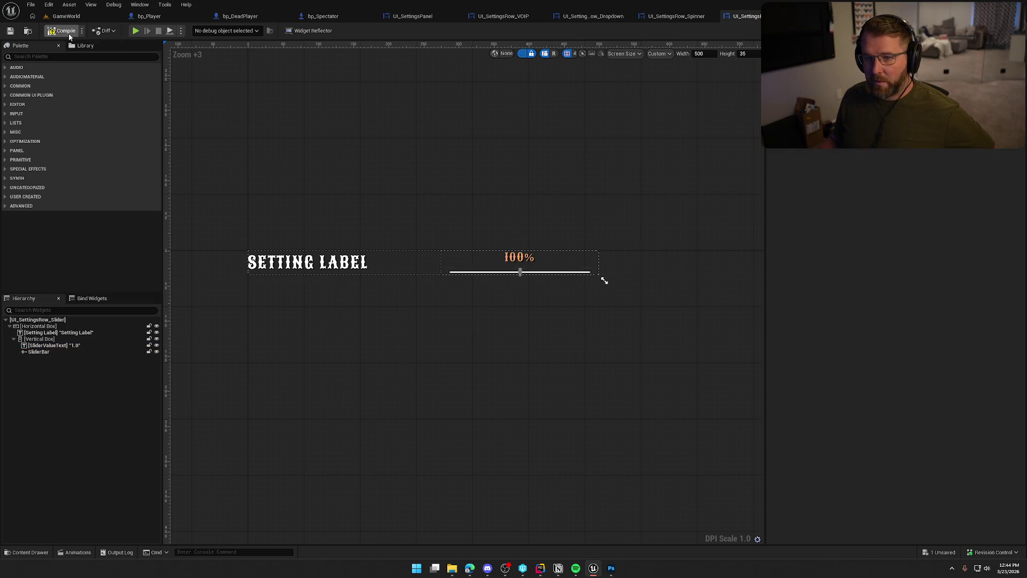
{"action": "key", "text": "ctrl+s"}
{"action": "left_click", "coordinate": [522, 374]}
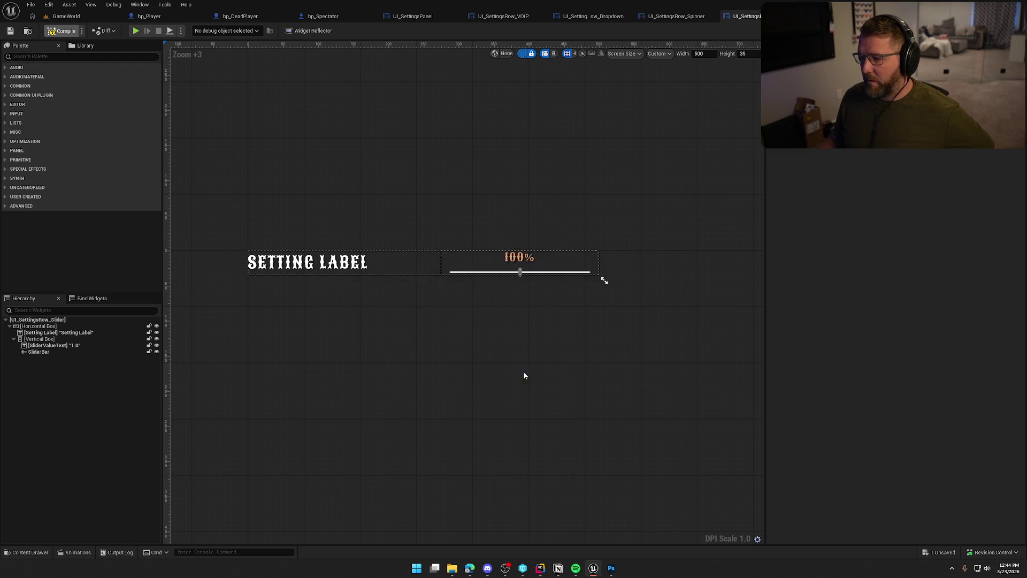
{"action": "left_click", "coordinate": [405, 20]}
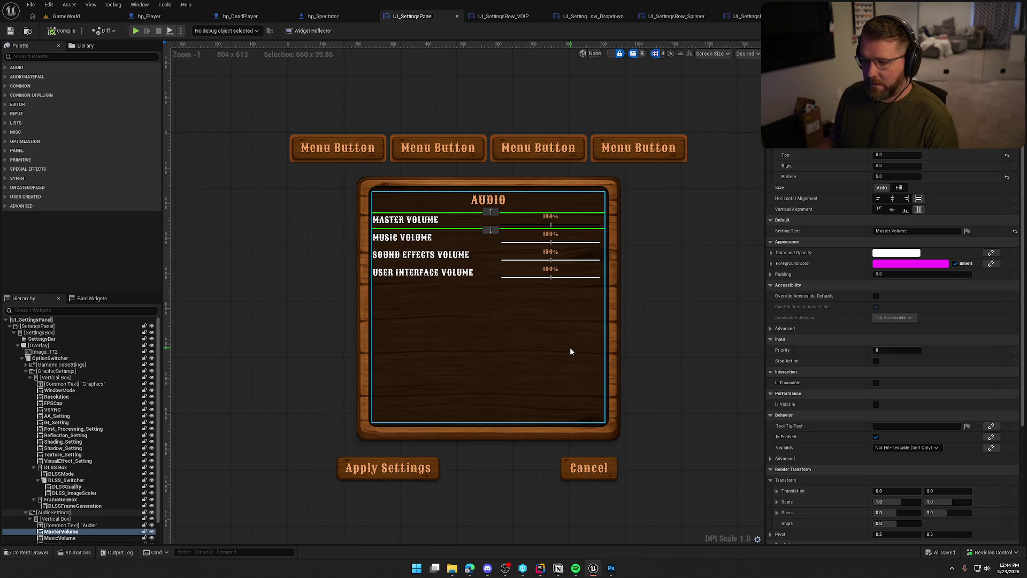
Expand the Keybind settings hierarchy to the KeybindList, then preview the Game Settings page.
{"action": "scroll", "coordinate": [75, 514], "scroll_direction": "down", "scroll_amount": 2}
{"action": "left_click", "coordinate": [71, 533]}
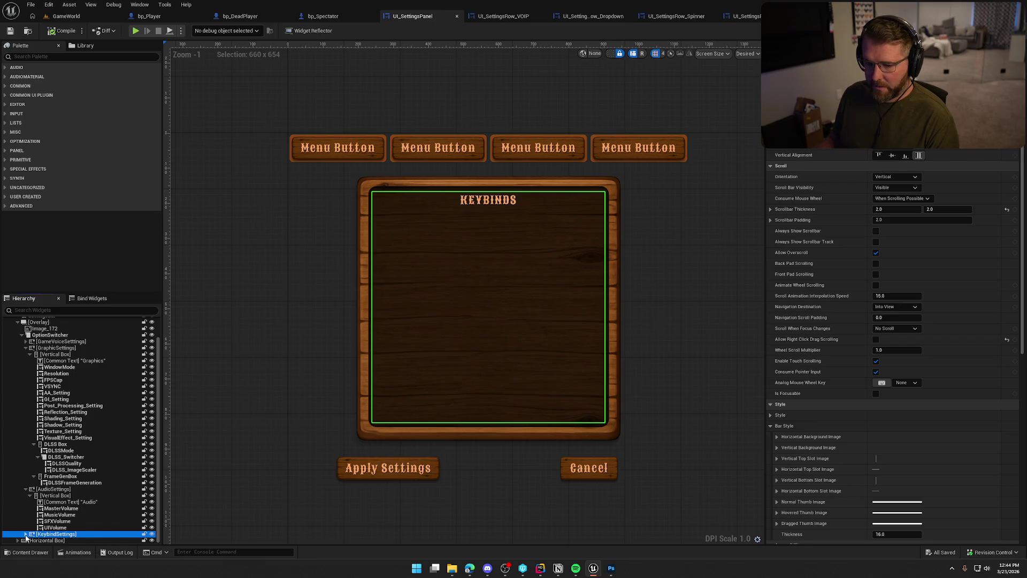
{"action": "left_click", "coordinate": [25, 533]}
{"action": "left_click", "coordinate": [30, 535]}
{"action": "left_click", "coordinate": [76, 534]}
{"action": "scroll", "coordinate": [848, 340], "scroll_direction": "down", "scroll_amount": 10}
{"action": "left_click", "coordinate": [560, 98]}
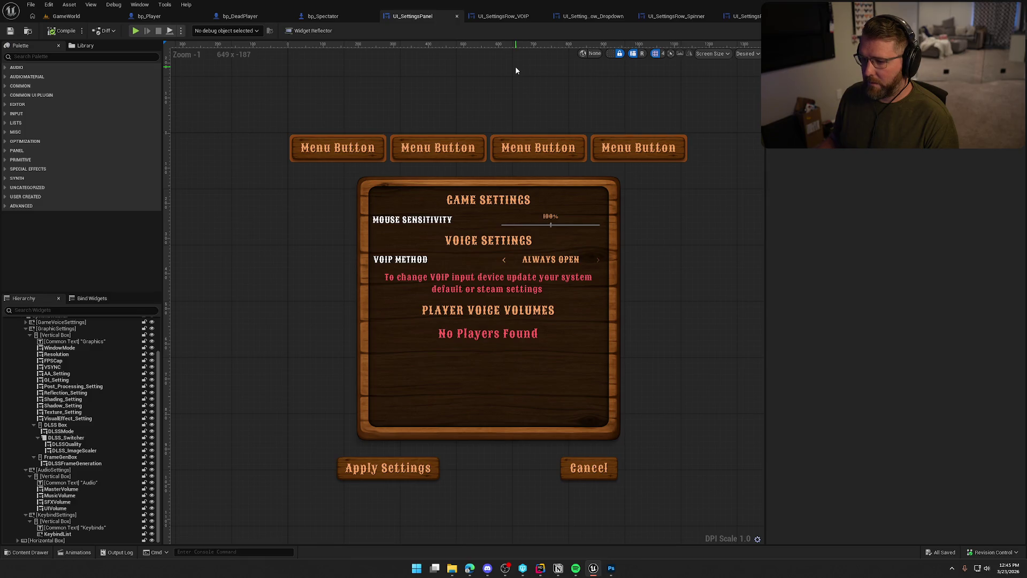
Set the VOIP input device help text's top padding to 20.
{"action": "left_click", "coordinate": [487, 286]}
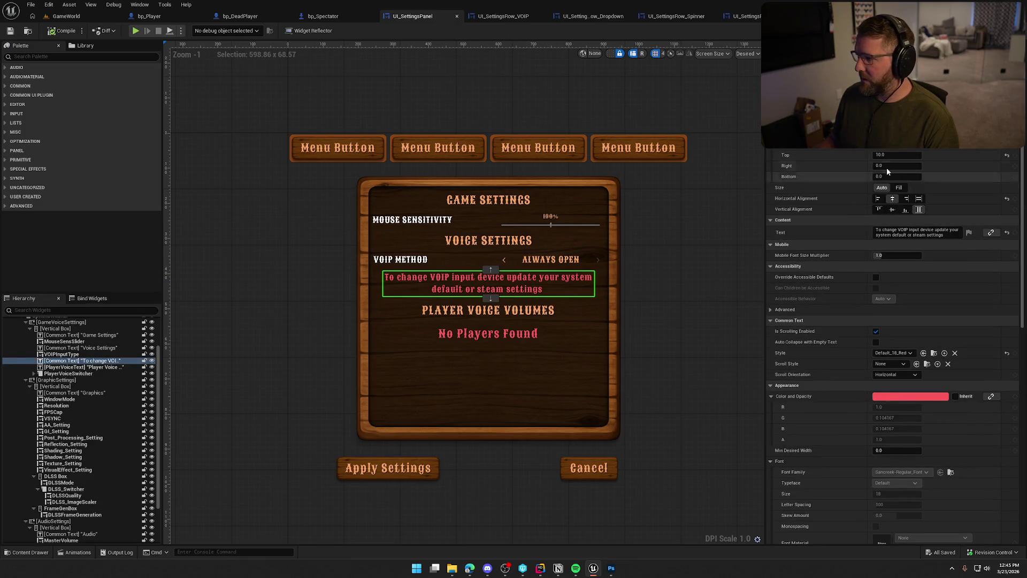
{"action": "key", "text": "BackSpace"}
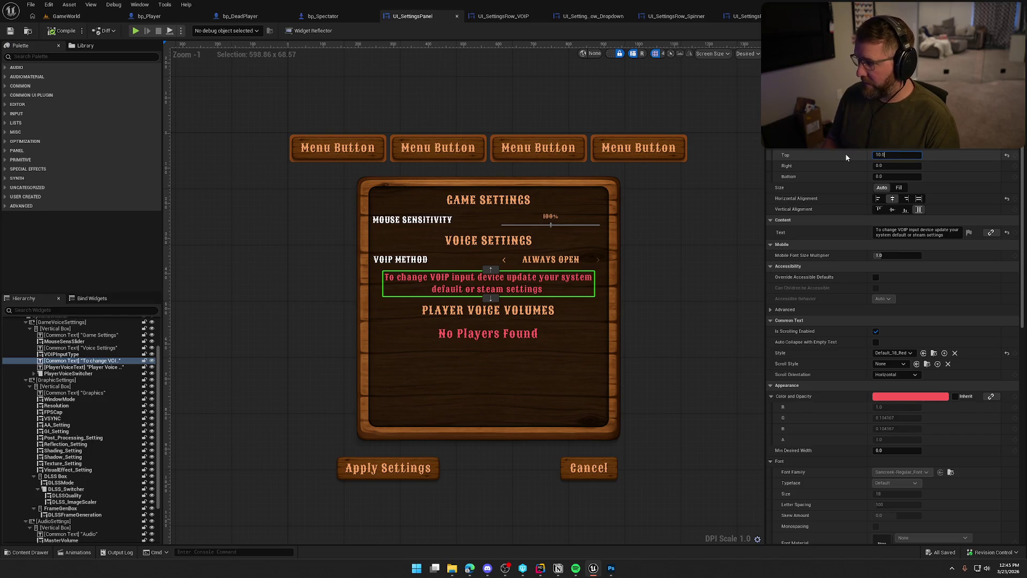
{"action": "type", "text": "20"}
{"action": "key", "text": "Return"}
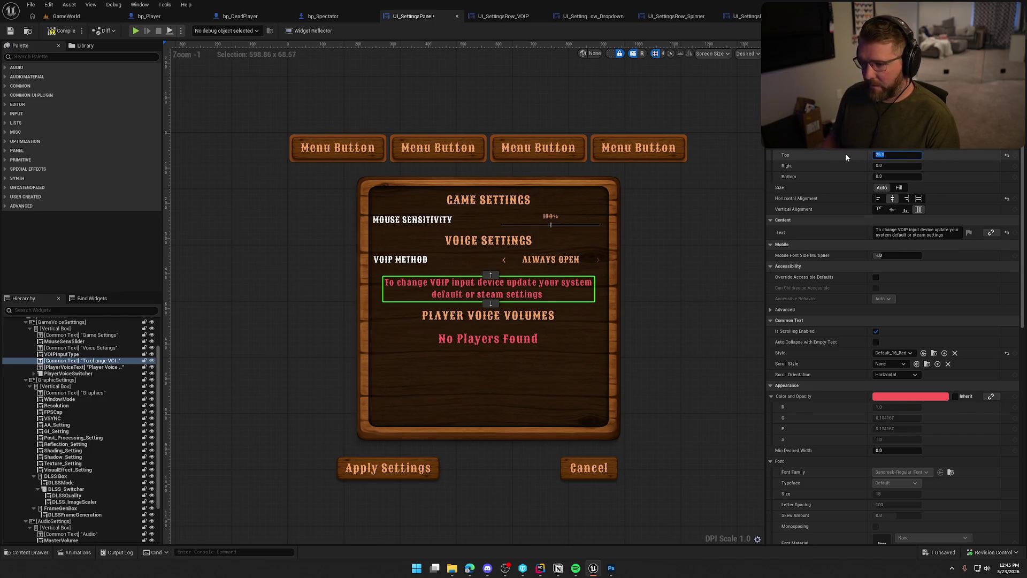
{"action": "left_click", "coordinate": [599, 113]}
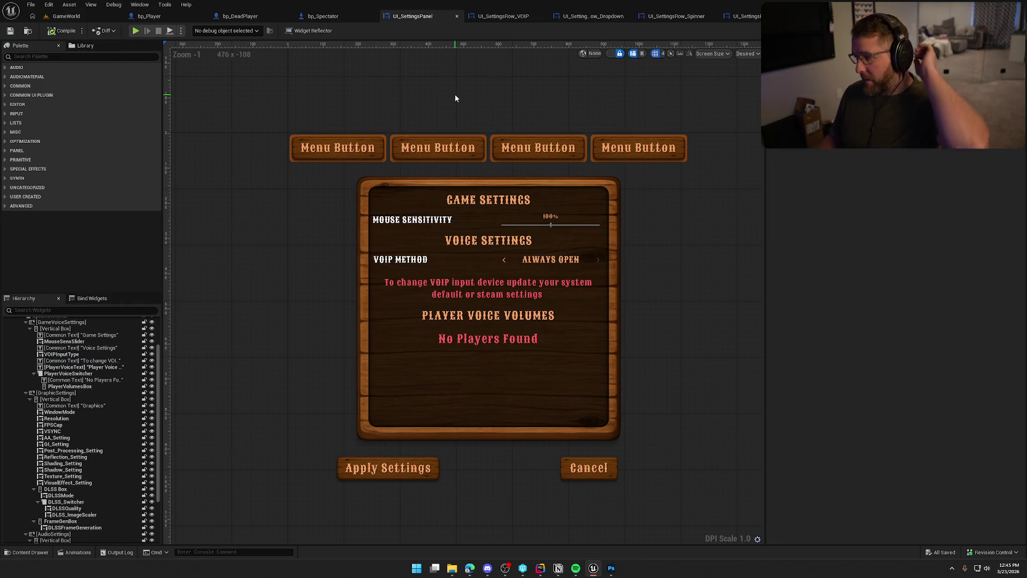
{"action": "left_click", "coordinate": [26, 392]}
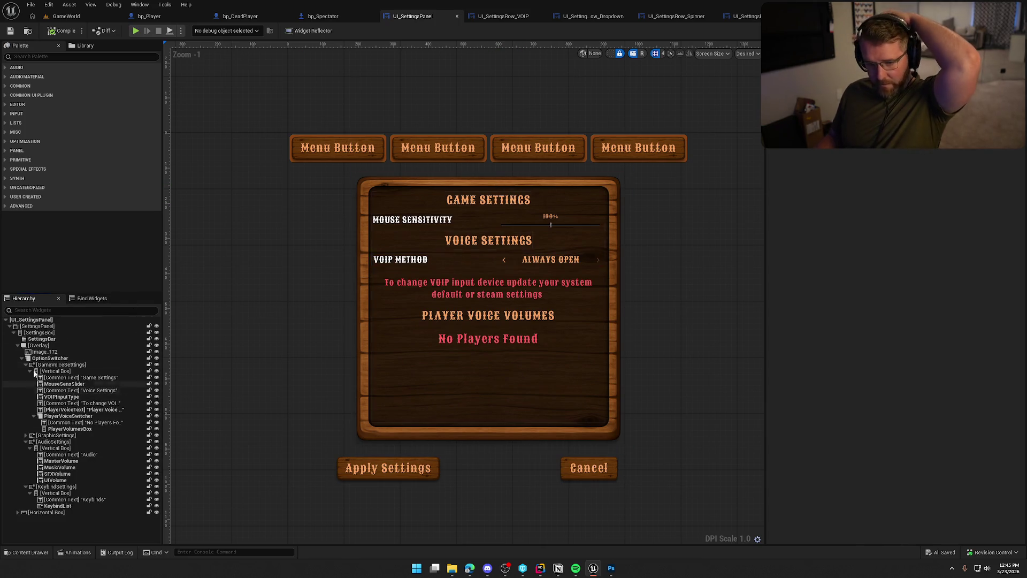
Collapse the Game and Voice, Audio and Keybind settings branches in the Hierarchy.
{"action": "left_click", "coordinate": [26, 364]}
{"action": "left_click", "coordinate": [25, 377]}
{"action": "left_click", "coordinate": [26, 384]}
{"action": "left_click", "coordinate": [67, 364]}
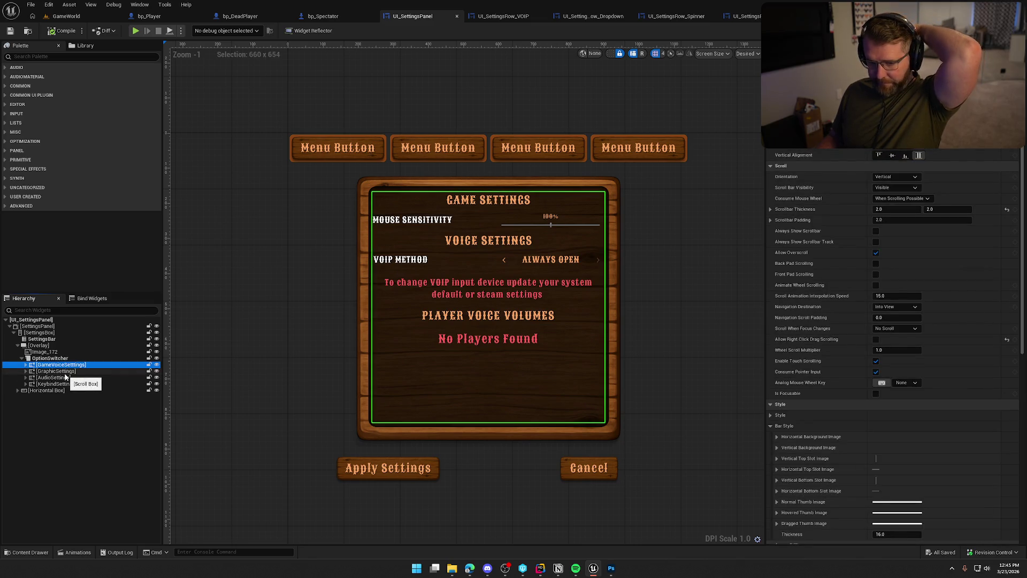
Rename the wooden background image Image_172 to OptionsBG, then select GraphicSettings.
{"action": "left_click", "coordinate": [52, 352]}
{"action": "key", "text": "F2"}
{"action": "type", "text": "Options"}
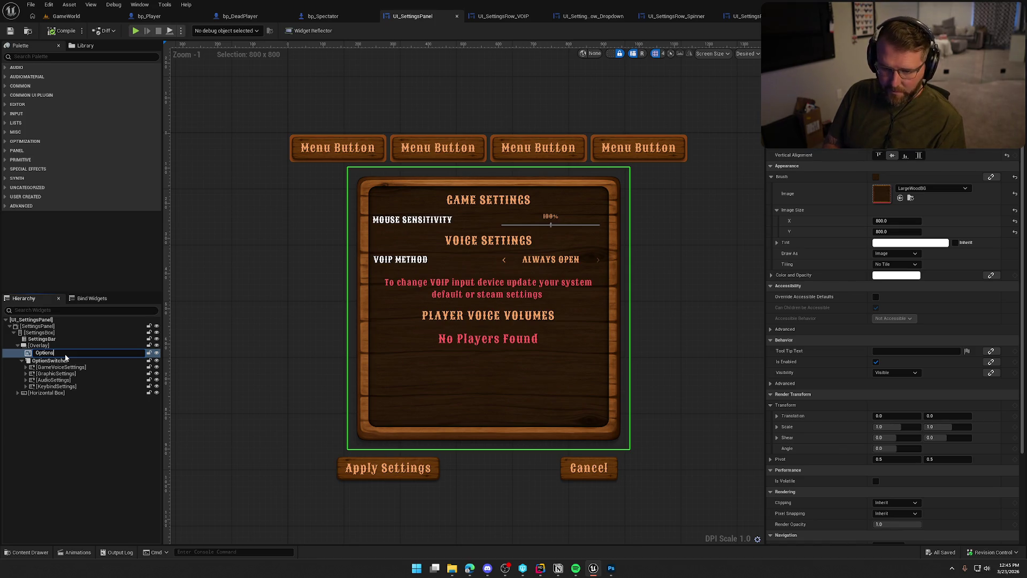
{"action": "key", "text": "Return"}
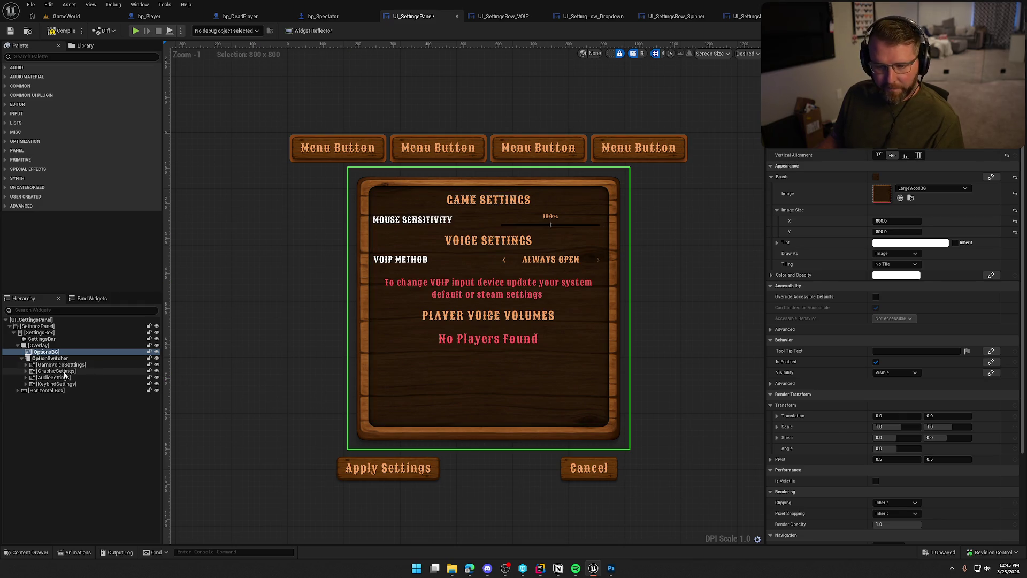
{"action": "left_click", "coordinate": [63, 372]}
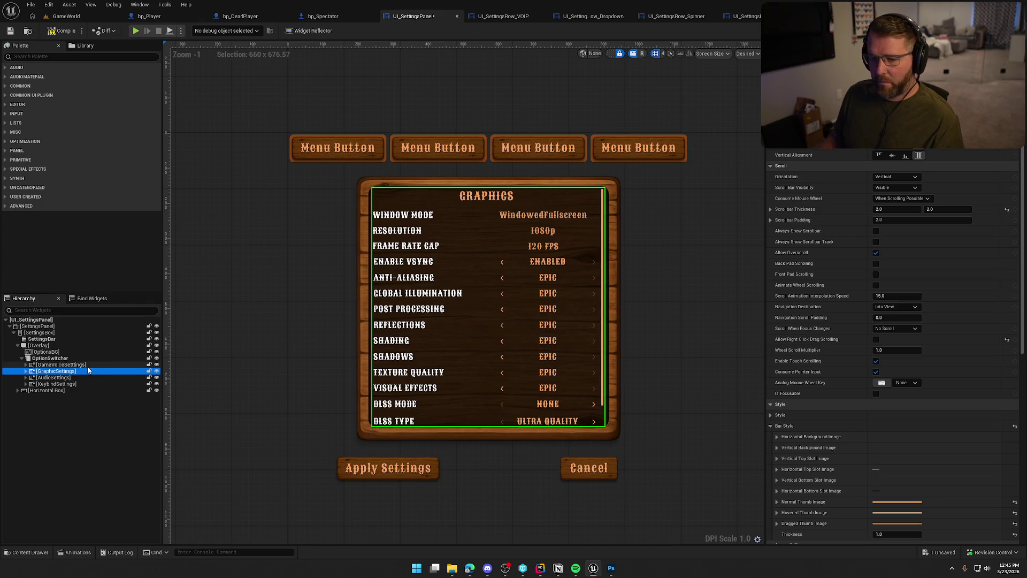
Set the scrollbar's normal thumb image Draw As to None, keeping its orange tint.
{"action": "scroll", "coordinate": [886, 325], "scroll_direction": "down", "scroll_amount": 2}
{"action": "scroll", "coordinate": [886, 324], "scroll_direction": "down", "scroll_amount": 3}
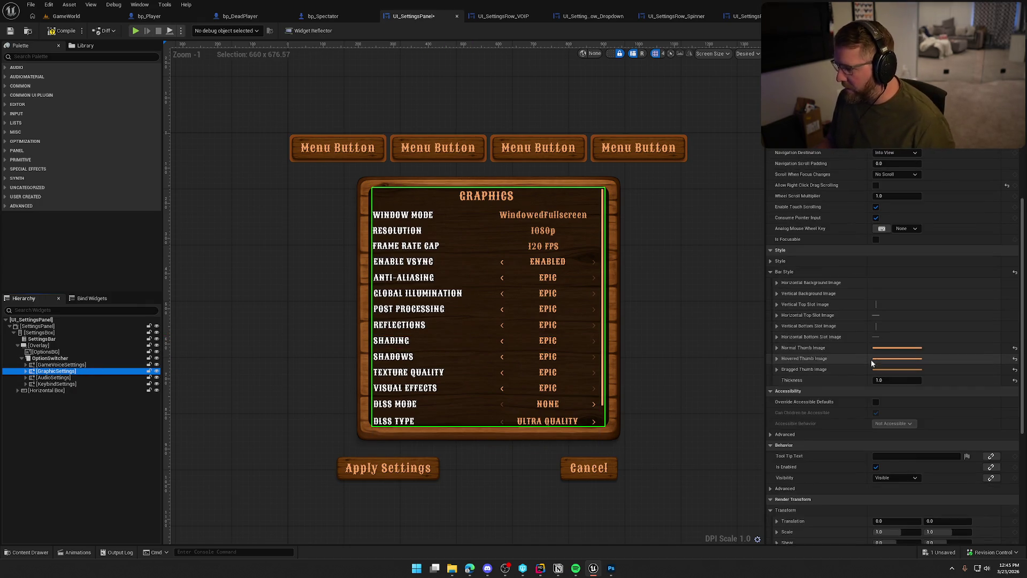
{"action": "left_click", "coordinate": [796, 347]}
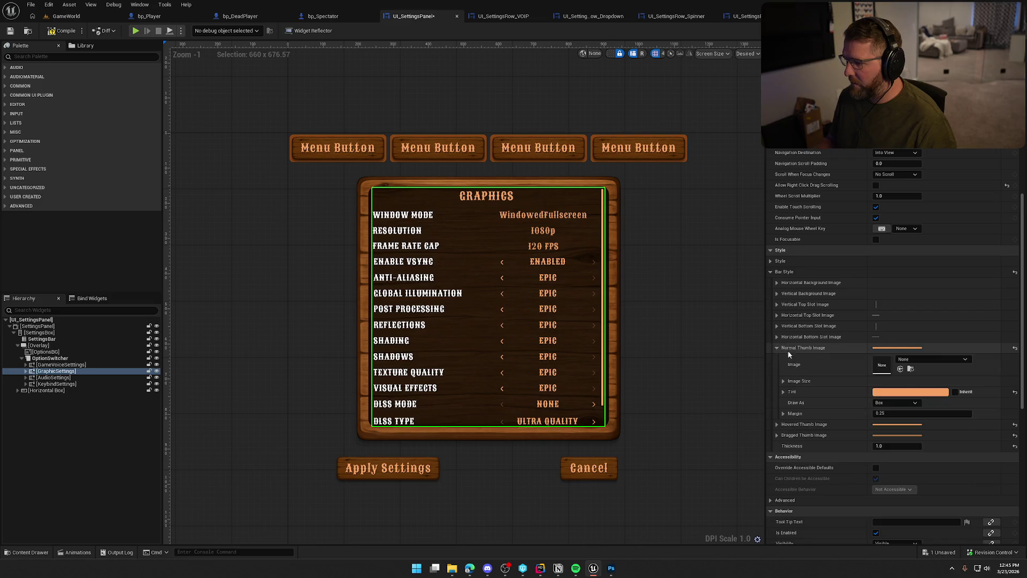
{"action": "left_click", "coordinate": [905, 393]}
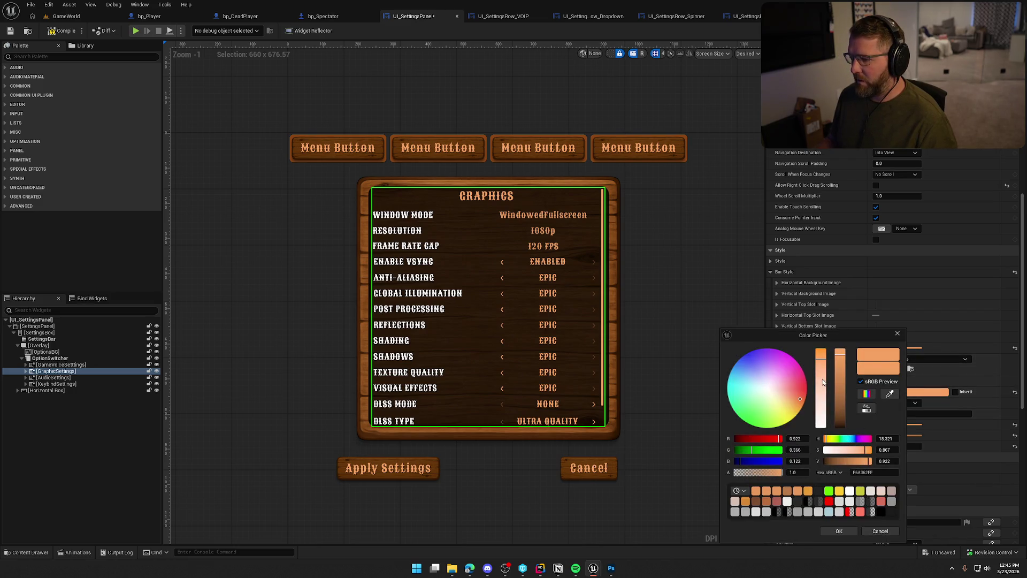
{"action": "left_click_drag", "start_coordinate": [823, 386], "coordinate": [828, 437]}
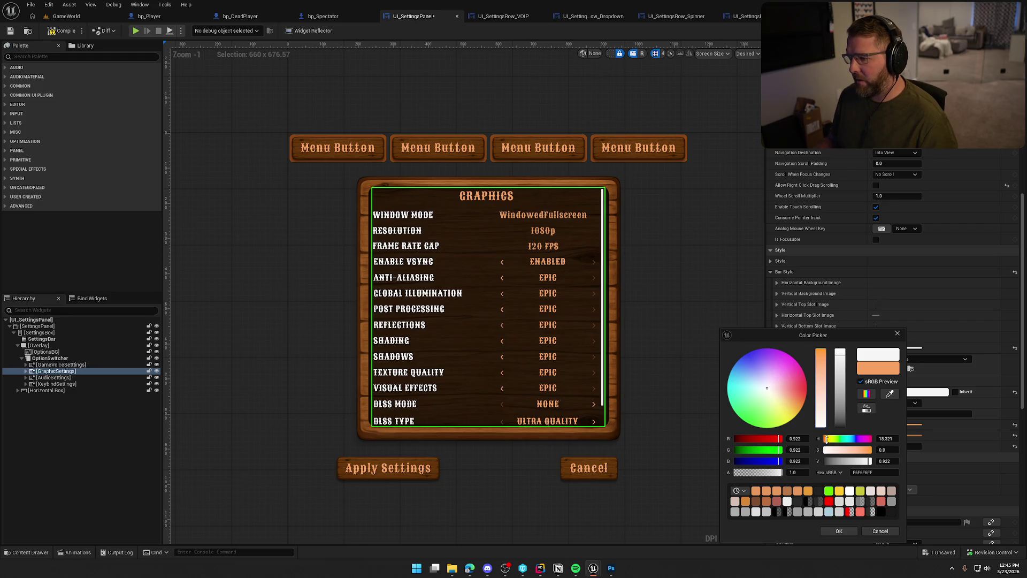
{"action": "mouse_move", "coordinate": [844, 366]}
{"action": "left_mouse_down"}
{"action": "mouse_move", "coordinate": [843, 428]}
{"action": "mouse_move", "coordinate": [840, 351]}
{"action": "left_mouse_up"}
{"action": "left_click", "coordinate": [881, 532]}
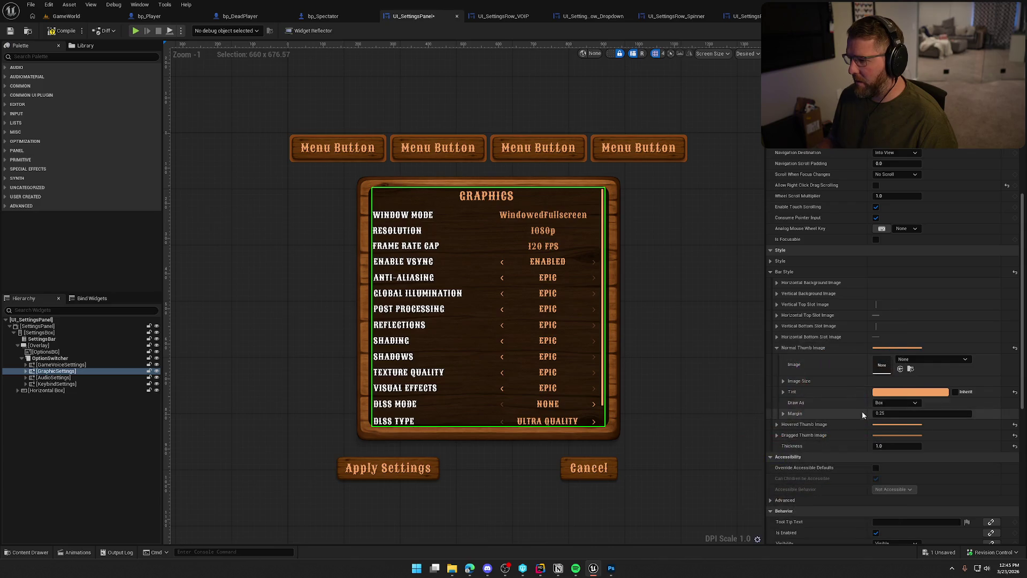
{"action": "left_click", "coordinate": [879, 402]}
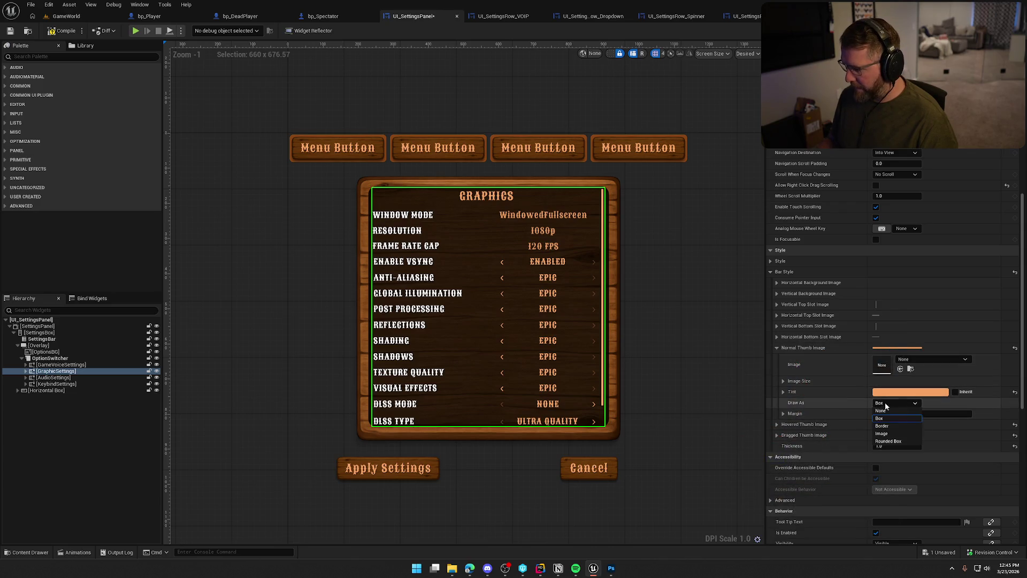
{"action": "left_click", "coordinate": [891, 414]}
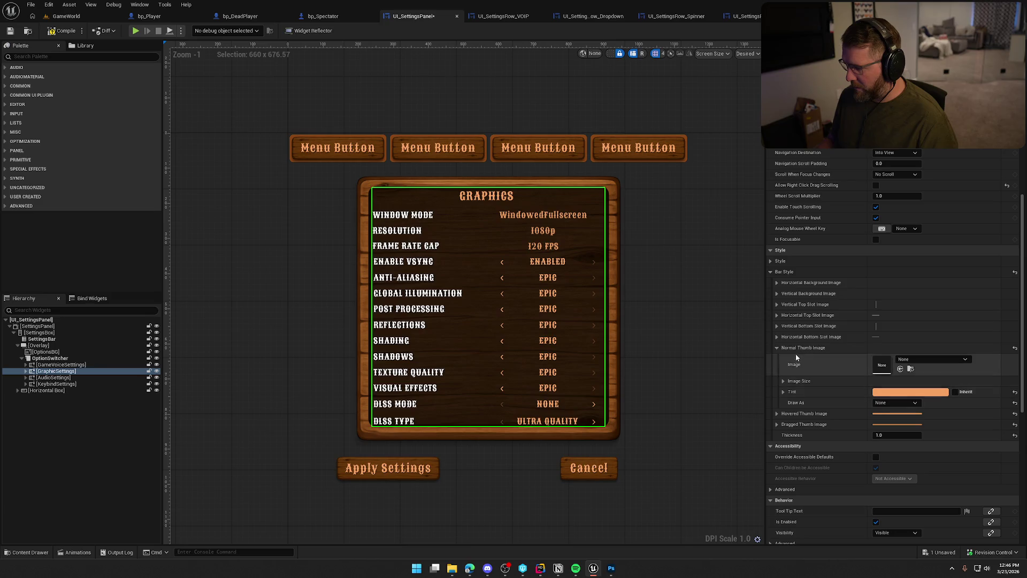
{"action": "left_click", "coordinate": [777, 347]}
Set the hovered and dragged thumb images' Draw As to None as well.
{"action": "left_click", "coordinate": [776, 359]}
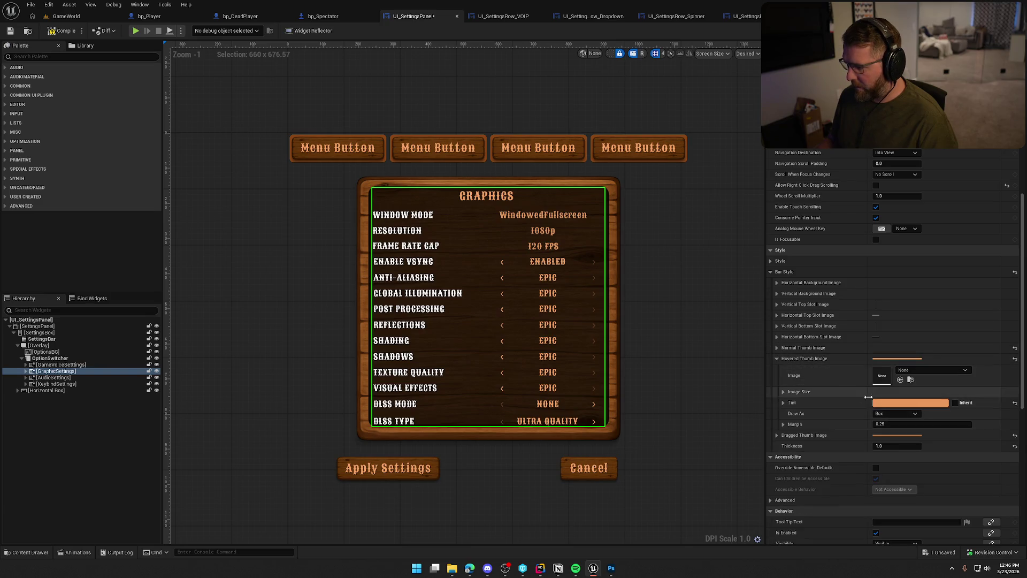
{"action": "left_click", "coordinate": [881, 413]}
{"action": "left_click", "coordinate": [879, 418]}
{"action": "left_click", "coordinate": [776, 358]}
{"action": "left_click", "coordinate": [777, 369]}
{"action": "left_click", "coordinate": [888, 428]}
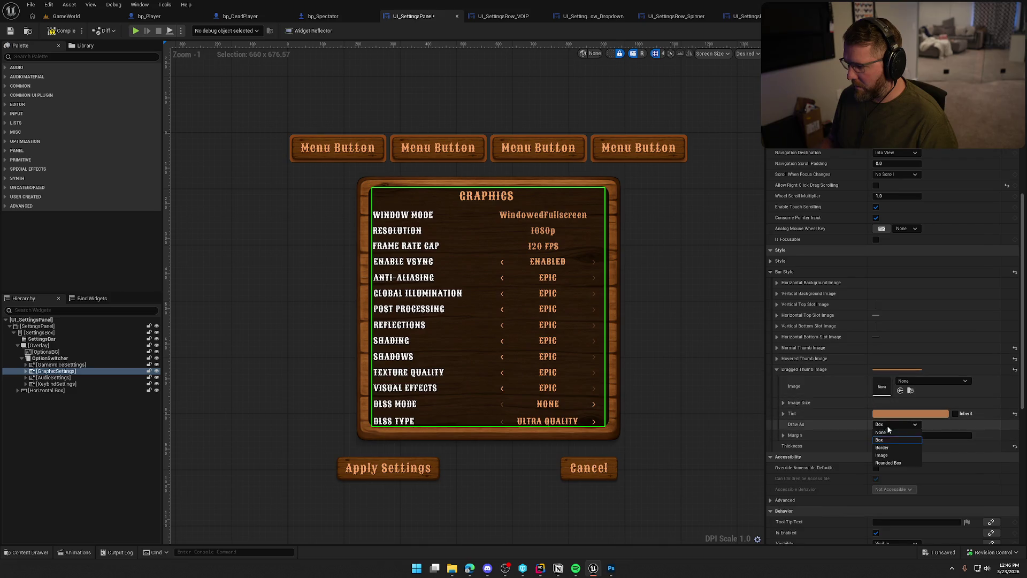
{"action": "left_click", "coordinate": [890, 431]}
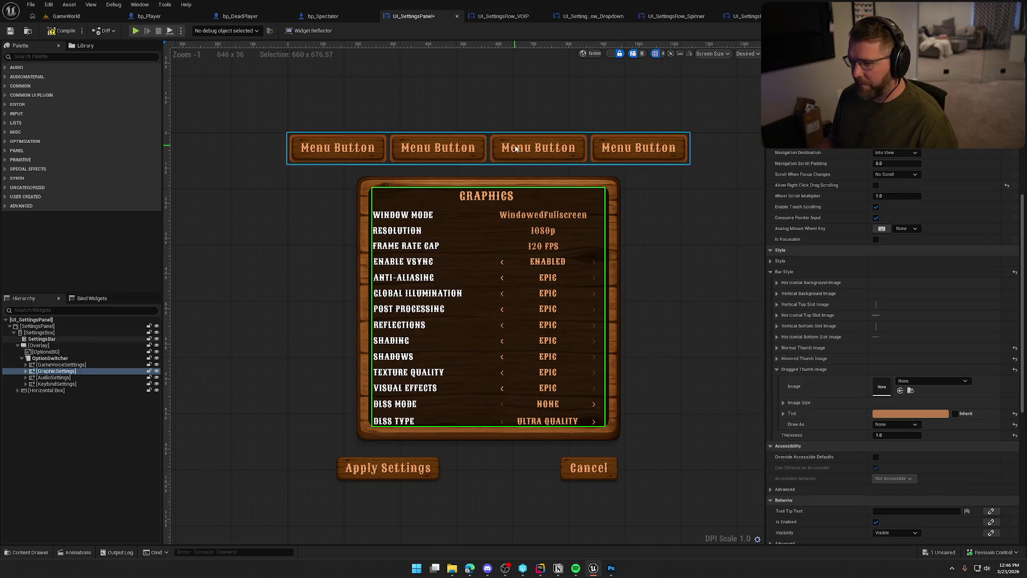
{"action": "left_click", "coordinate": [476, 88]}
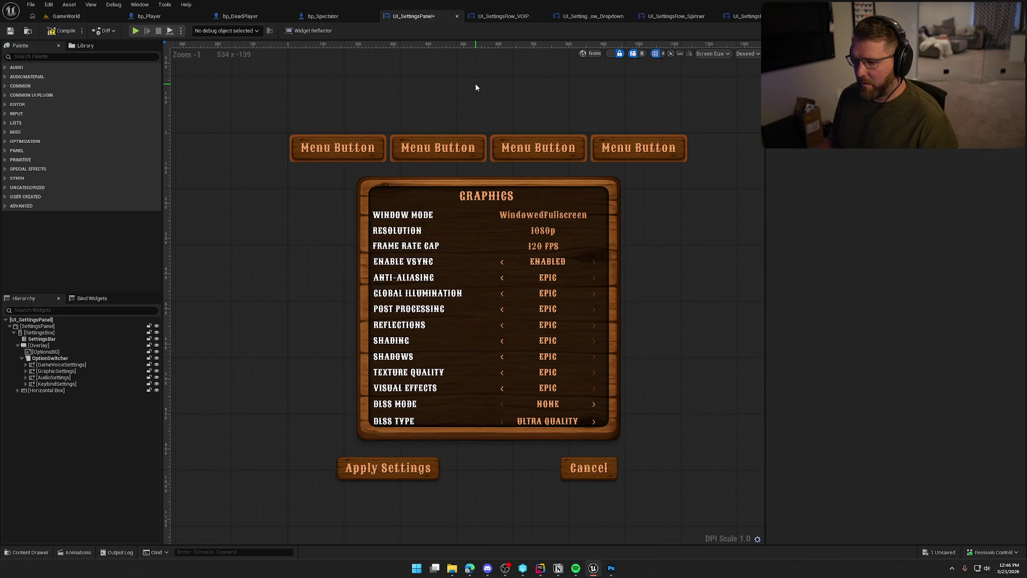
Compile and save UI_SettingsPanel, then open UI_SettingsRow_VOIP and select its slider bar.
{"action": "left_click", "coordinate": [67, 16]}
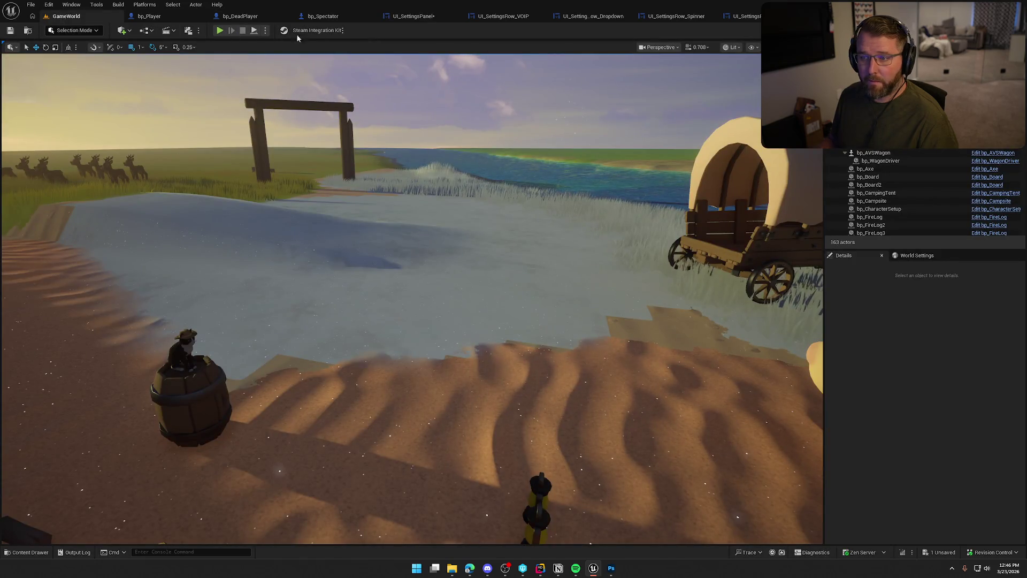
{"action": "left_click", "coordinate": [413, 16]}
{"action": "left_click", "coordinate": [61, 31]}
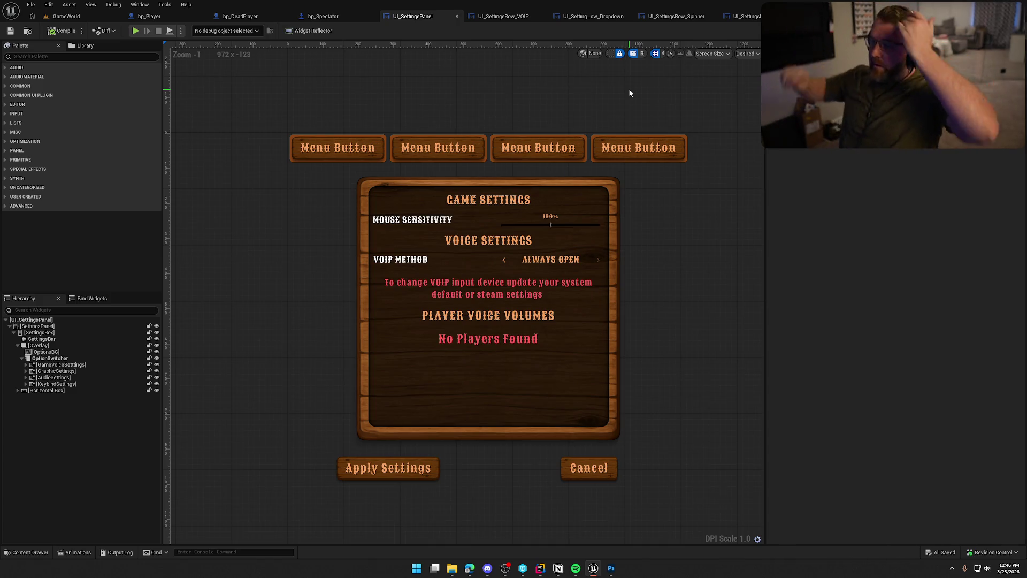
{"action": "left_click", "coordinate": [504, 16]}
{"action": "scroll", "coordinate": [508, 336], "scroll_direction": "up", "scroll_amount": 3}
{"action": "left_click", "coordinate": [517, 240]}
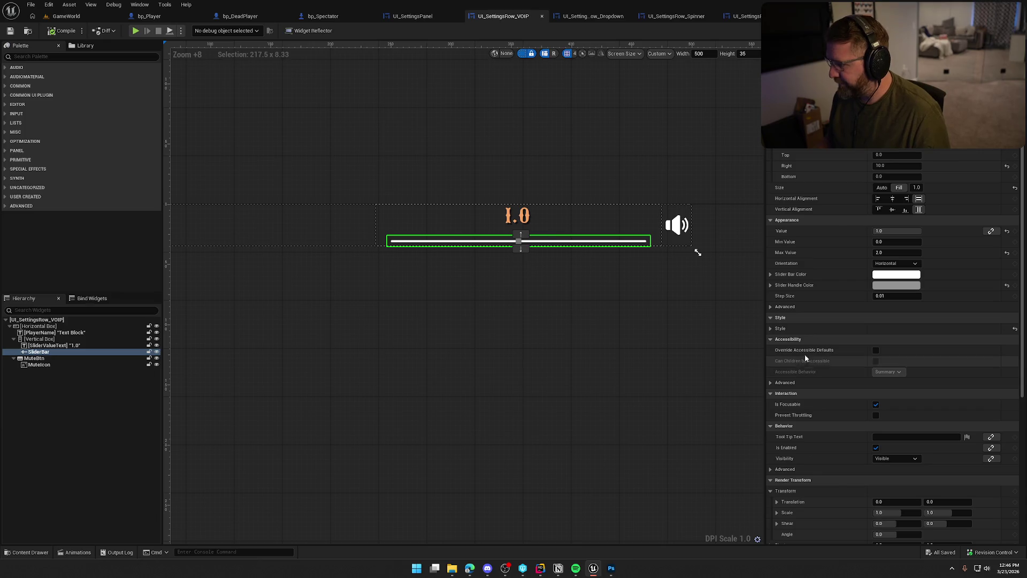
Set the VOIP slider's Slider Bar Color to the orange swatch.
{"action": "left_click", "coordinate": [903, 275]}
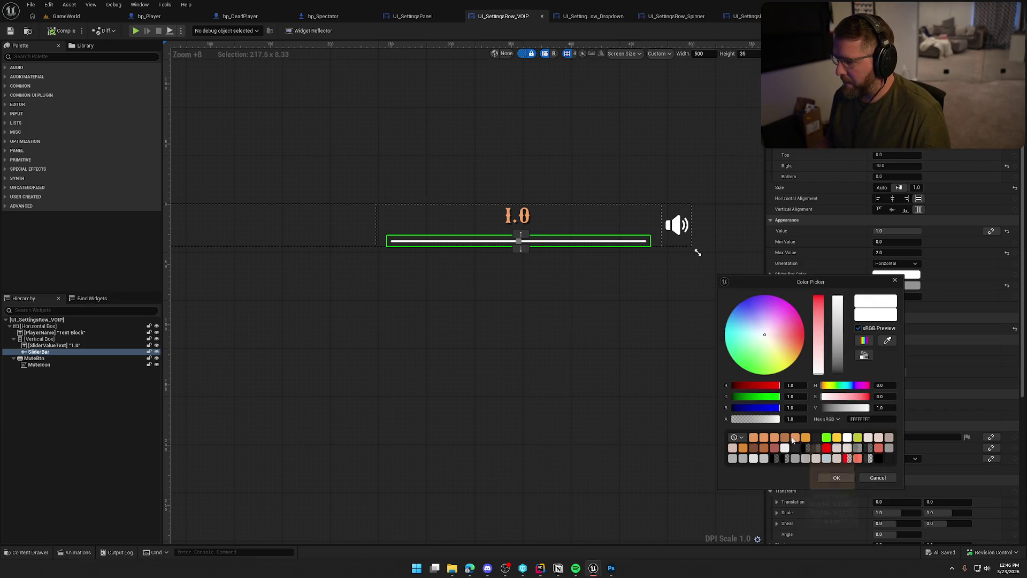
{"action": "left_click", "coordinate": [754, 437]}
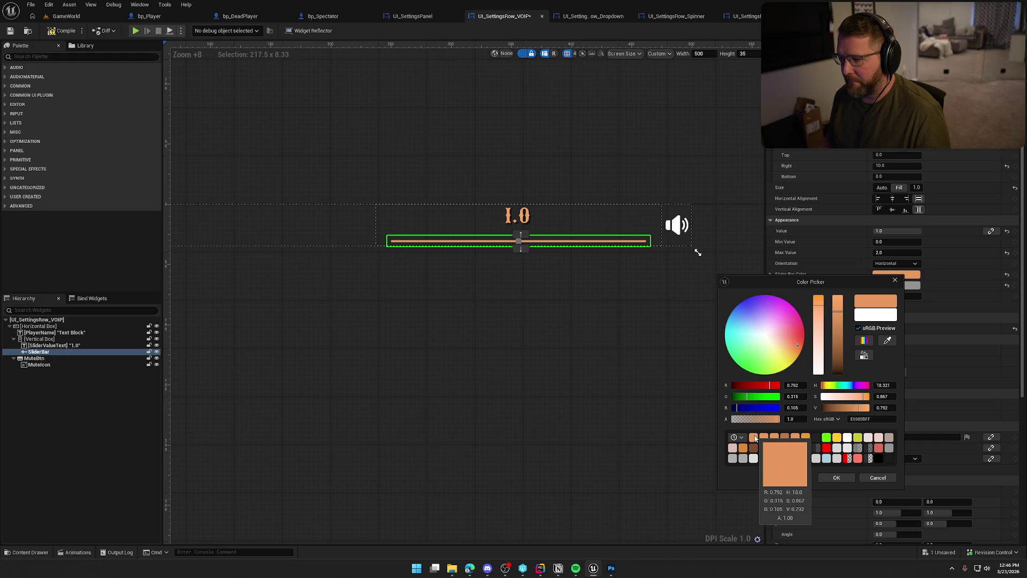
{"action": "left_click", "coordinate": [836, 478]}
{"action": "left_click", "coordinate": [612, 339]}
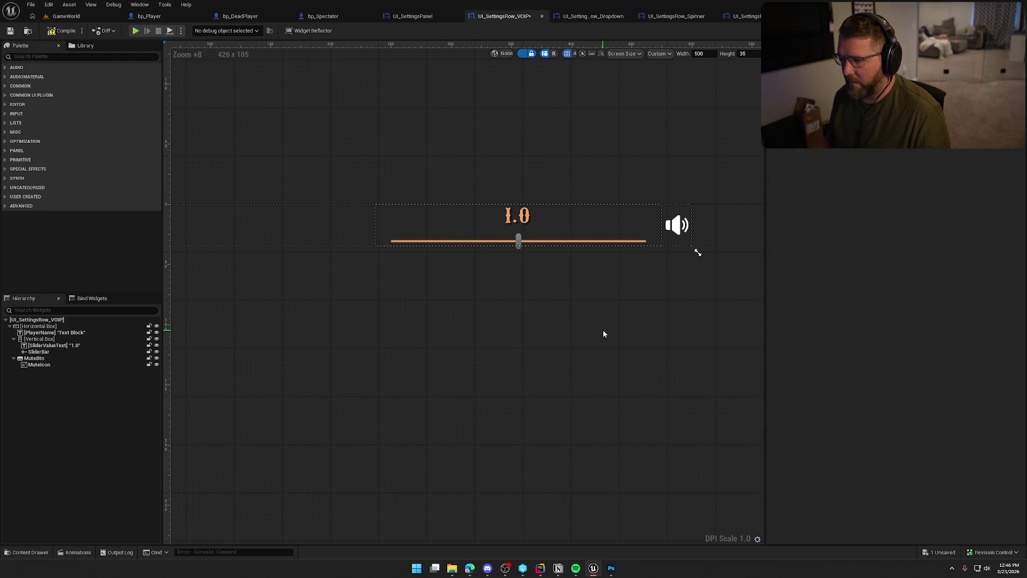
{"action": "left_click", "coordinate": [523, 243]}
Set the Slider Handle Color to the salmon-red swatch.
{"action": "left_click", "coordinate": [896, 285]}
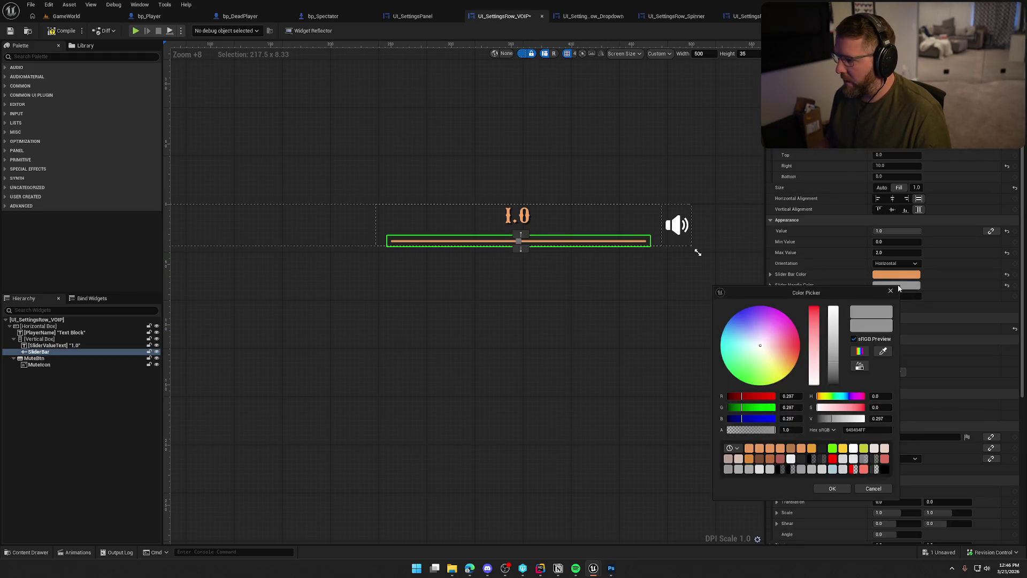
{"action": "left_click", "coordinate": [853, 449]}
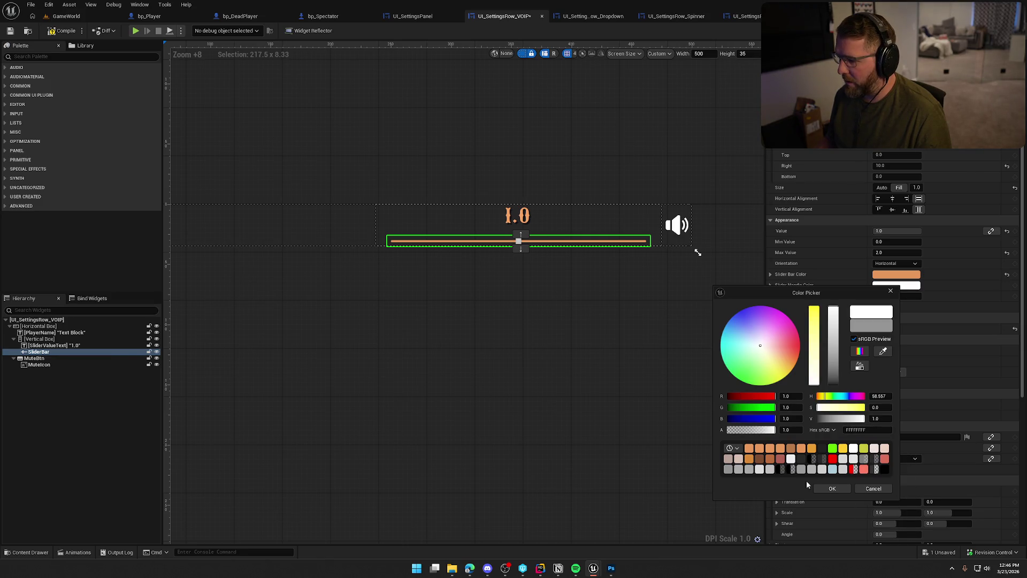
{"action": "left_click", "coordinate": [863, 469]}
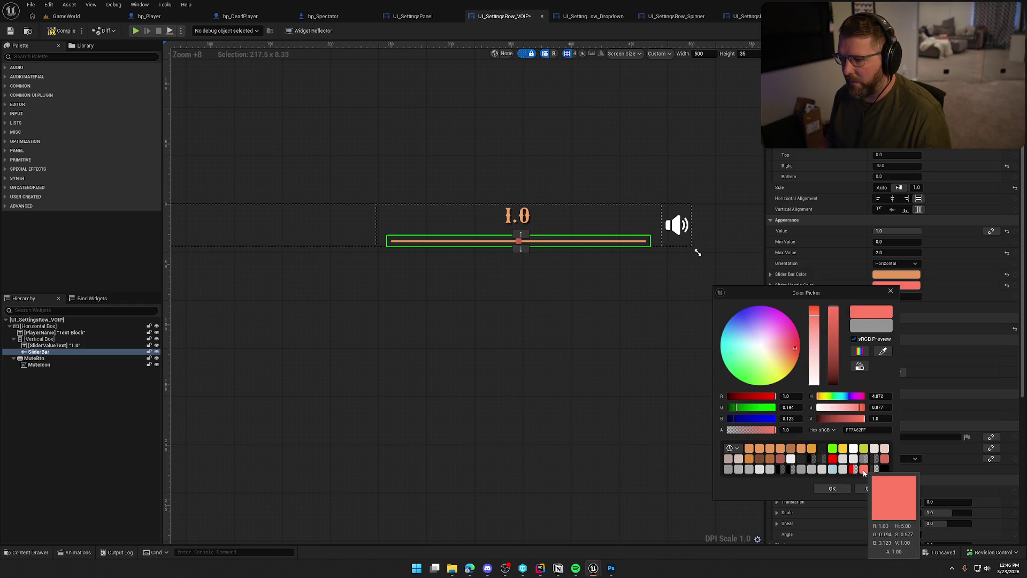
{"action": "left_click", "coordinate": [831, 489]}
{"action": "left_click", "coordinate": [598, 312]}
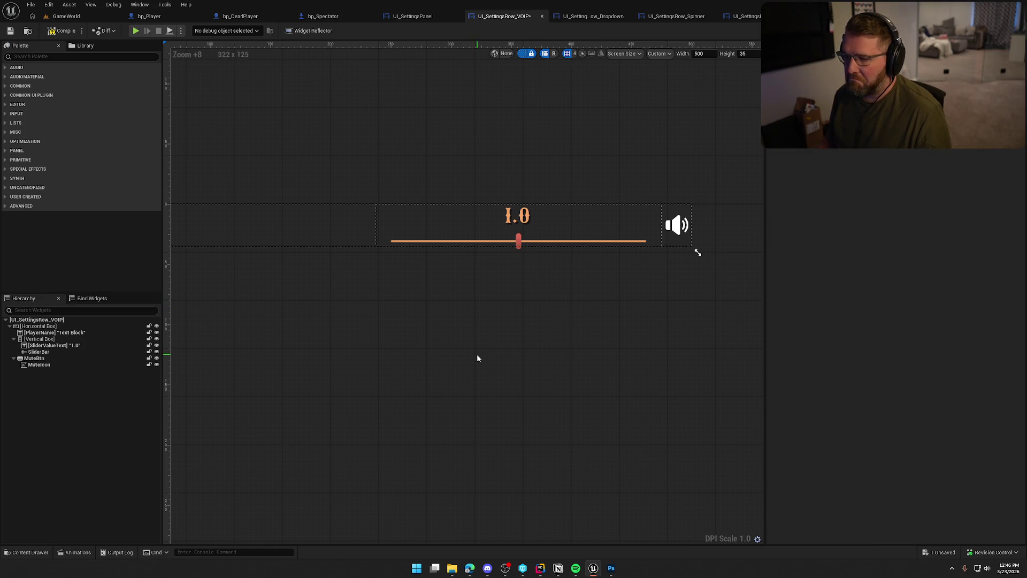
{"action": "scroll", "coordinate": [572, 339], "scroll_direction": "down", "scroll_amount": 2}
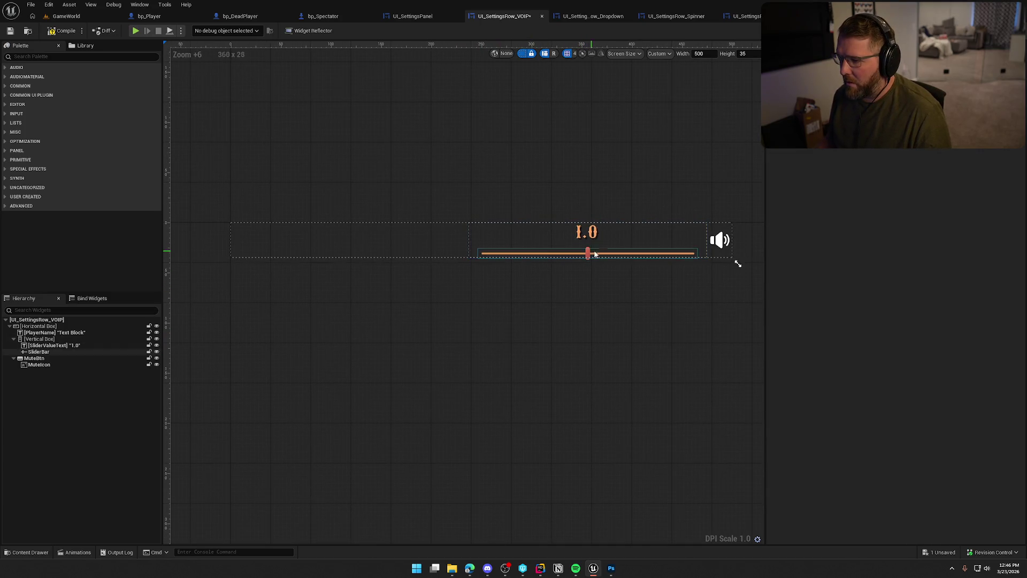
{"action": "left_click", "coordinate": [611, 258]}
{"action": "left_click", "coordinate": [695, 238]}
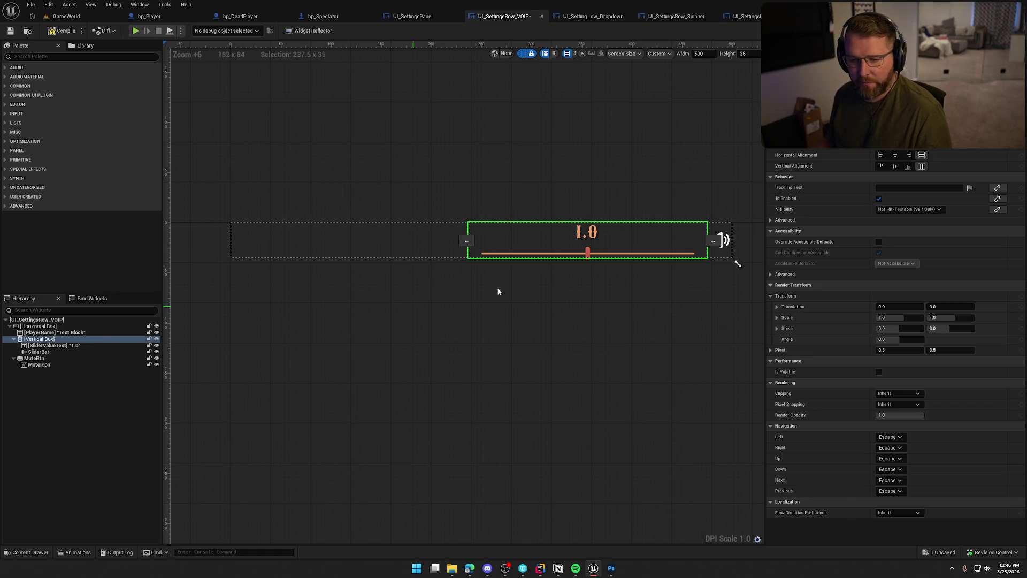
Set the 1.0 value label's bottom padding to 0.
{"action": "key", "text": "ctrl+z"}
{"action": "left_click", "coordinate": [54, 346]}
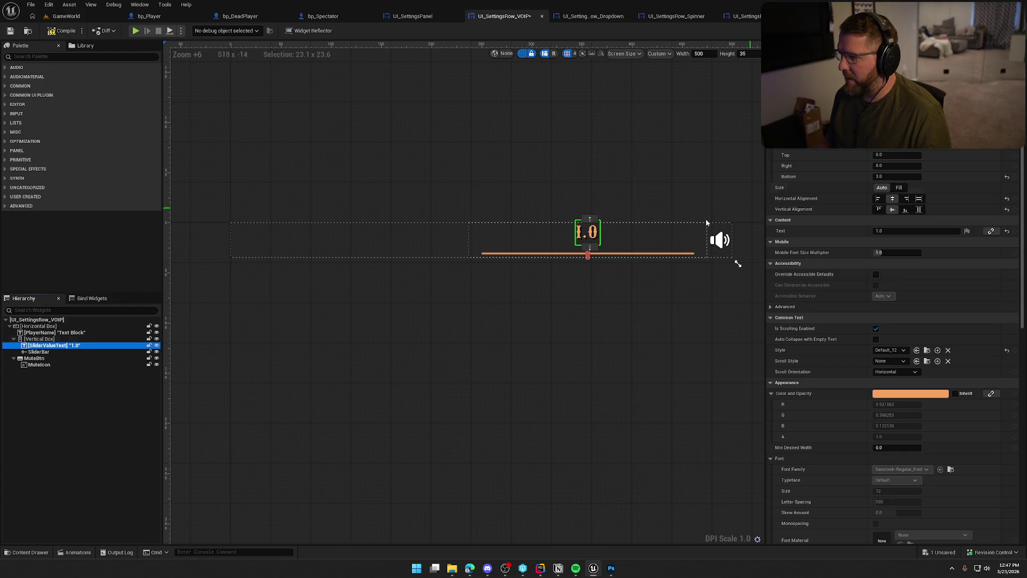
{"action": "left_click", "coordinate": [642, 308]}
{"action": "left_click", "coordinate": [586, 232]}
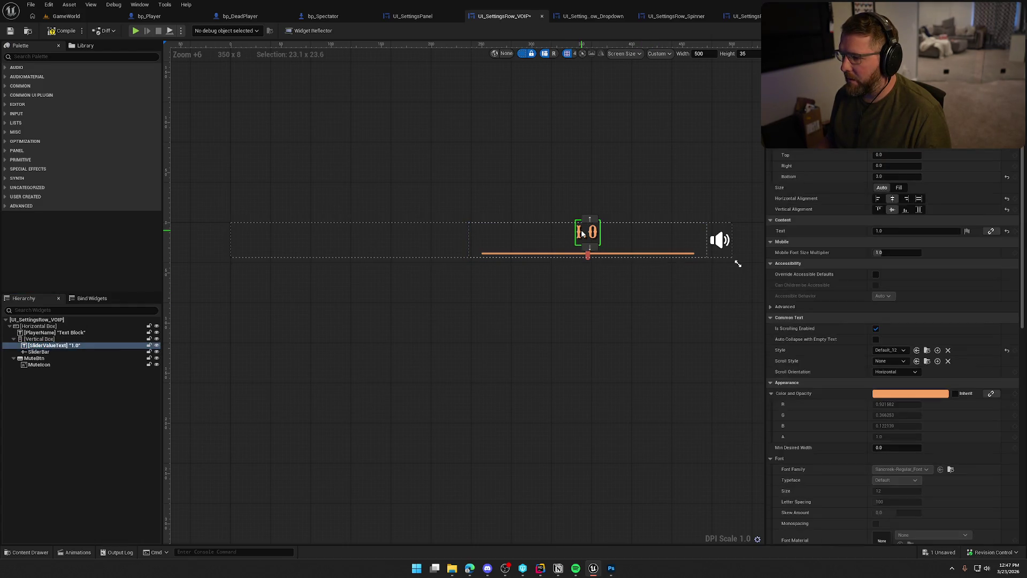
{"action": "left_click", "coordinate": [880, 177]}
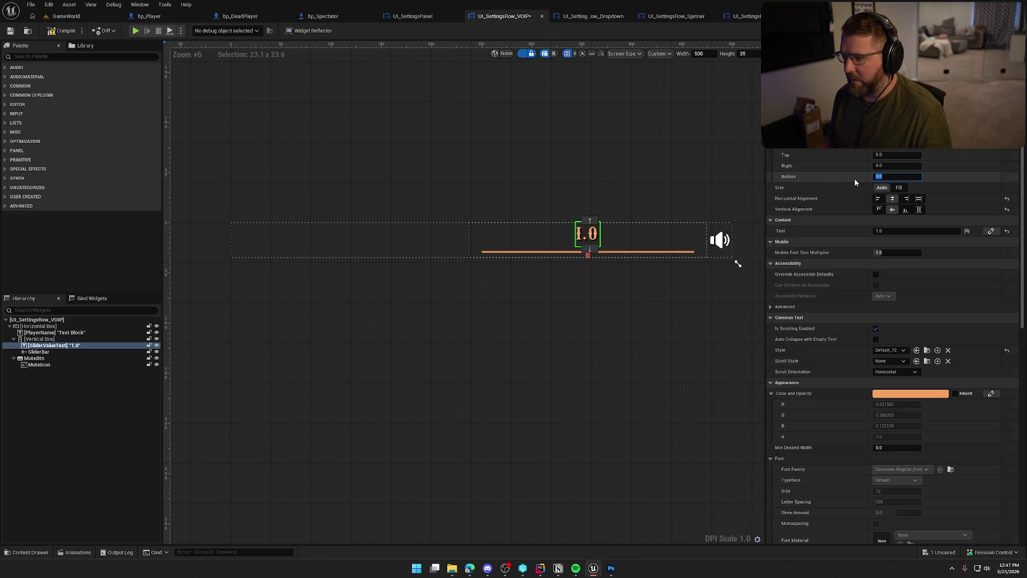
{"action": "left_click", "coordinate": [607, 372]}
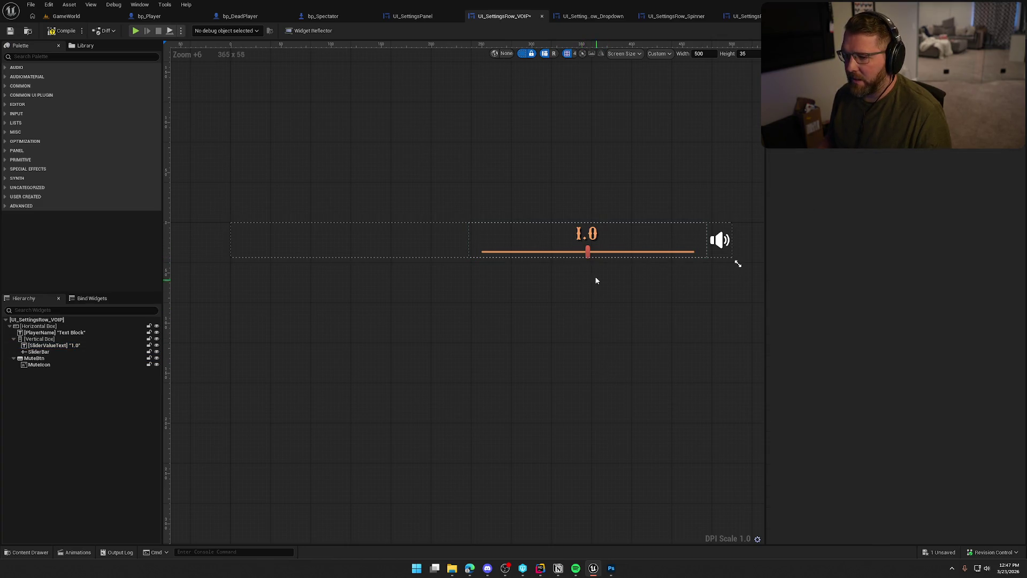
Inspect the slider bar, mute button style and mute icon image.
{"action": "left_click", "coordinate": [59, 353]}
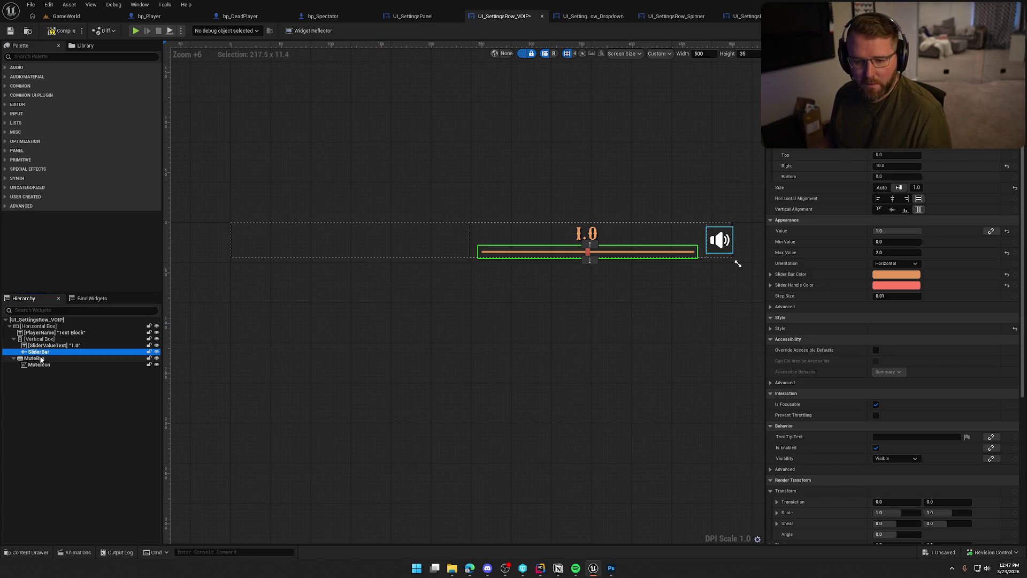
{"action": "left_click", "coordinate": [35, 357]}
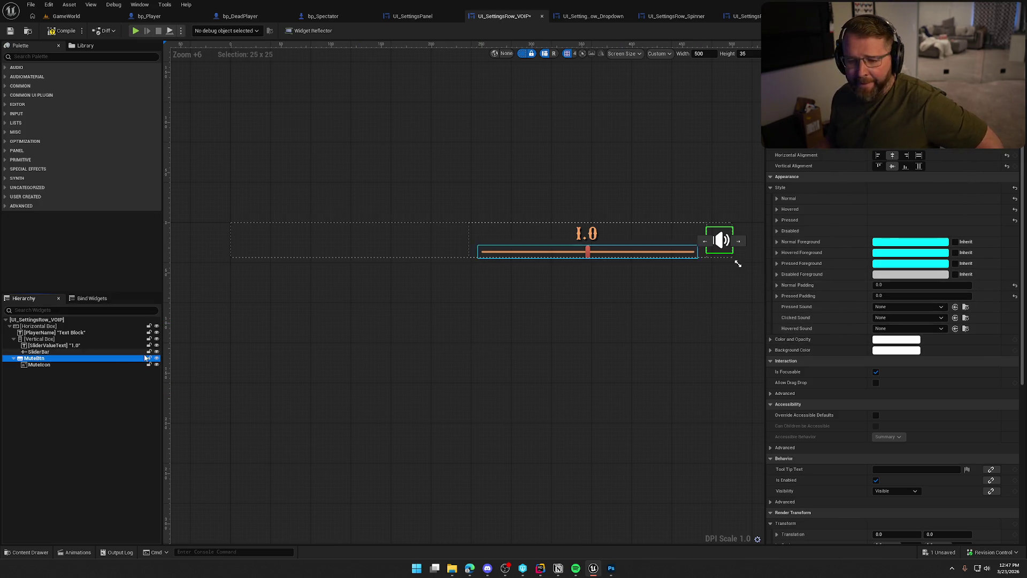
{"action": "left_click", "coordinate": [33, 364]}
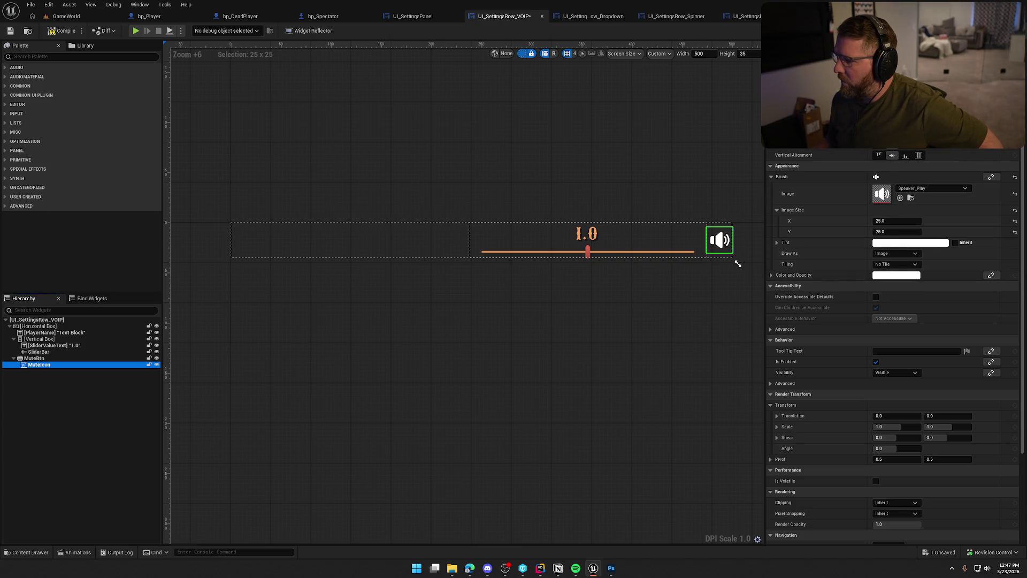
{"action": "left_click", "coordinate": [583, 381]}
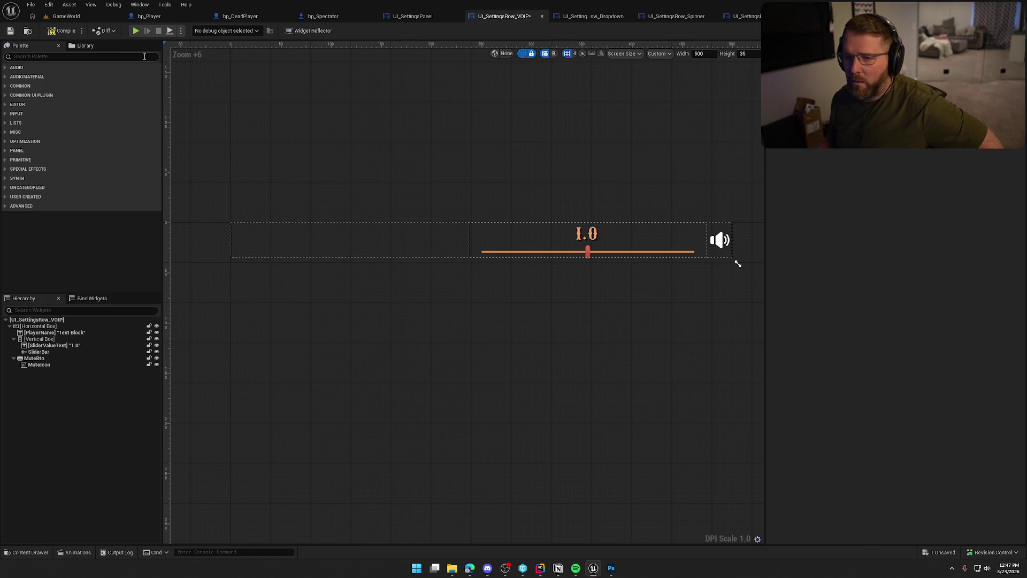
Save UI_SettingsRow_VOIP and return to the UI_SettingsPanel tab.
{"action": "key", "text": "ctrl+s"}
{"action": "scroll", "coordinate": [454, 358], "scroll_direction": "down", "scroll_amount": 3}
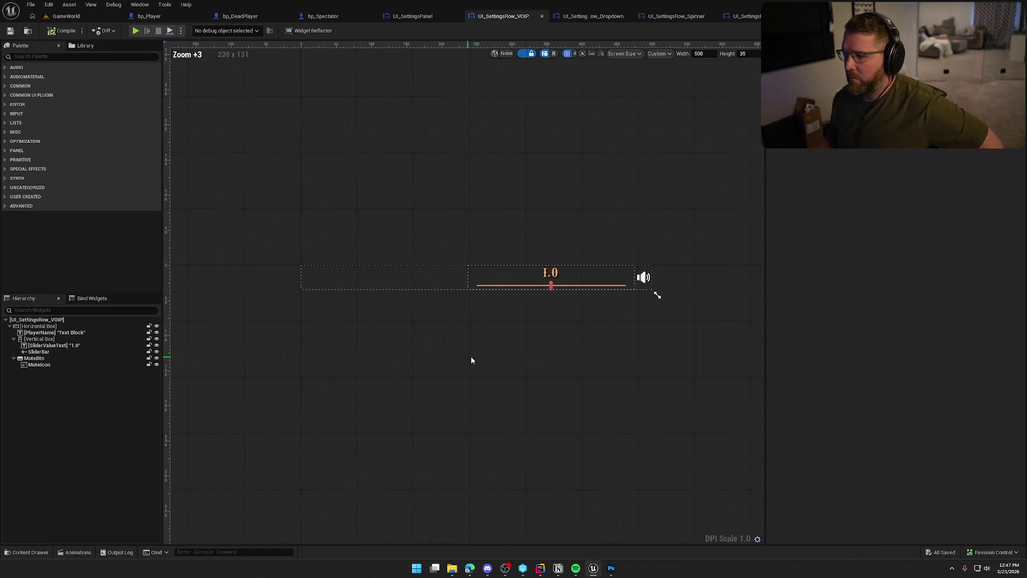
{"action": "scroll", "coordinate": [476, 357], "scroll_direction": "up", "scroll_amount": 1}
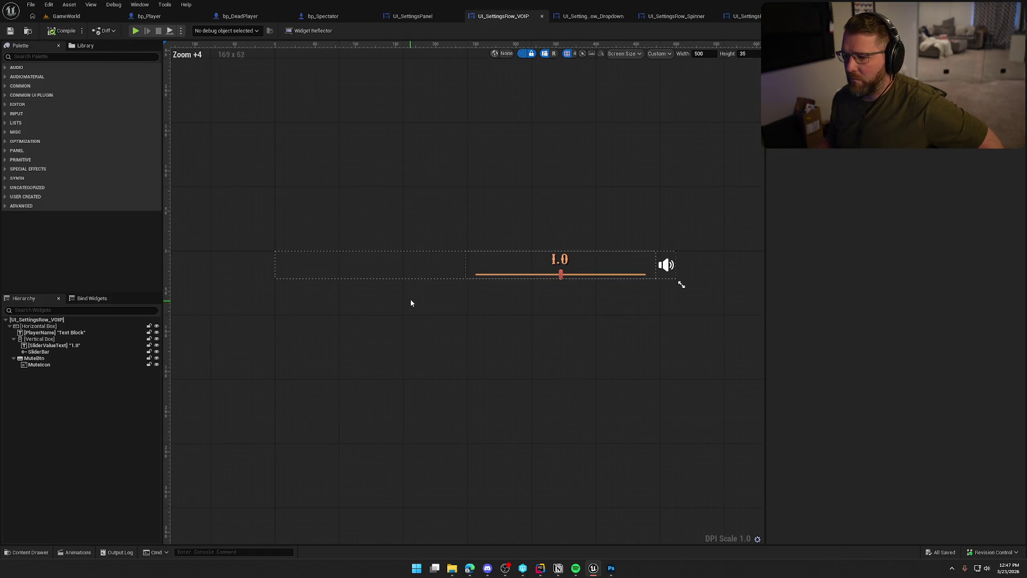
{"action": "left_click", "coordinate": [389, 259]}
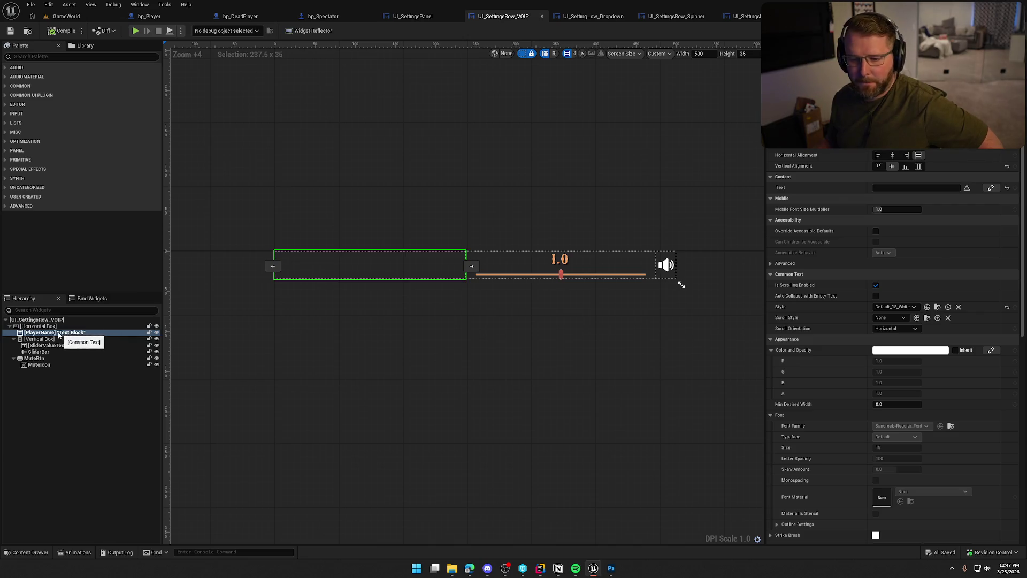
{"action": "left_click", "coordinate": [55, 327]}
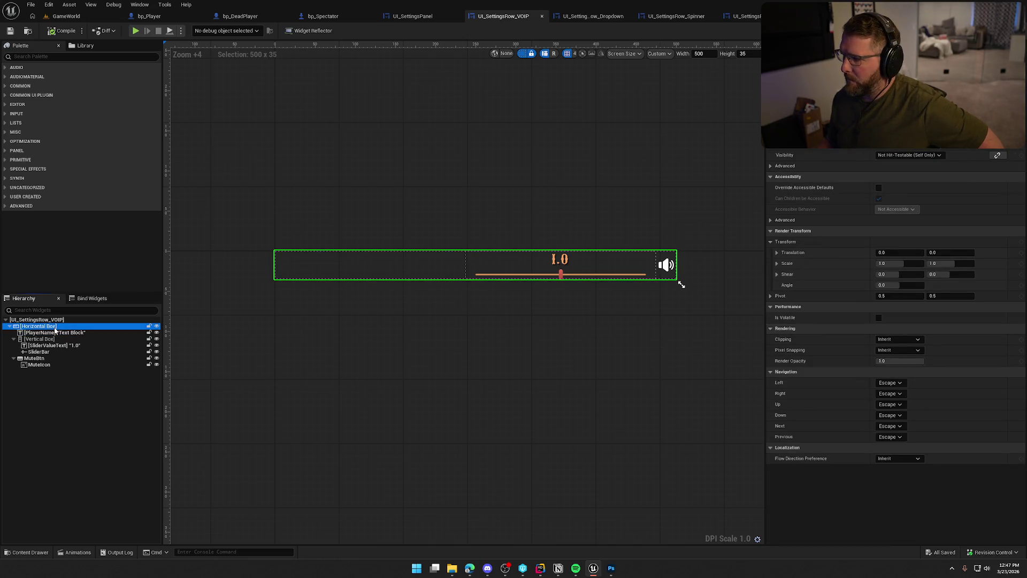
{"action": "left_click", "coordinate": [420, 18]}
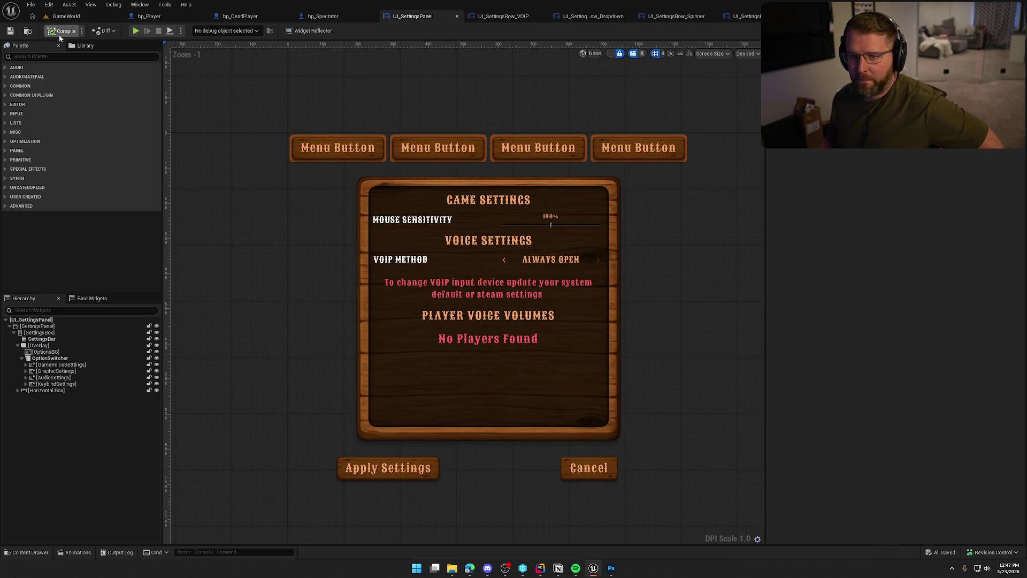
Copy the VOIP row's orange SliderBar appearance onto UI_SettingsRow_Slider's SliderBar.
{"action": "double_click", "coordinate": [534, 216]}
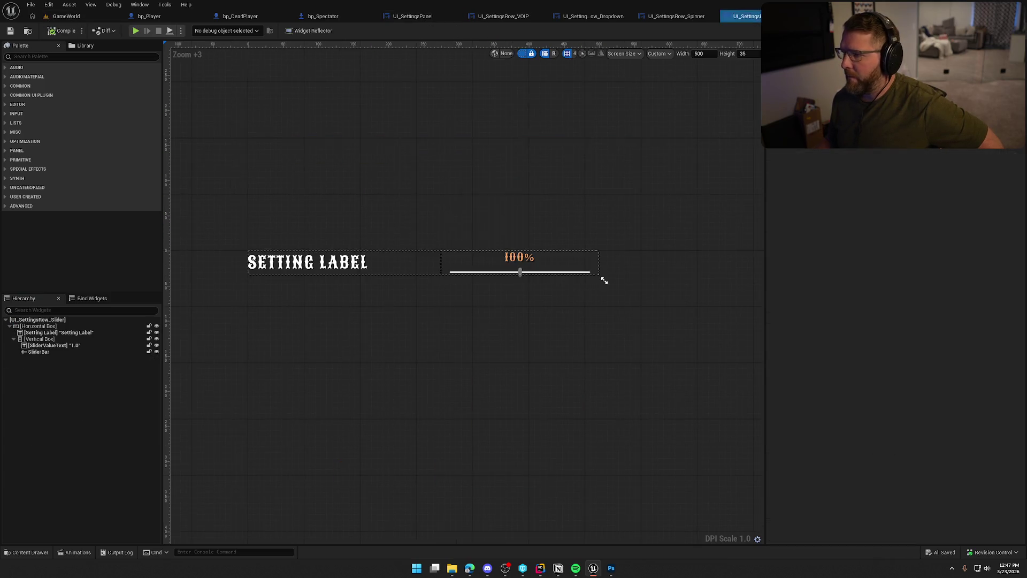
{"action": "left_click", "coordinate": [503, 16]}
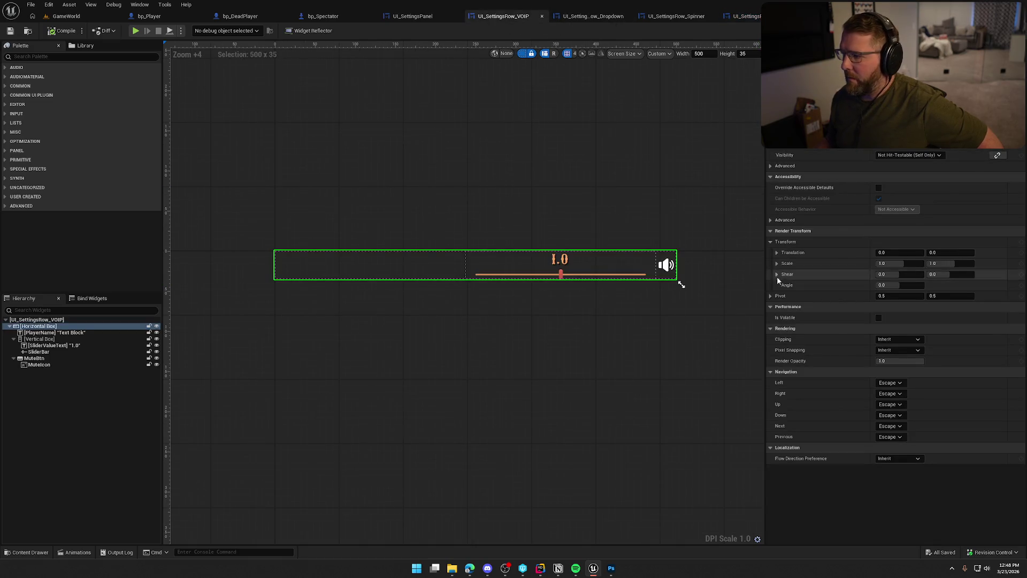
{"action": "left_click", "coordinate": [540, 274]}
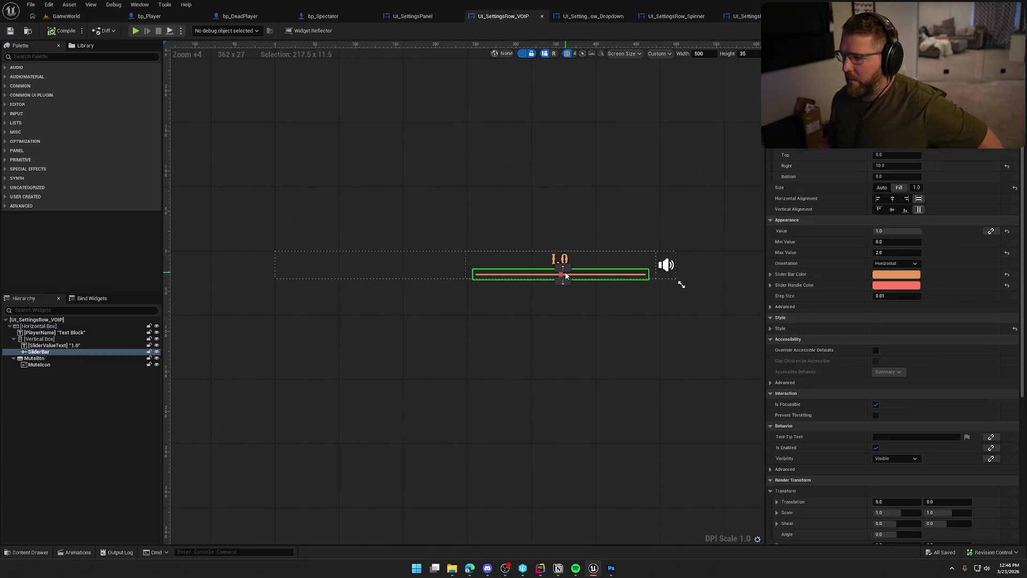
{"action": "right_click", "coordinate": [788, 220]}
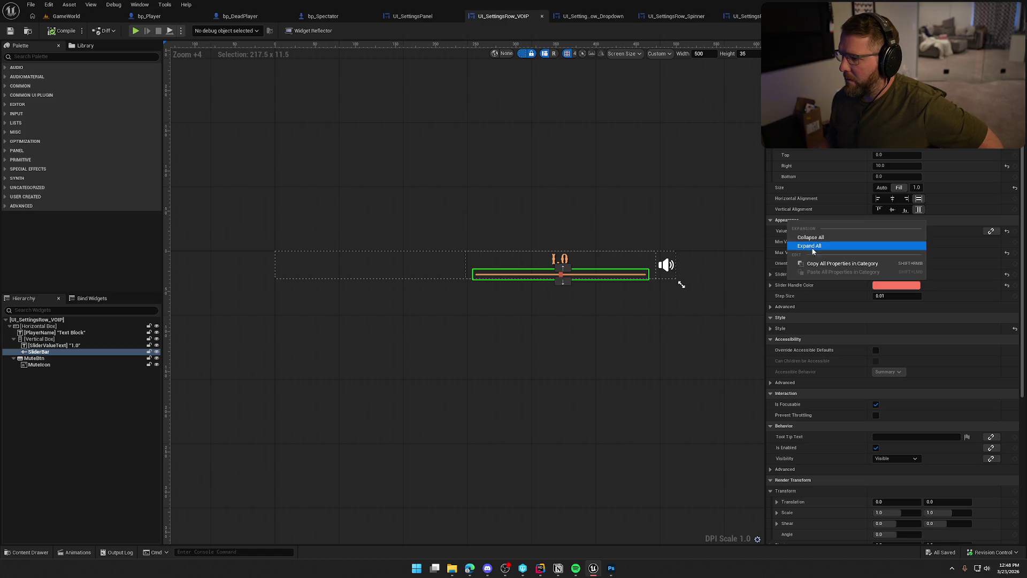
{"action": "left_click", "coordinate": [834, 265]}
{"action": "left_click", "coordinate": [759, 16]}
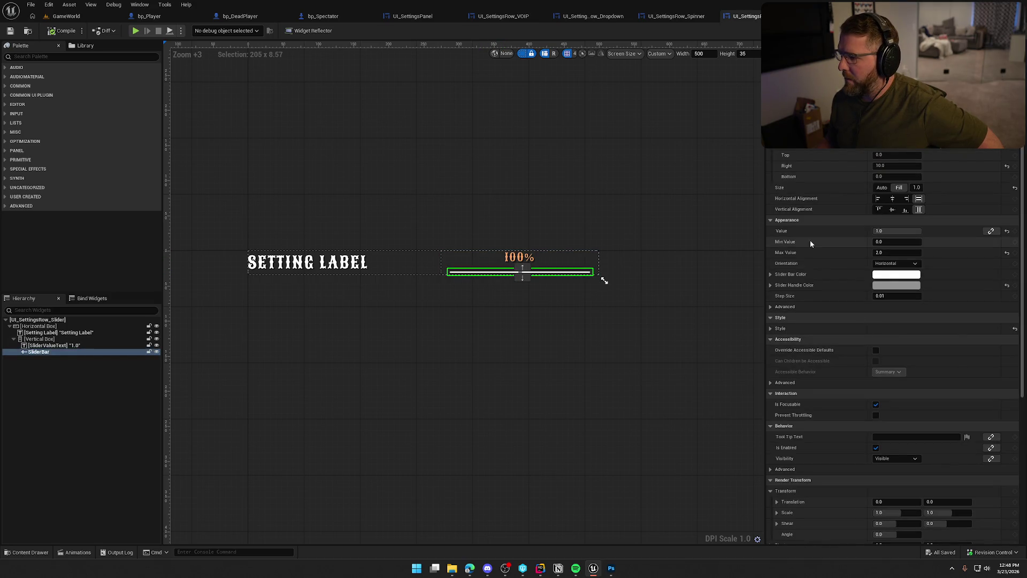
{"action": "right_click", "coordinate": [789, 221]}
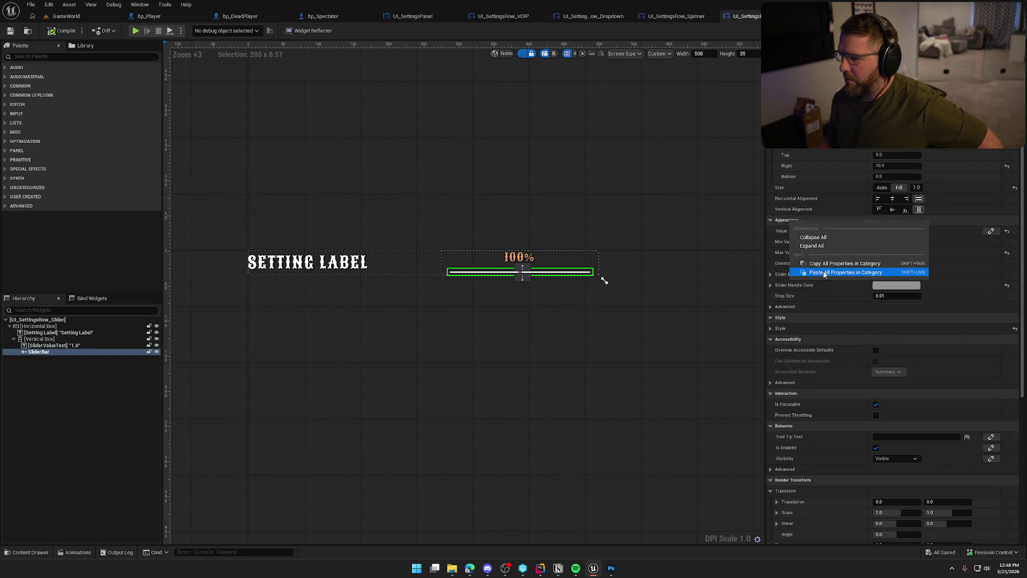
{"action": "left_click", "coordinate": [834, 272]}
Adjust the bottom padding of the slider row's 100% value text.
{"action": "left_click", "coordinate": [576, 380]}
{"action": "left_click", "coordinate": [519, 258]}
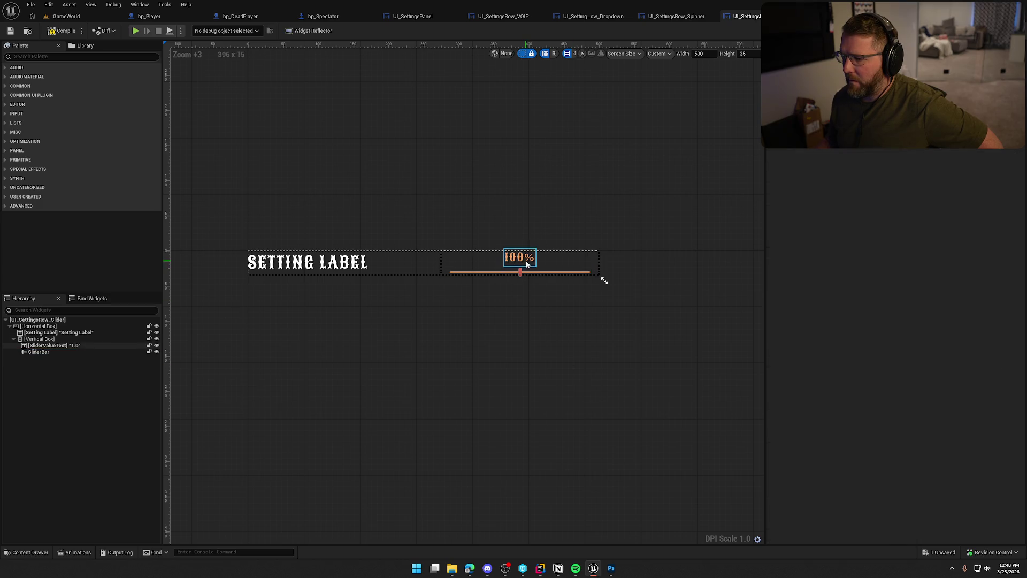
{"action": "left_click", "coordinate": [896, 177]}
{"action": "key", "text": "Return"}
{"action": "left_click", "coordinate": [576, 412]}
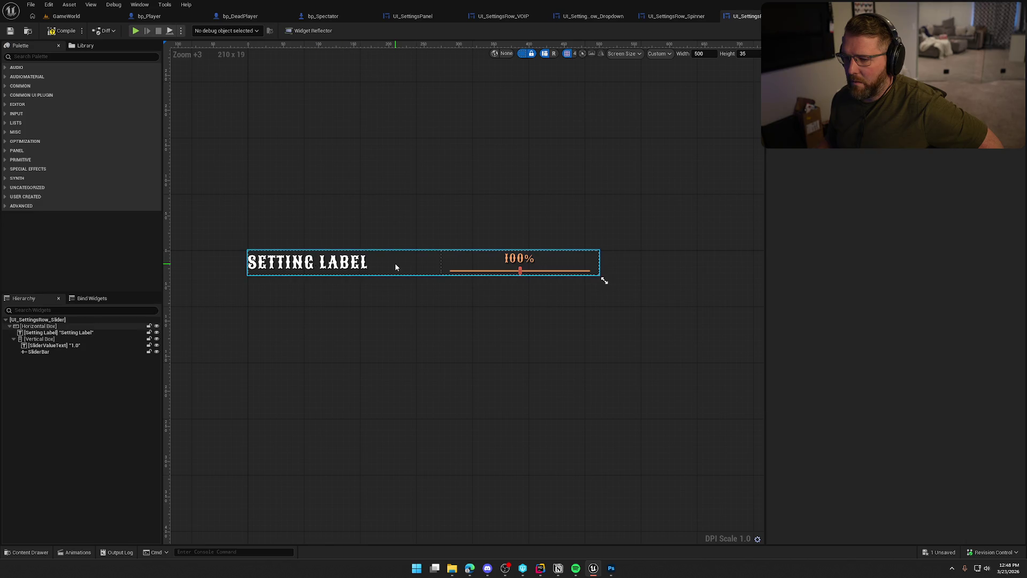
Set the slider box's left padding to 0 so the slider widens.
{"action": "left_click", "coordinate": [64, 335]}
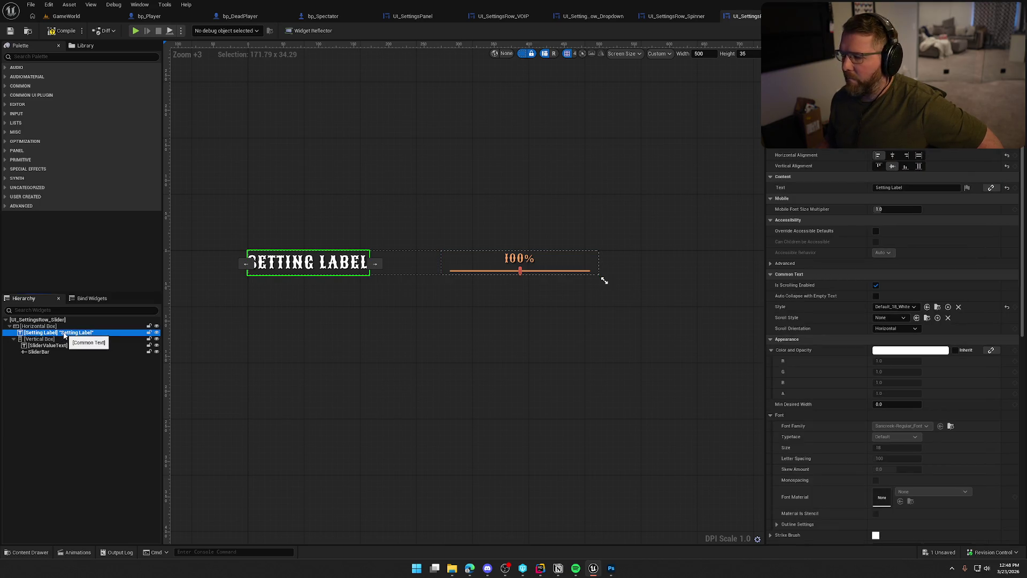
{"action": "left_click", "coordinate": [64, 340]}
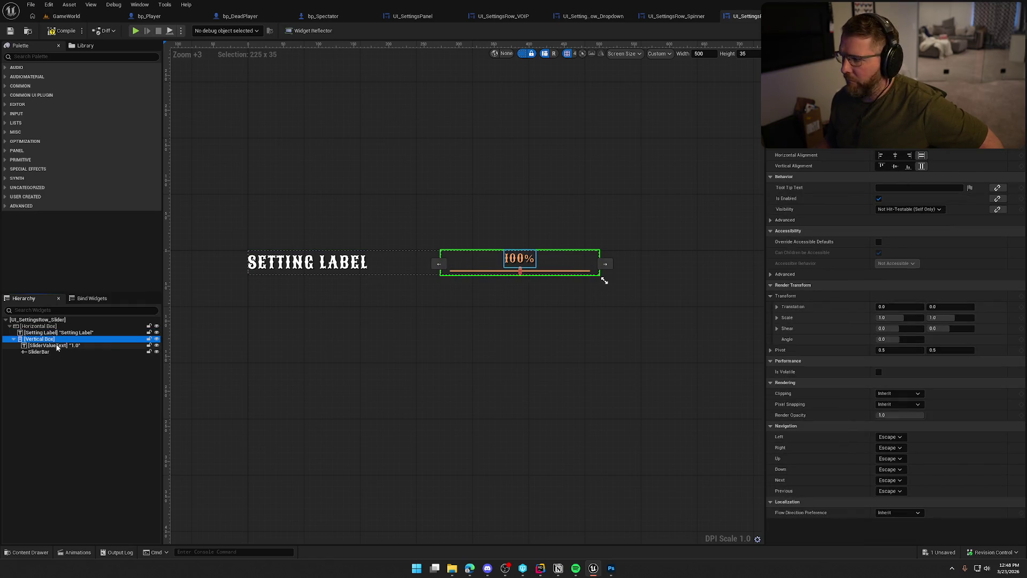
{"action": "scroll", "coordinate": [775, 150], "scroll_direction": "up", "scroll_amount": 2}
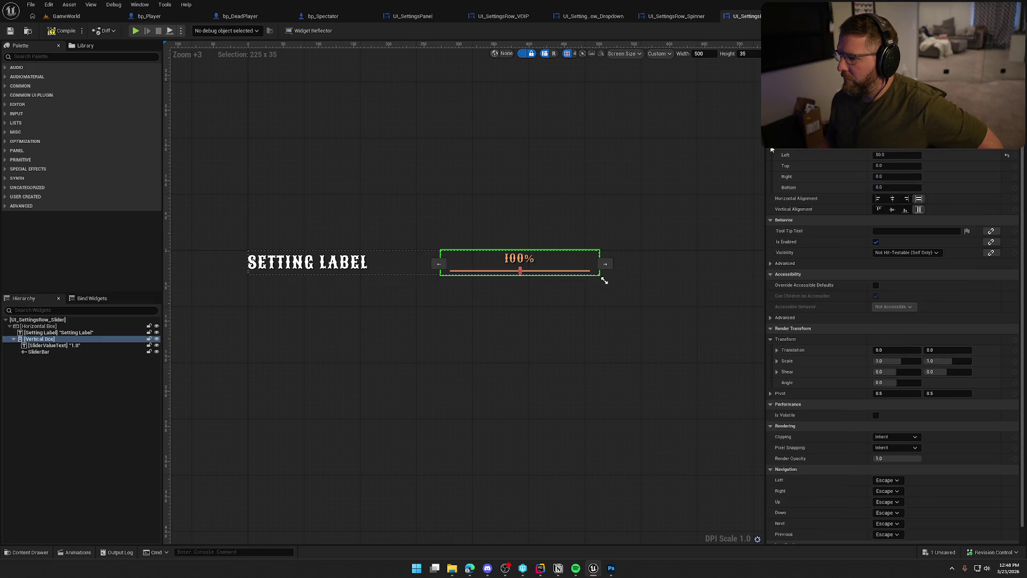
{"action": "type", "text": "0"}
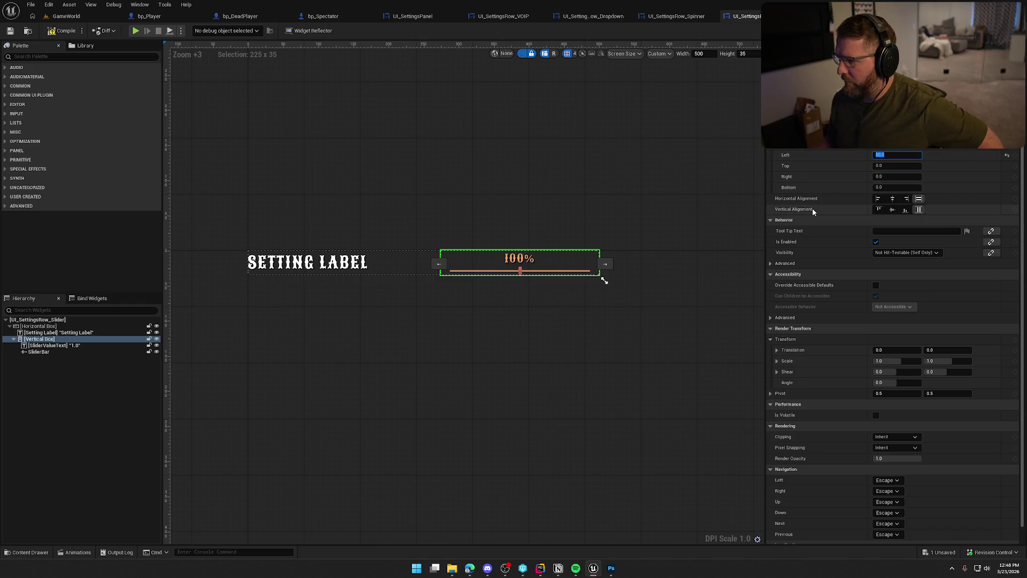
{"action": "key", "text": "Return"}
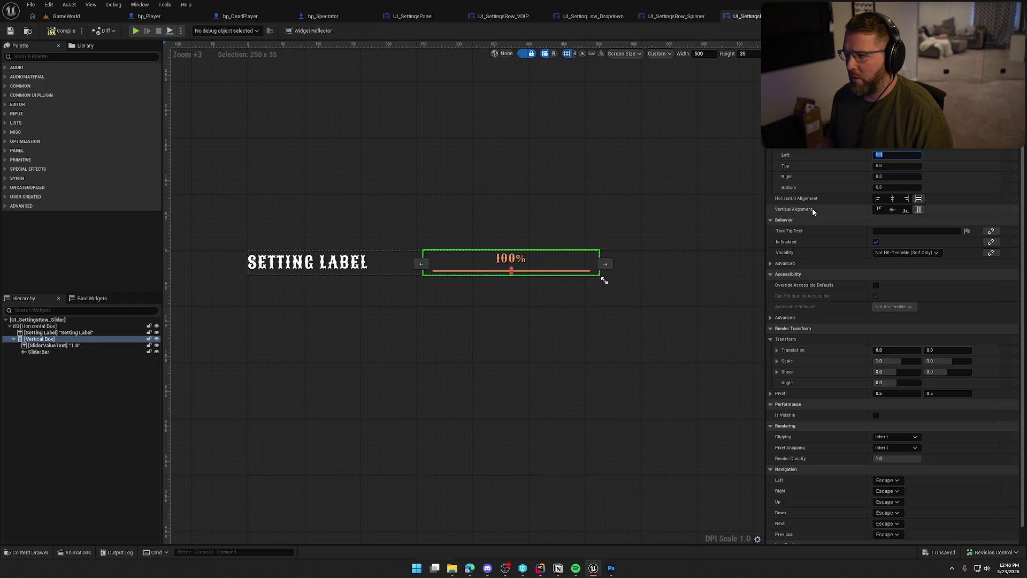
{"action": "left_click", "coordinate": [552, 336]}
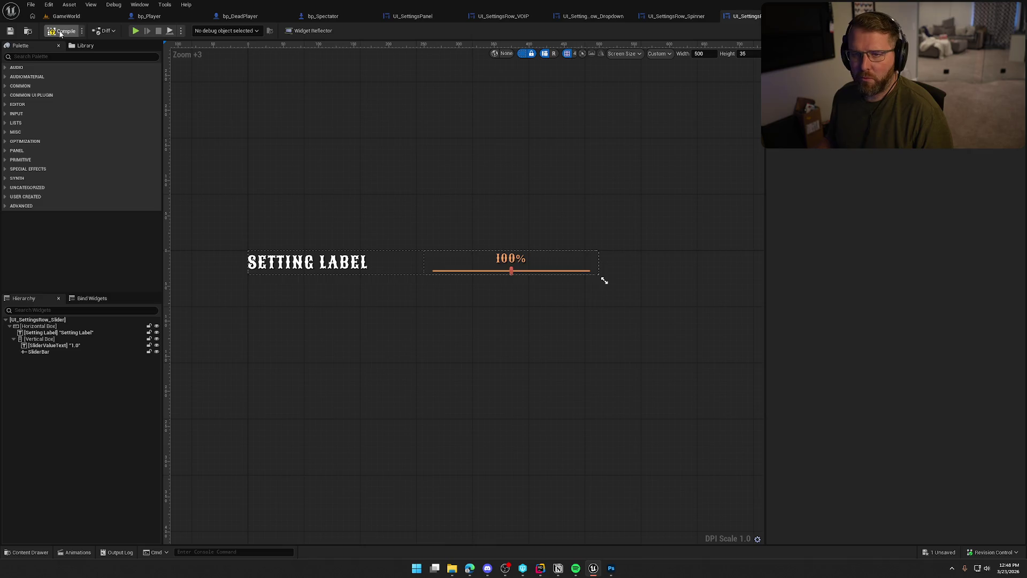
{"action": "left_click_drag", "start_coordinate": [337, 362], "coordinate": [412, 358]}
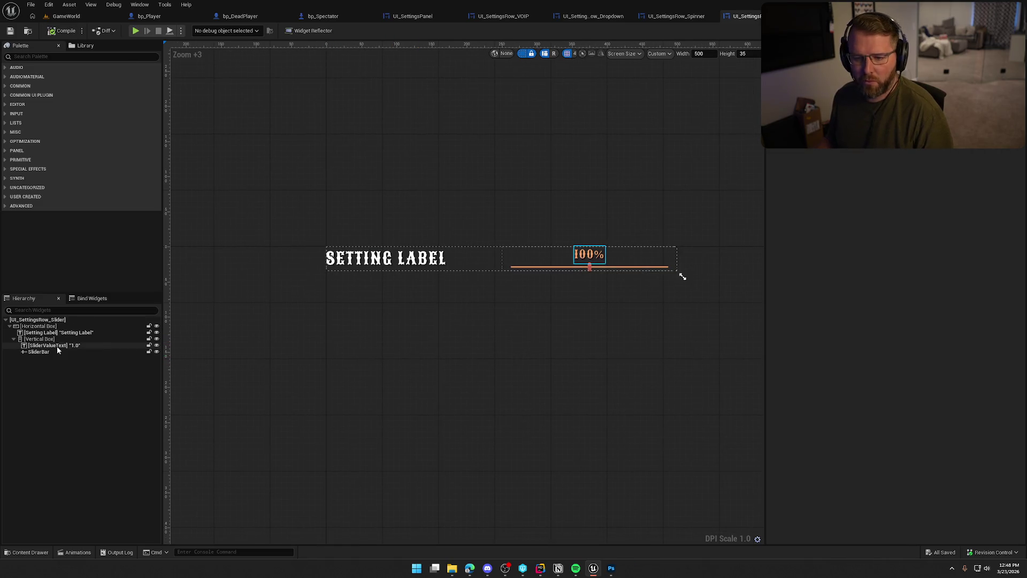
{"action": "left_click_drag", "start_coordinate": [557, 323], "coordinate": [531, 341]}
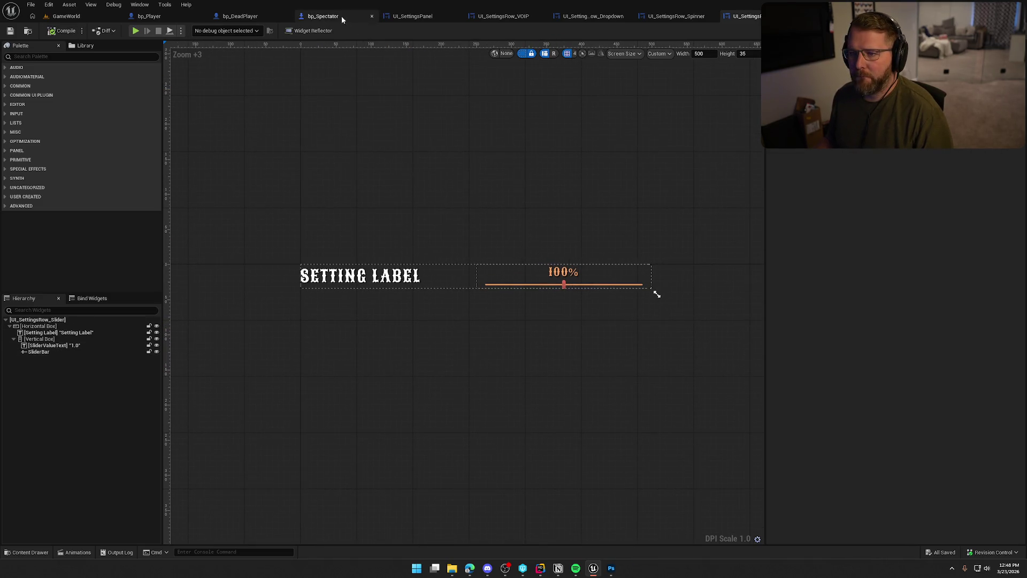
{"action": "left_click", "coordinate": [412, 16]}
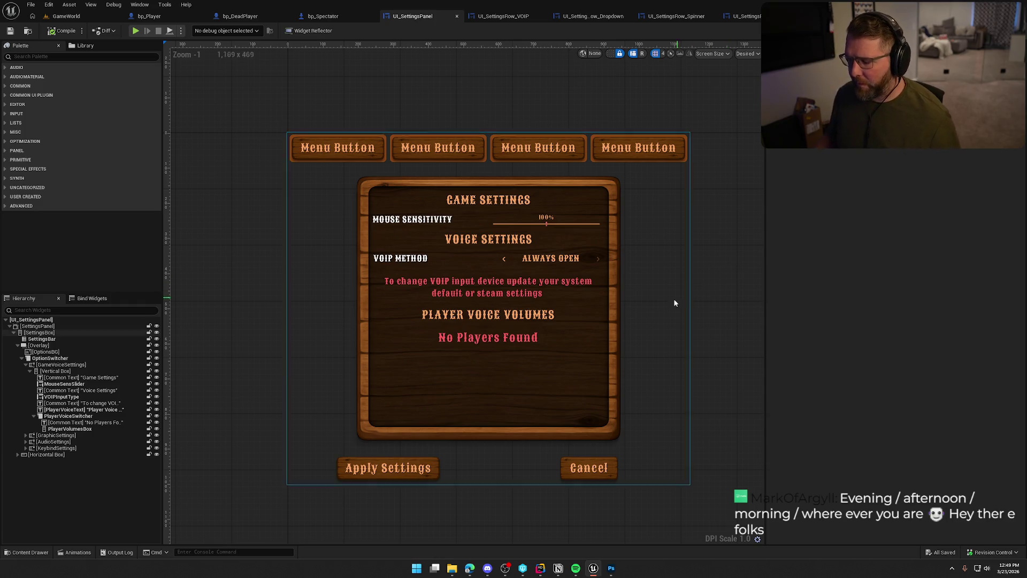
Insert a Spacer above the Voice Settings heading and set its Size to Fill.
{"action": "left_click", "coordinate": [474, 239]}
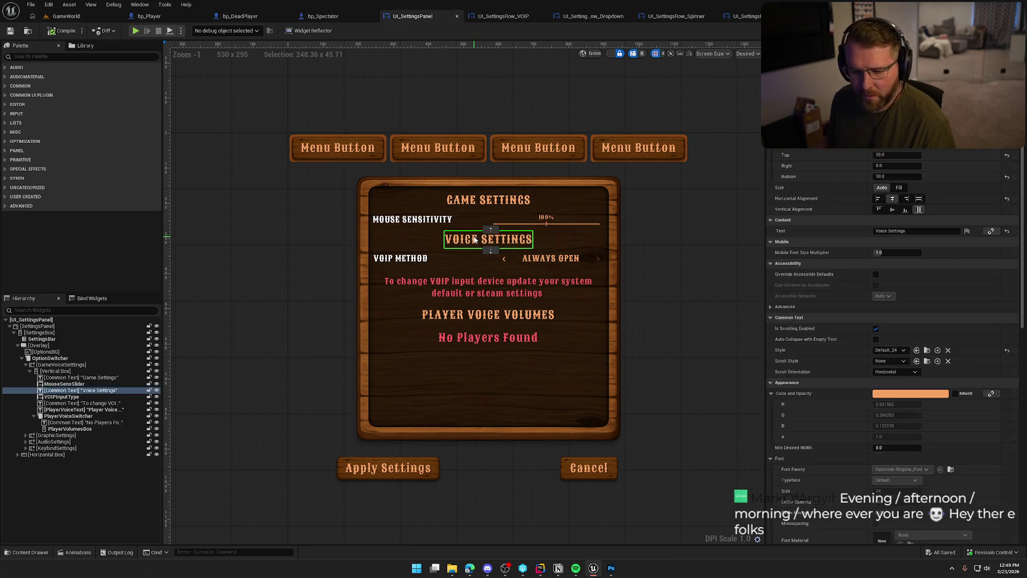
{"action": "type", "text": "space"}
{"action": "left_click_drag", "start_coordinate": [33, 76], "coordinate": [57, 391]}
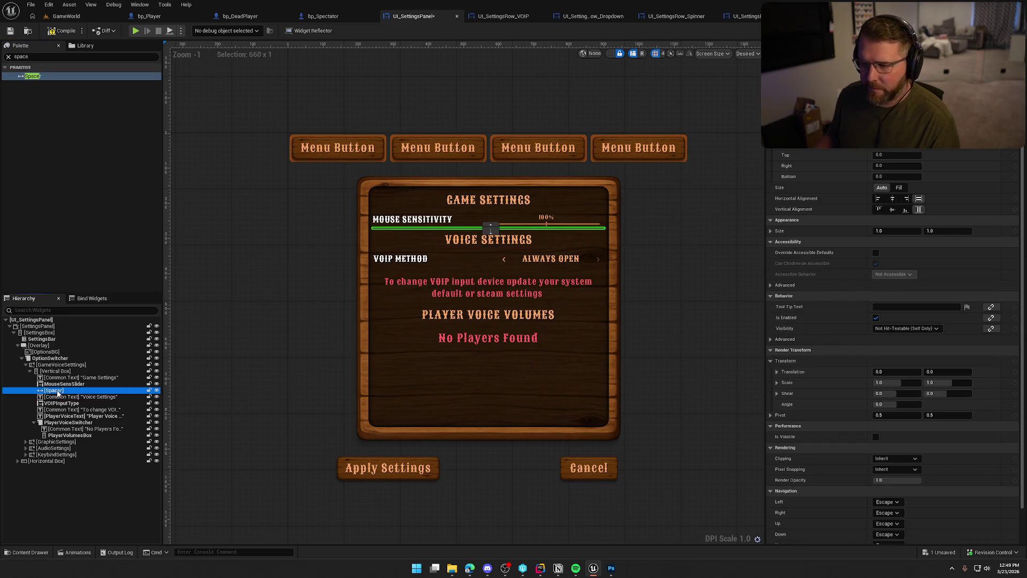
{"action": "left_click", "coordinate": [899, 187]}
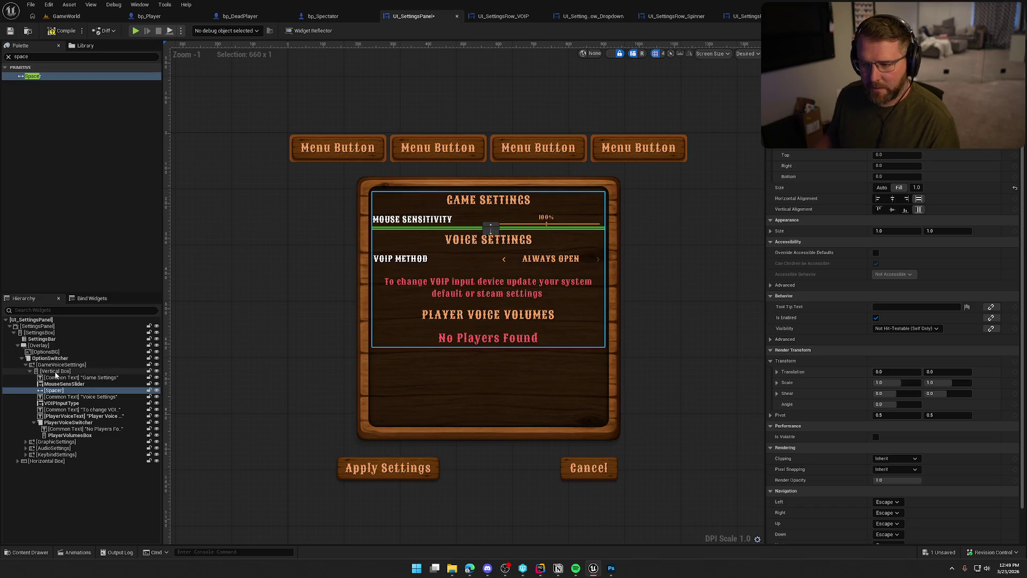
Make the Vertical Box holding the game and voice settings fill the panel's full height.
{"action": "left_click", "coordinate": [56, 372]}
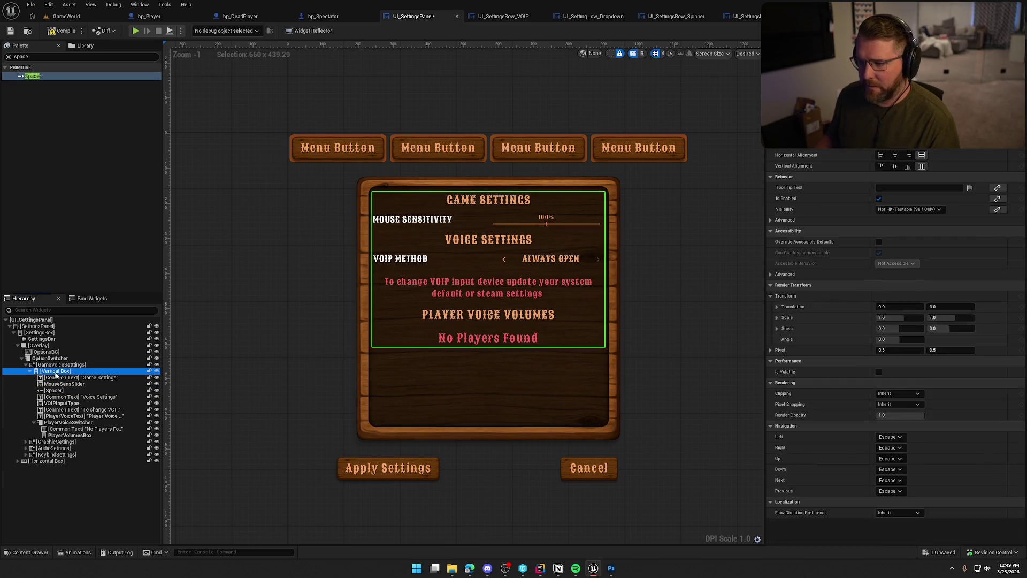
{"action": "left_click", "coordinate": [907, 149]}
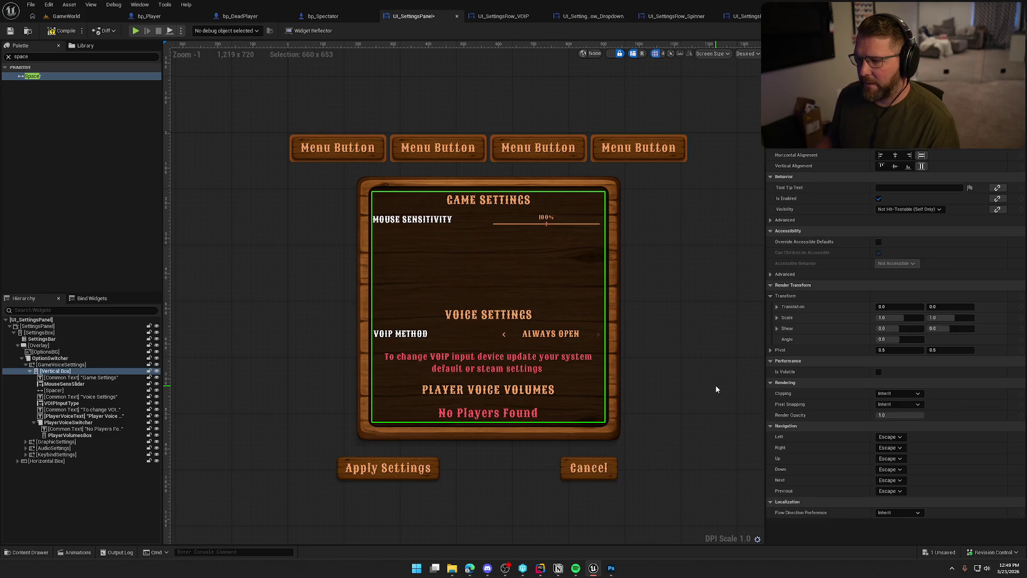
{"action": "left_click", "coordinate": [53, 389]}
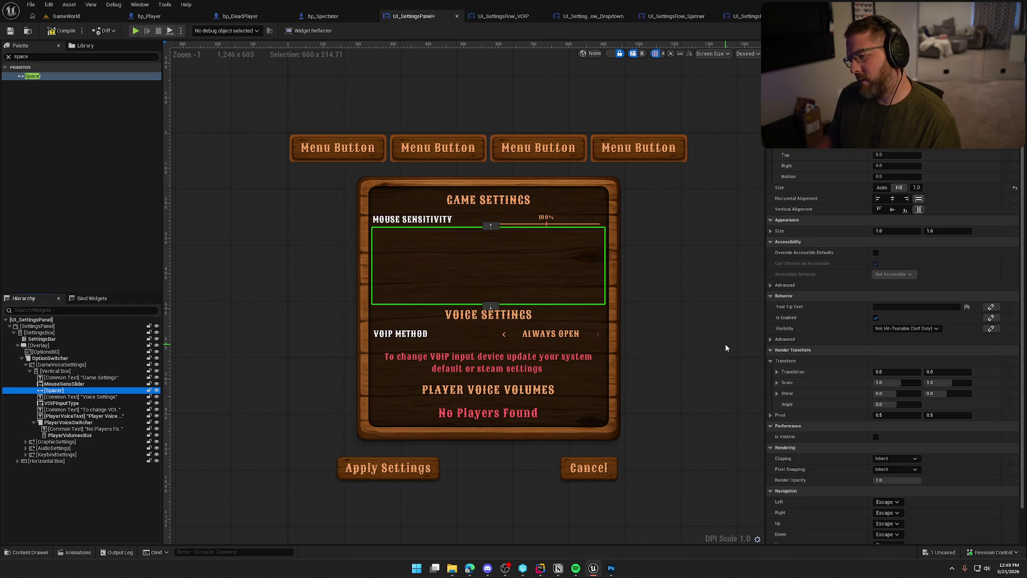
{"action": "left_click", "coordinate": [444, 83]}
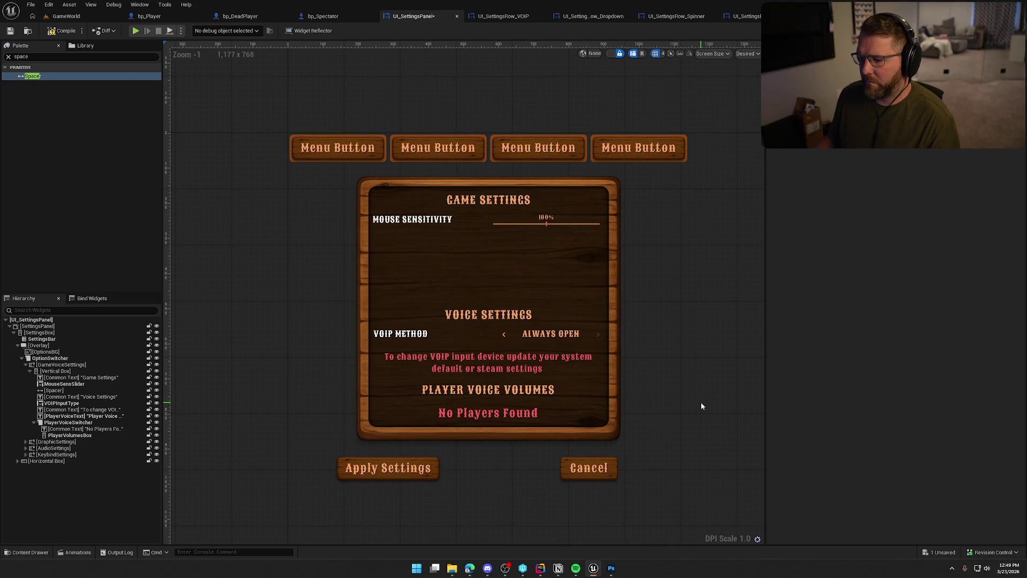
In the running GameWorld game, open the Settings panel from the pause menu.
{"action": "left_click", "coordinate": [66, 16]}
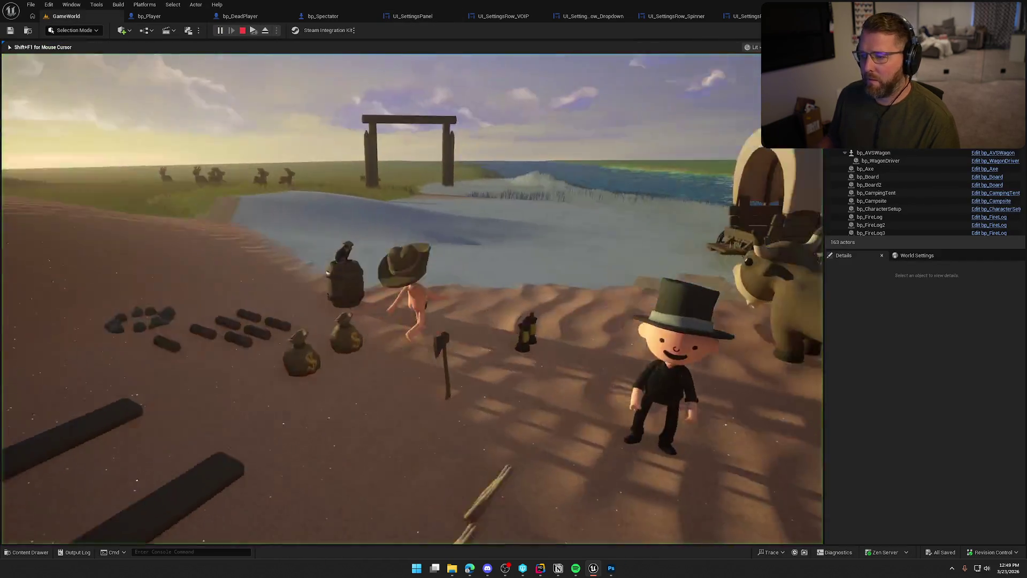
{"action": "key", "text": "super"}
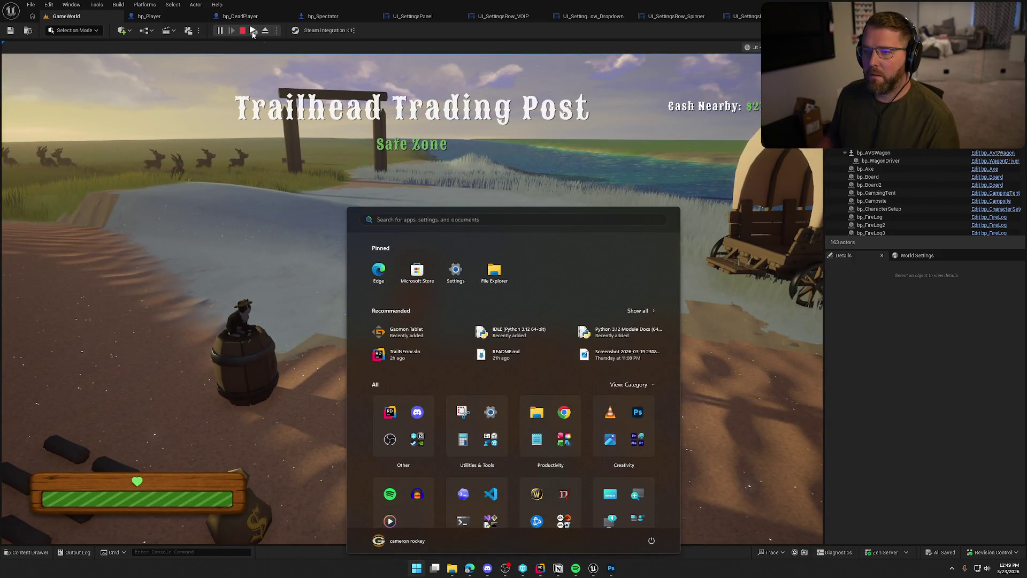
{"action": "left_click", "coordinate": [253, 31]}
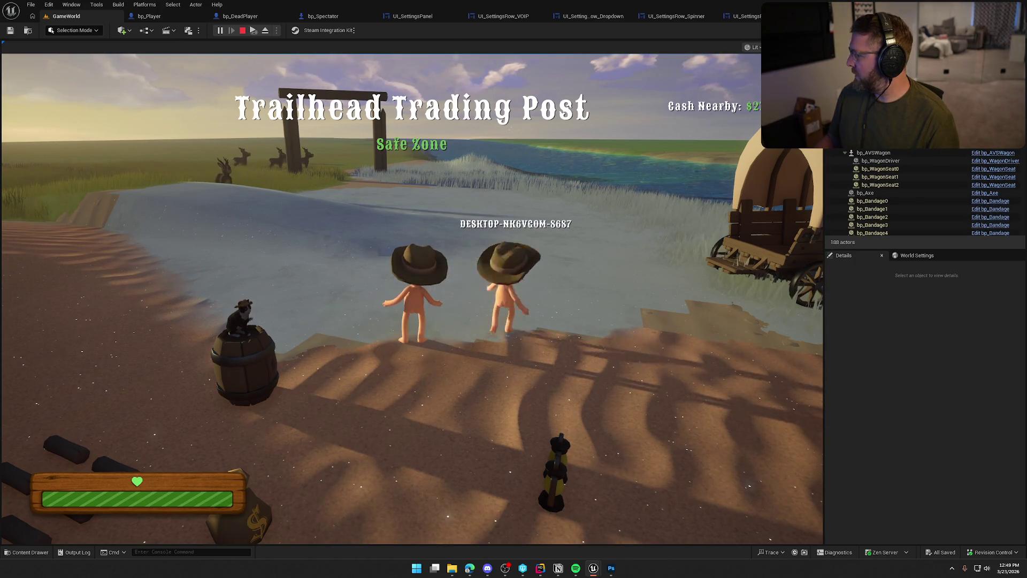
{"action": "key", "text": "super"}
{"action": "key", "text": "super"}
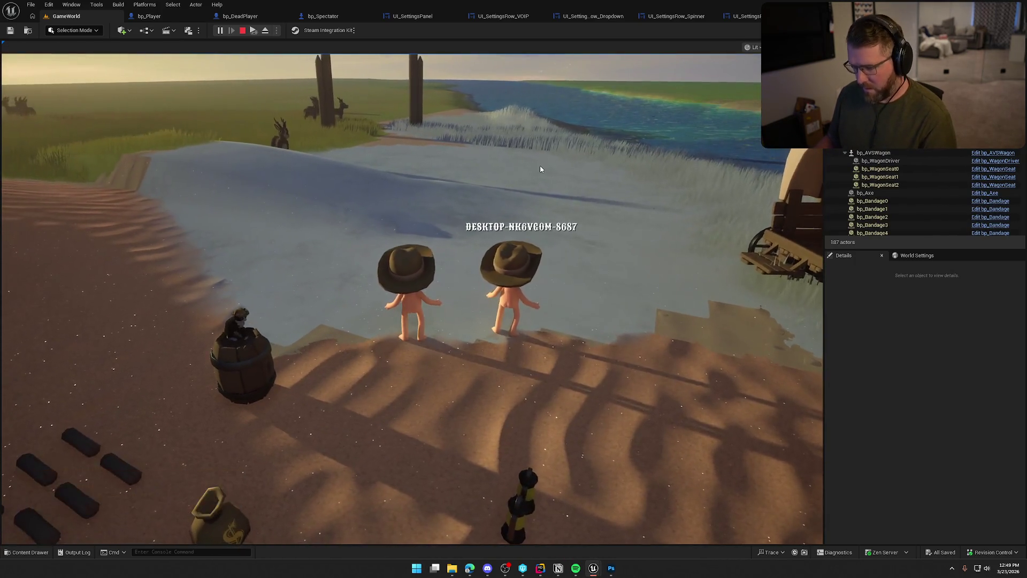
{"action": "key", "text": "Escape"}
{"action": "left_click", "coordinate": [414, 239]}
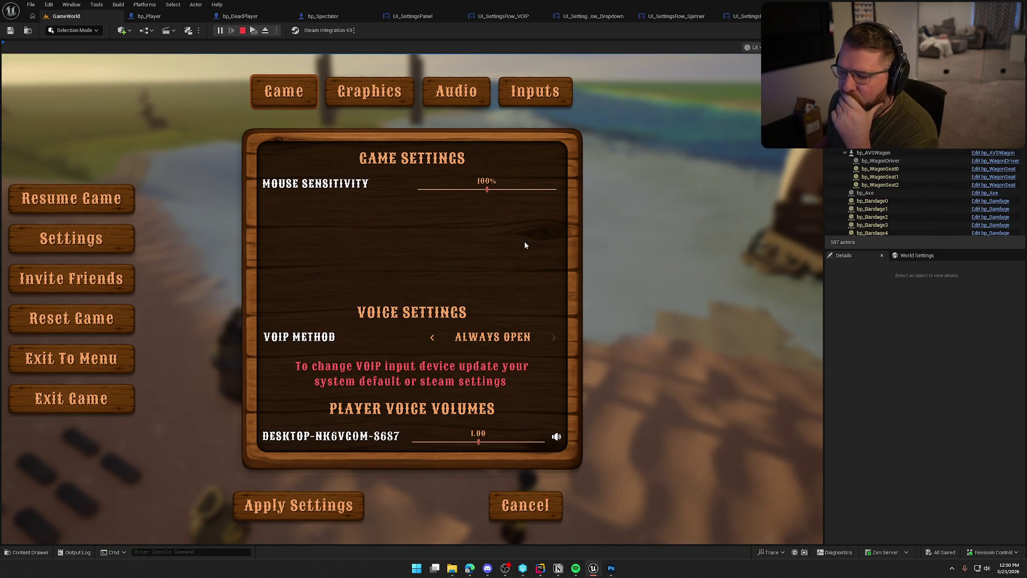
Try the player voice volume slider at 2.0, 0 and about 1.1, then stop playing.
{"action": "left_click_drag", "start_coordinate": [480, 442], "coordinate": [544, 443]}
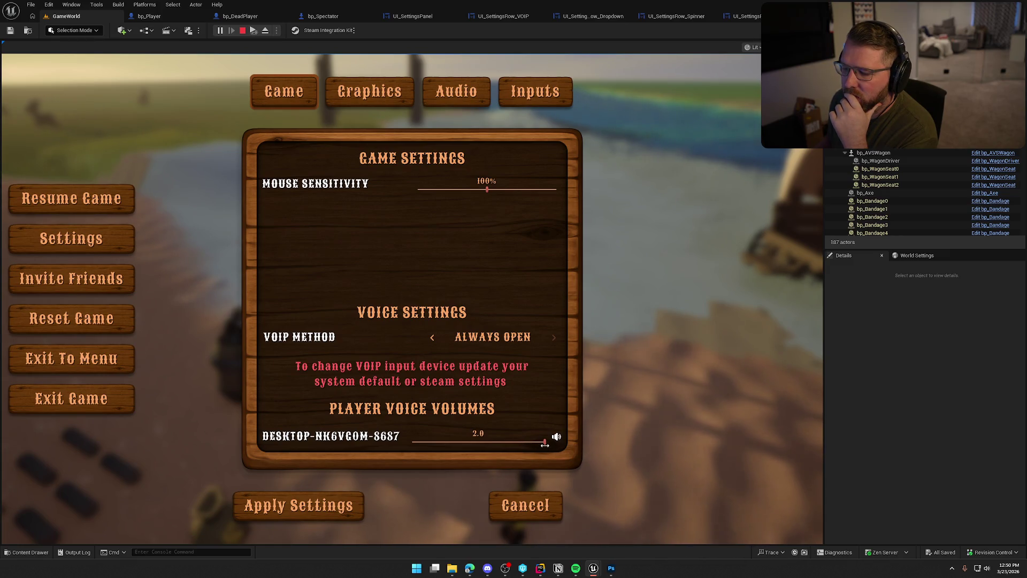
{"action": "left_click", "coordinate": [416, 441]}
{"action": "left_click", "coordinate": [485, 441]}
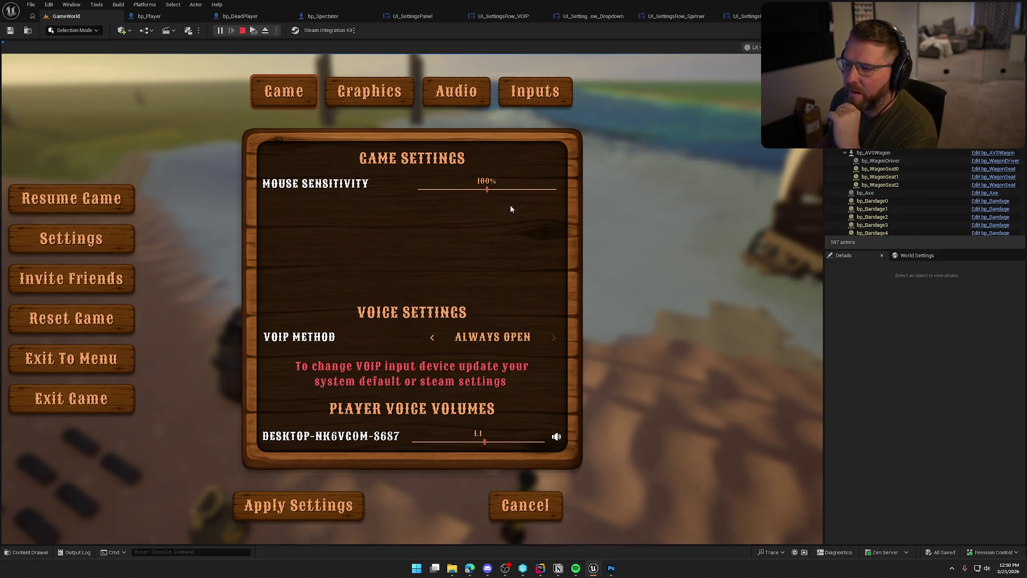
{"action": "key", "text": "Escape"}
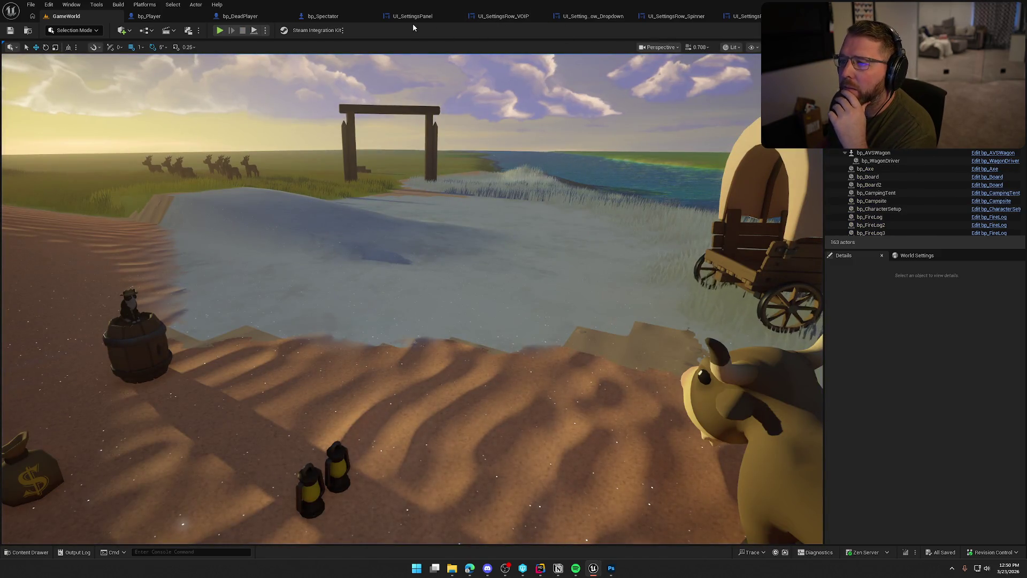
In UI_SettingsPanel, set the spacer below Mouse Sensitivity to a fill weight of 0.5.
{"action": "left_click", "coordinate": [413, 17]}
{"action": "left_click", "coordinate": [488, 273]}
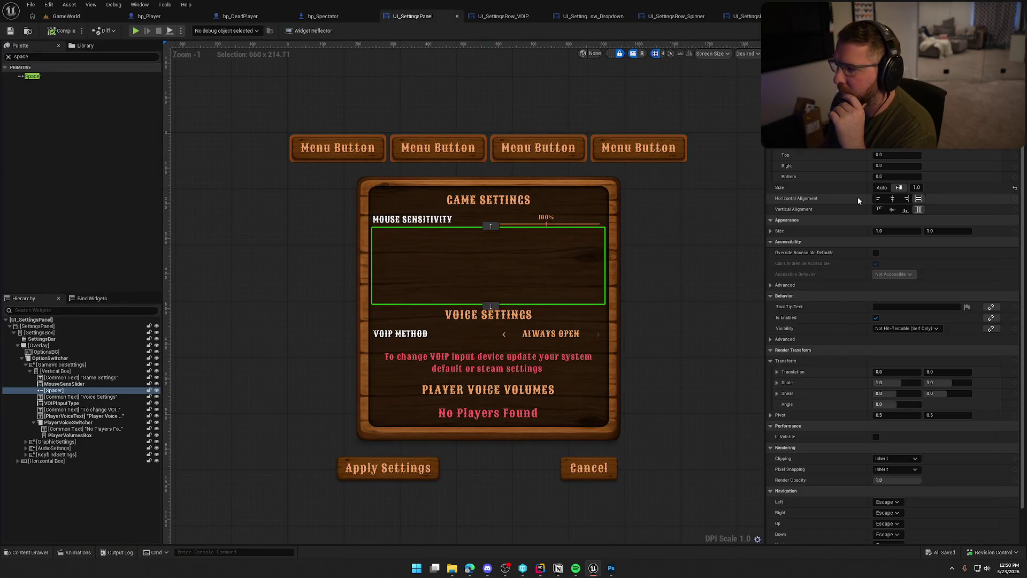
{"action": "left_click", "coordinate": [916, 188]}
{"action": "type", "text": "0.5"}
{"action": "key", "text": "Return"}
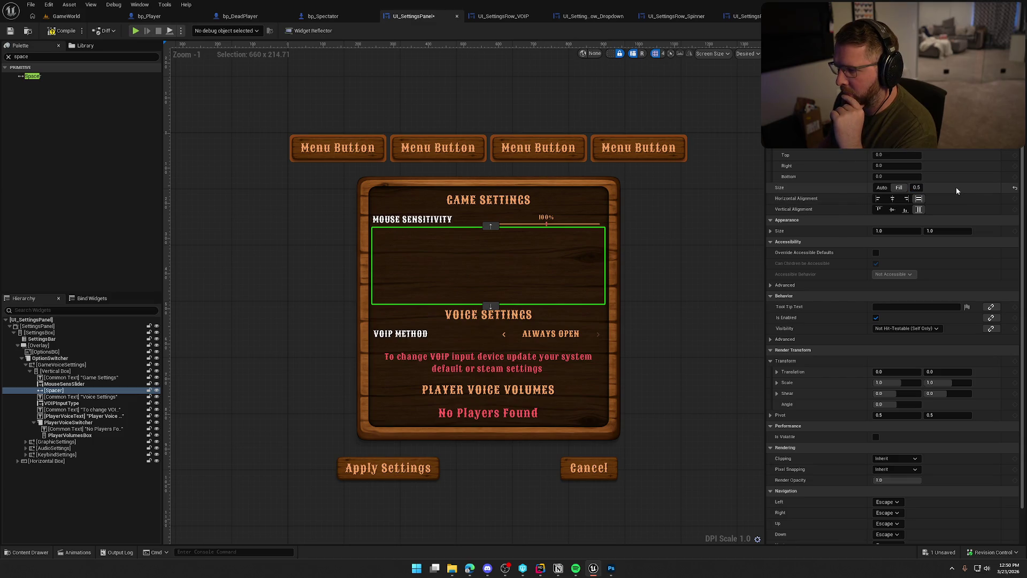
Test the settings Vertical Box's alignments, ending with Fill both vertically and horizontally.
{"action": "left_click", "coordinate": [59, 399]}
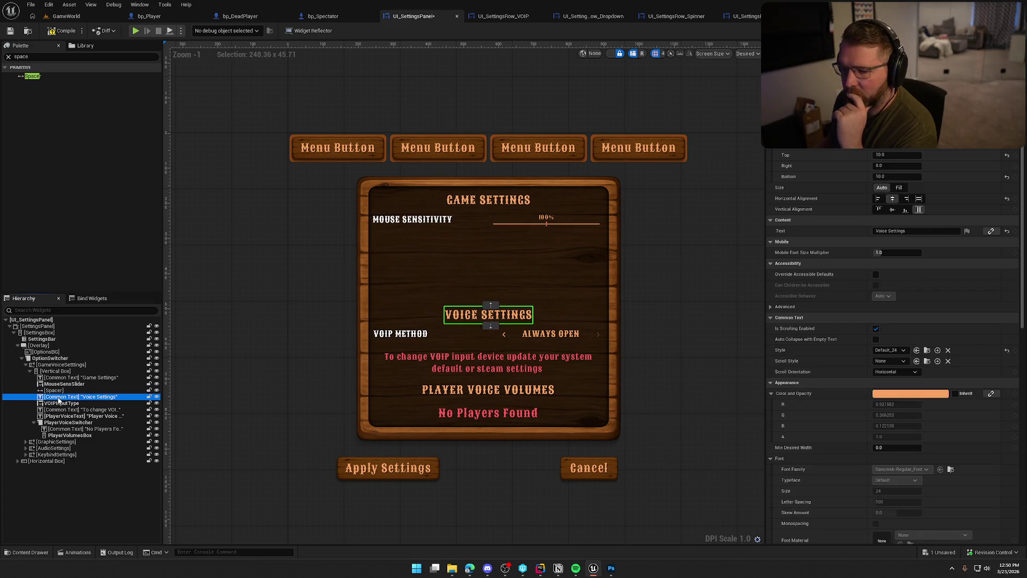
{"action": "left_click", "coordinate": [60, 402]}
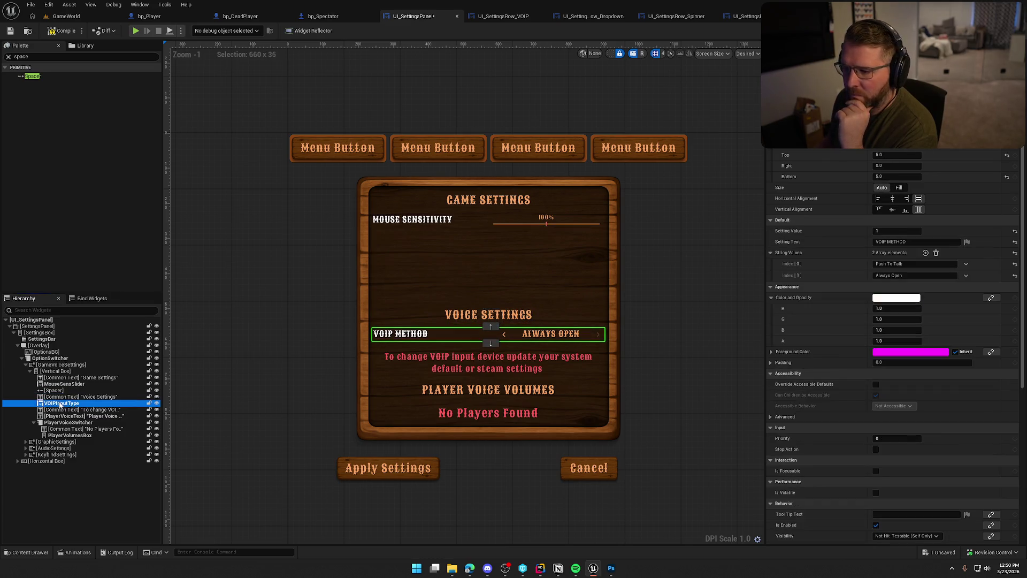
{"action": "left_click", "coordinate": [54, 371]}
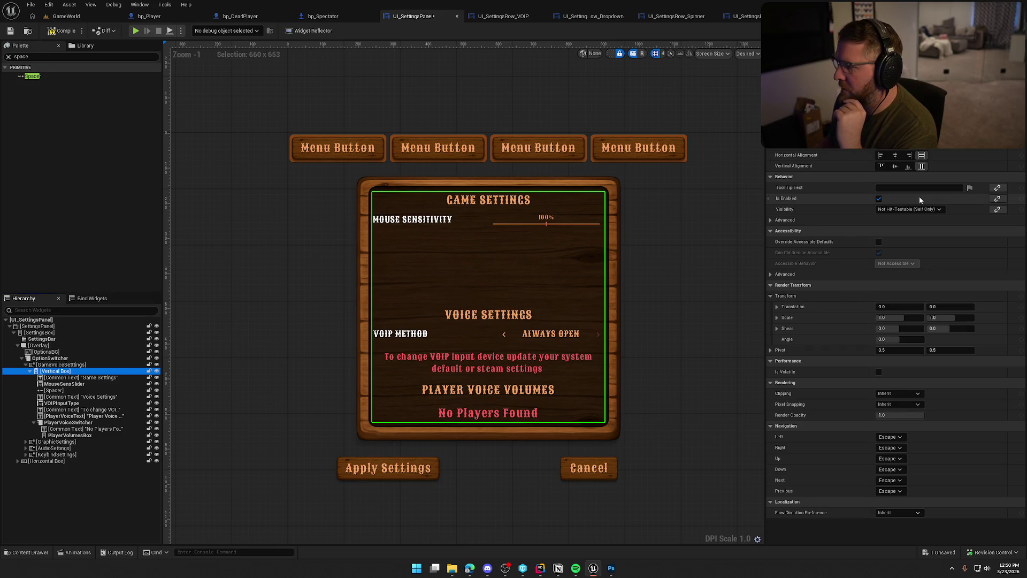
{"action": "left_click", "coordinate": [926, 184]}
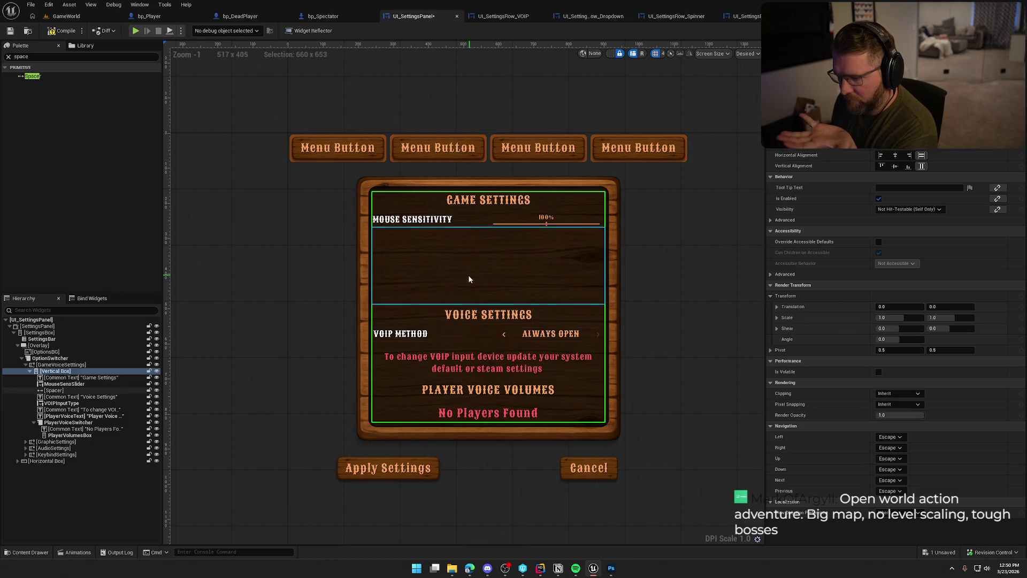
{"action": "left_click", "coordinate": [895, 155]}
{"action": "left_click", "coordinate": [896, 166]}
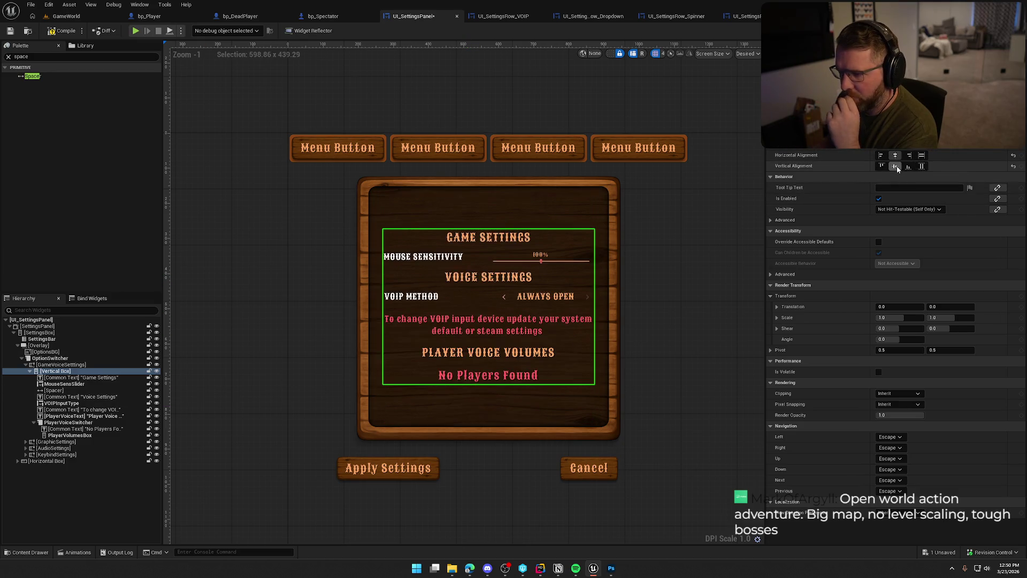
{"action": "left_click", "coordinate": [881, 166]}
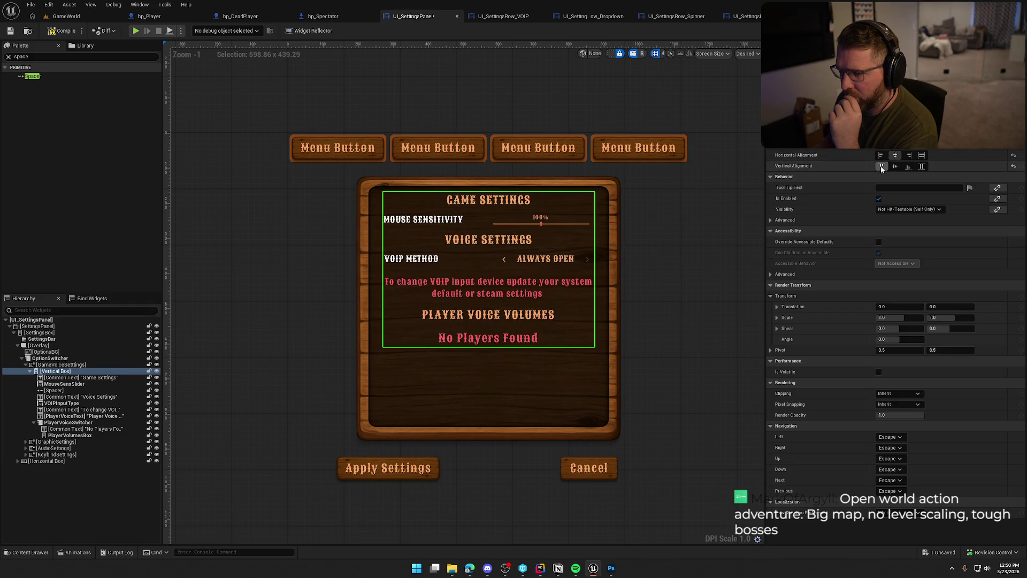
{"action": "left_click", "coordinate": [922, 168]}
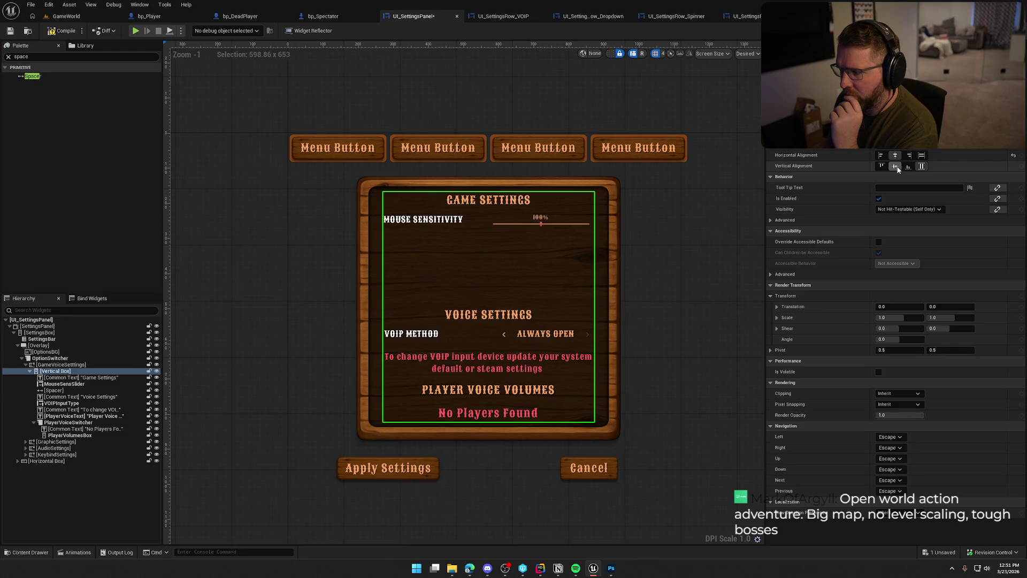
{"action": "left_click", "coordinate": [898, 168]}
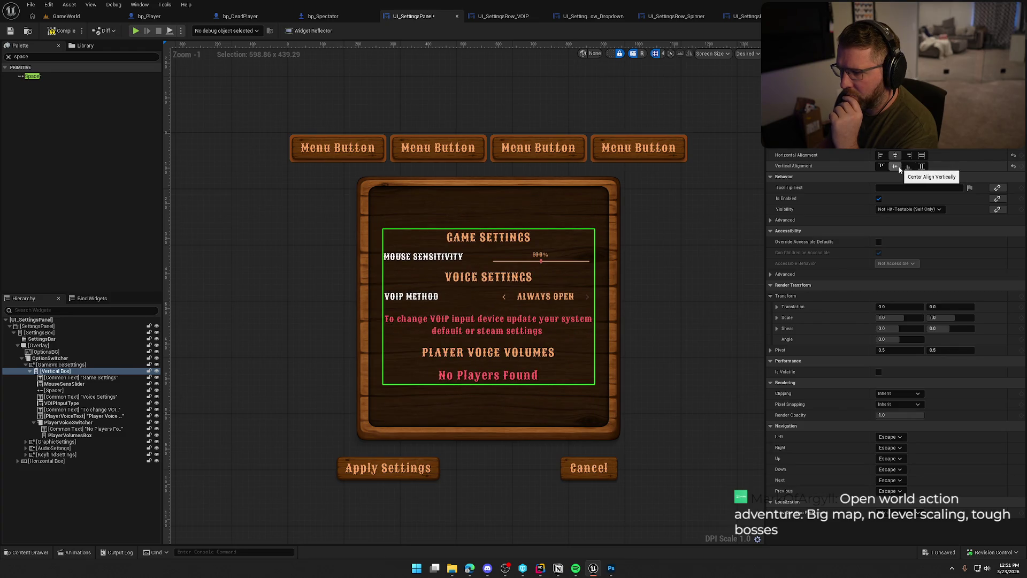
{"action": "left_click", "coordinate": [883, 167]}
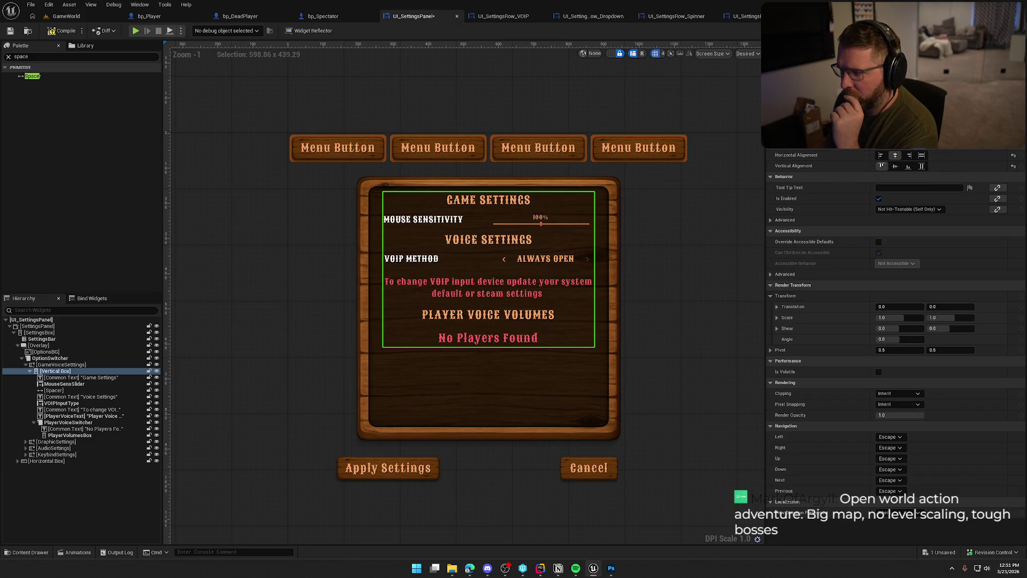
{"action": "left_click", "coordinate": [921, 166]}
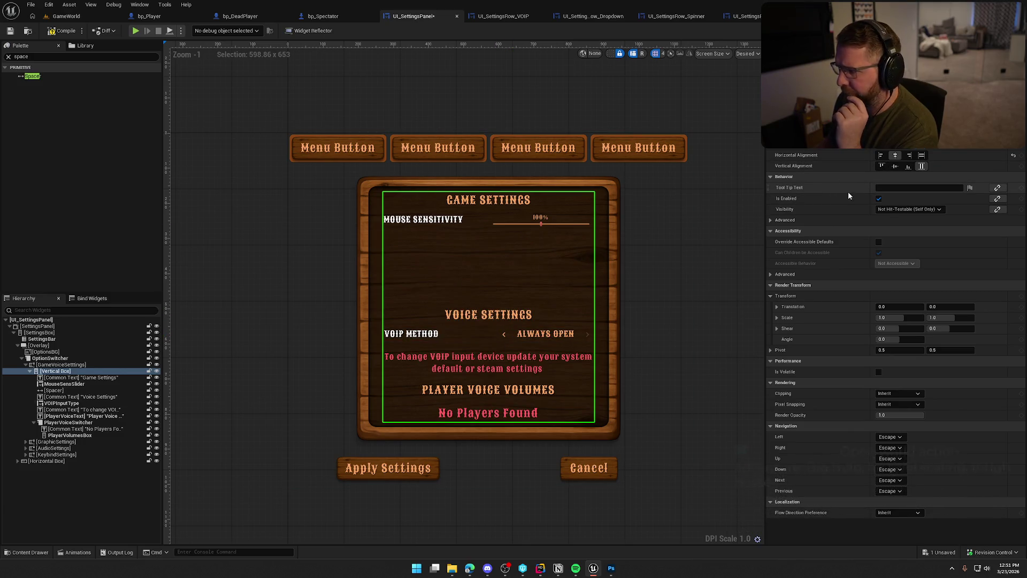
{"action": "left_click", "coordinate": [921, 155]}
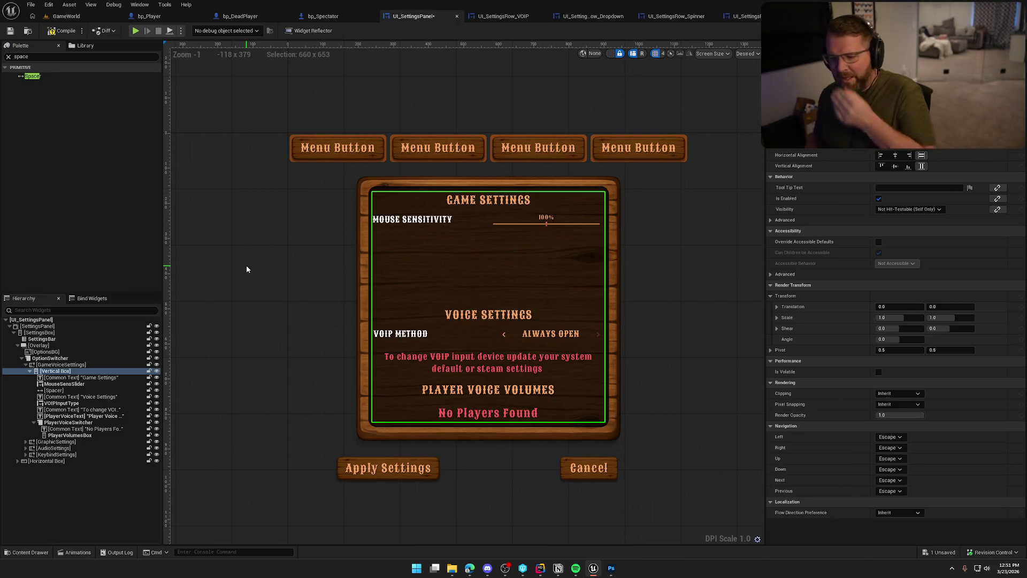
Switch the spacer's size to Auto and back to Fill.
{"action": "left_click", "coordinate": [470, 268]}
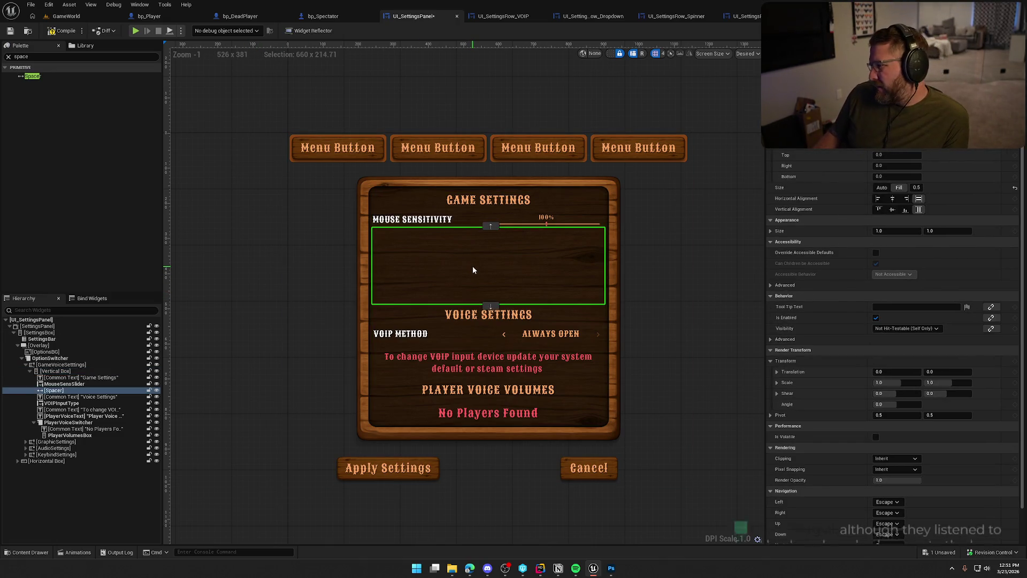
{"action": "left_click", "coordinate": [881, 188]}
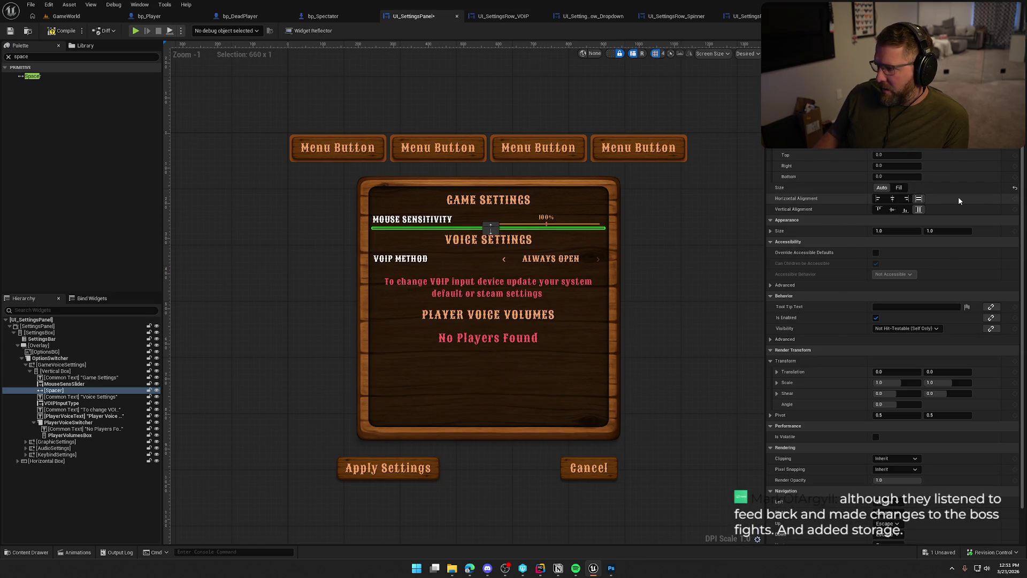
{"action": "left_click", "coordinate": [900, 188]}
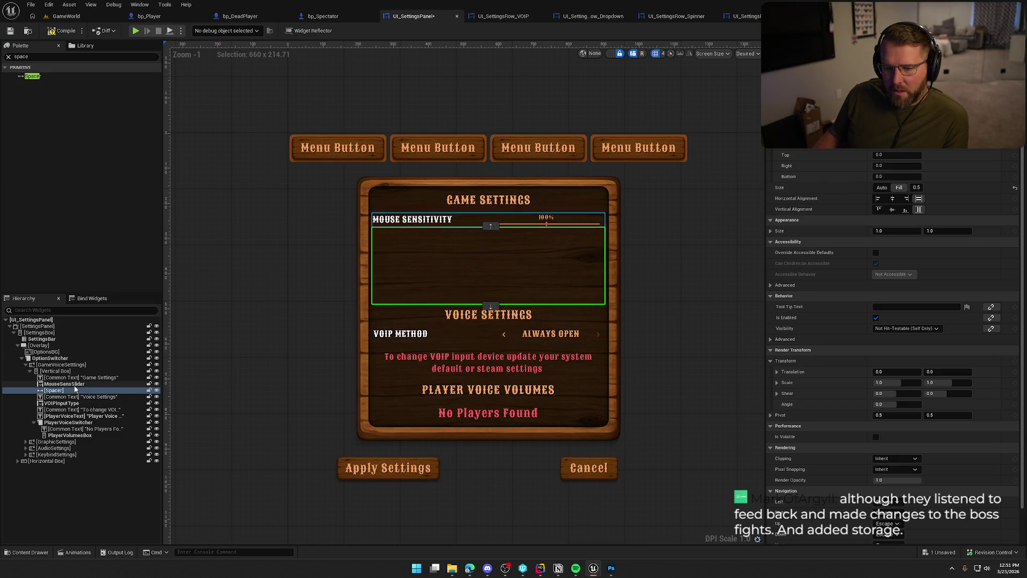
Delete the spacer and give the Voice Settings heading a top padding of 100.
{"action": "key", "text": "Delete"}
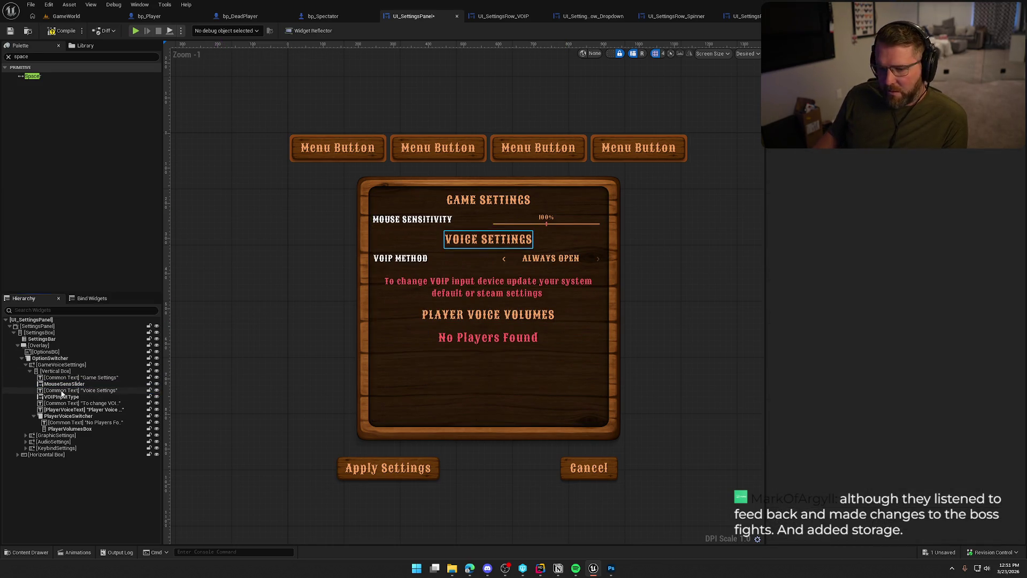
{"action": "left_click", "coordinate": [454, 221]}
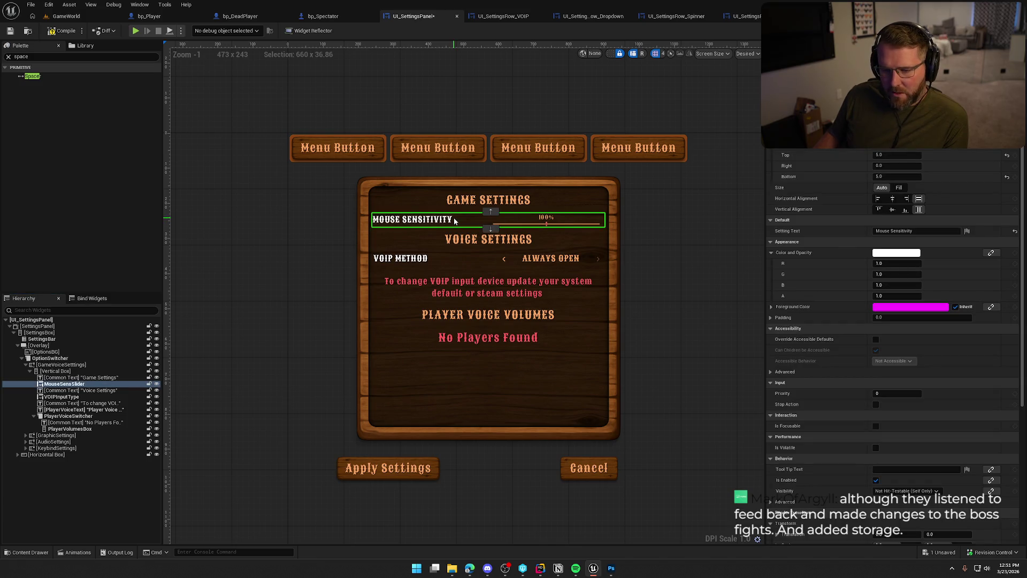
{"action": "left_click", "coordinate": [481, 239]}
{"action": "left_click", "coordinate": [877, 155]}
{"action": "type", "text": "50"}
{"action": "key", "text": "Return"}
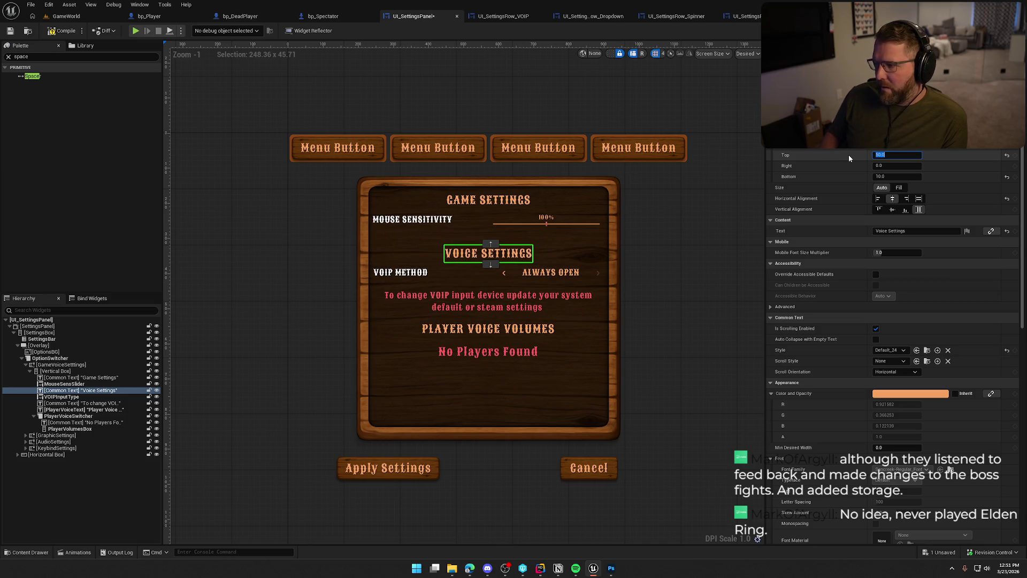
{"action": "type", "text": "100"}
{"action": "key", "text": "Return"}
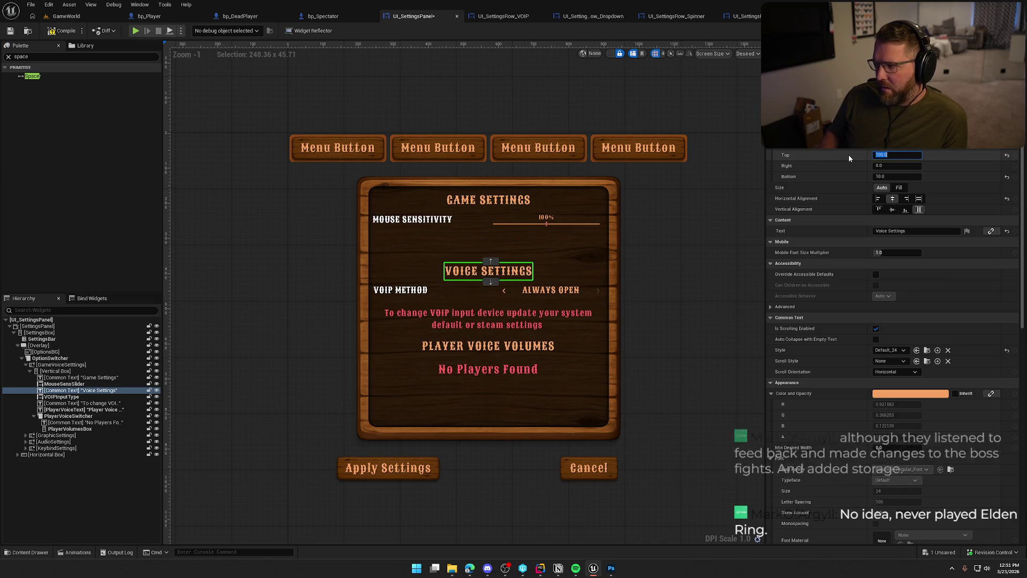
Compile and save UI_SettingsPanel.
{"action": "left_click", "coordinate": [232, 133]}
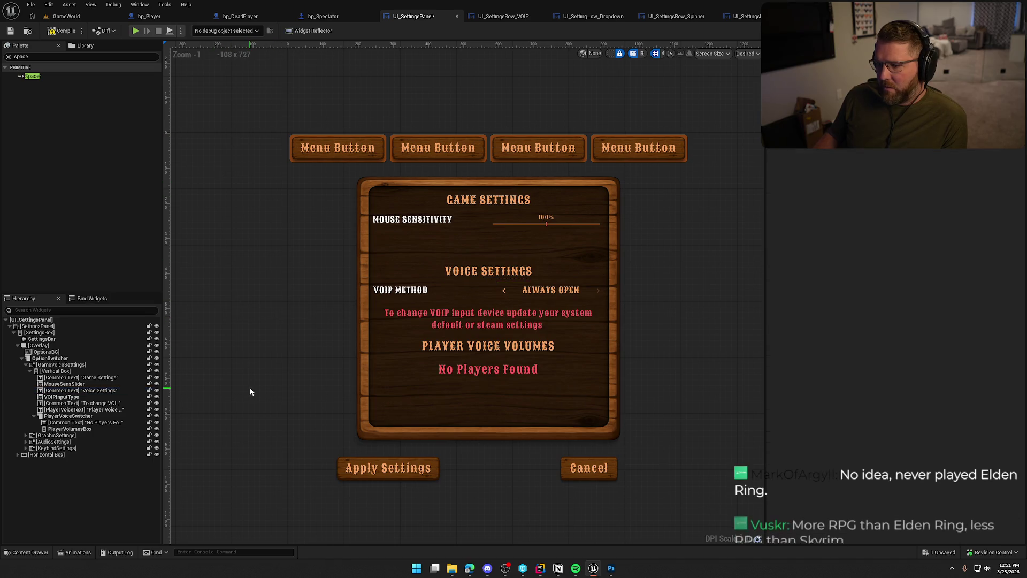
{"action": "left_click", "coordinate": [61, 31]}
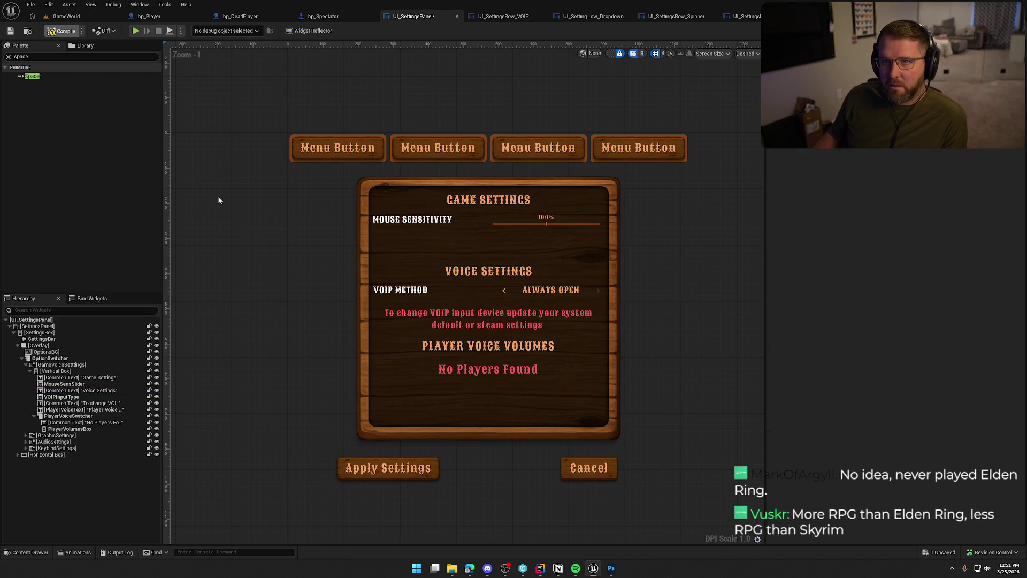
{"action": "key", "text": "ctrl+s"}
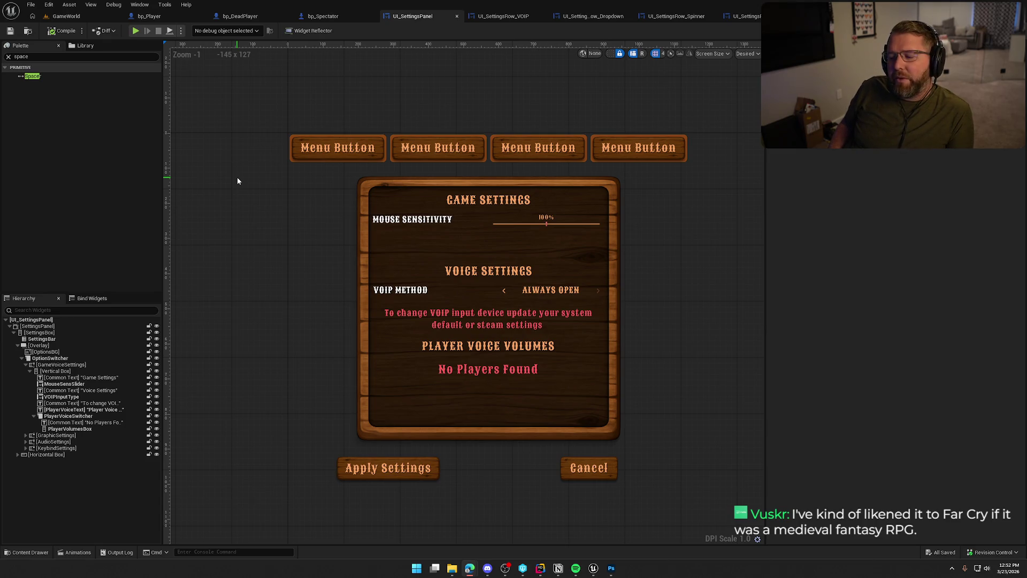
Reduce the Voice Settings heading's top padding from 100 to 50 and save UI_SettingsPanel.
{"action": "left_click", "coordinate": [463, 249]}
{"action": "left_click", "coordinate": [489, 271]}
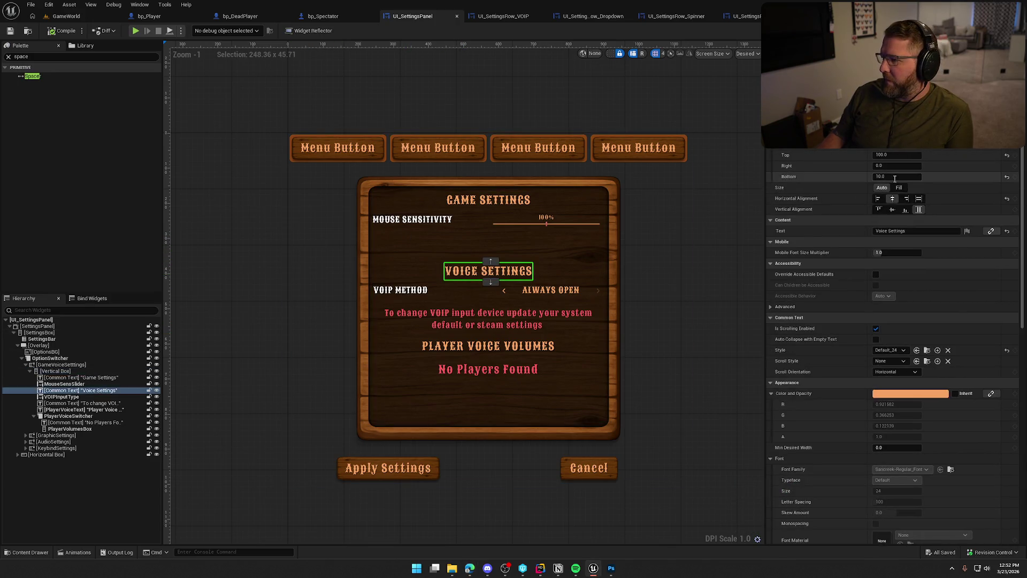
{"action": "left_click", "coordinate": [894, 155]}
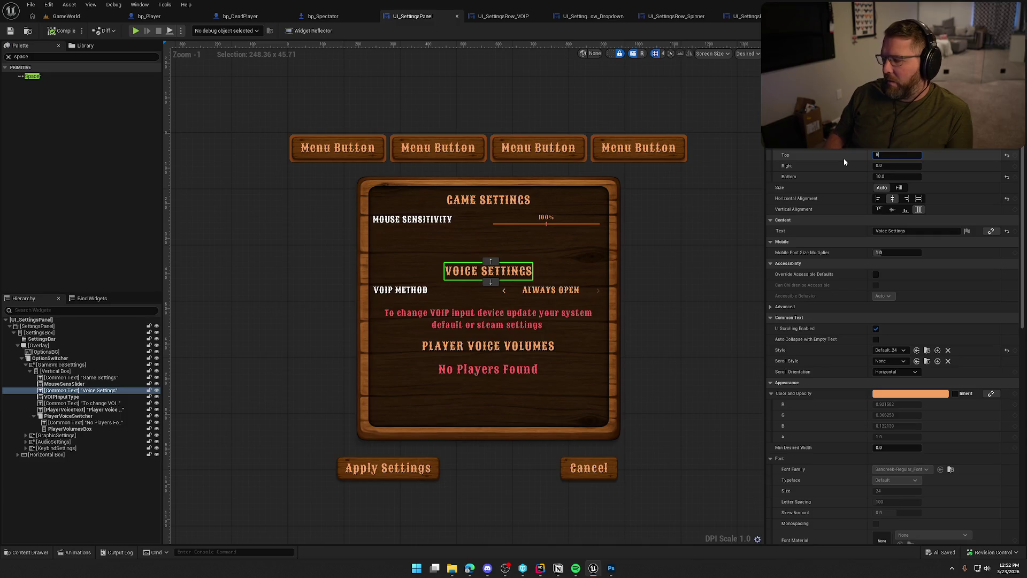
{"action": "type", "text": "50"}
{"action": "key", "text": "Return"}
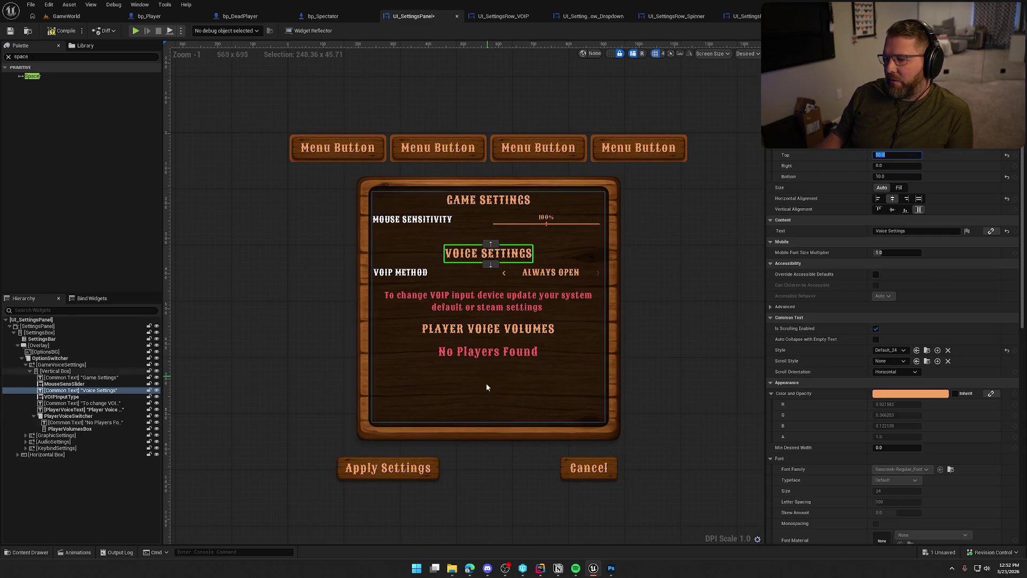
{"action": "left_click", "coordinate": [285, 268]}
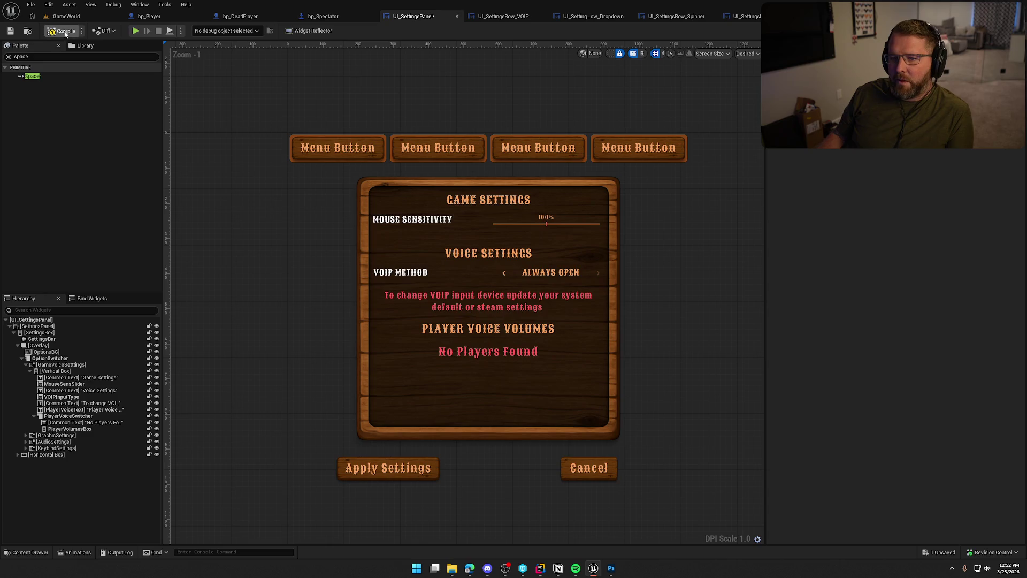
{"action": "key", "text": "ctrl+s"}
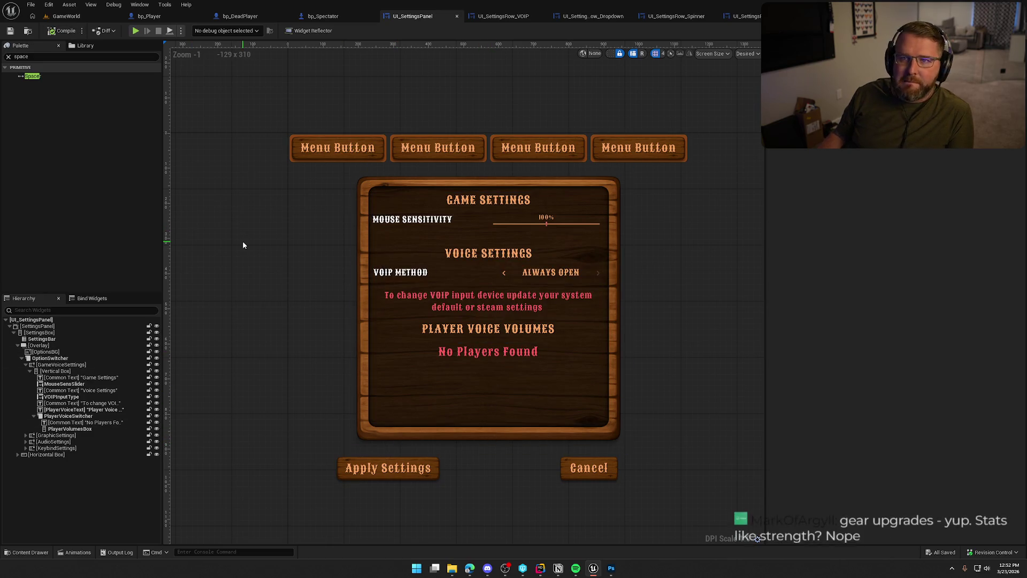
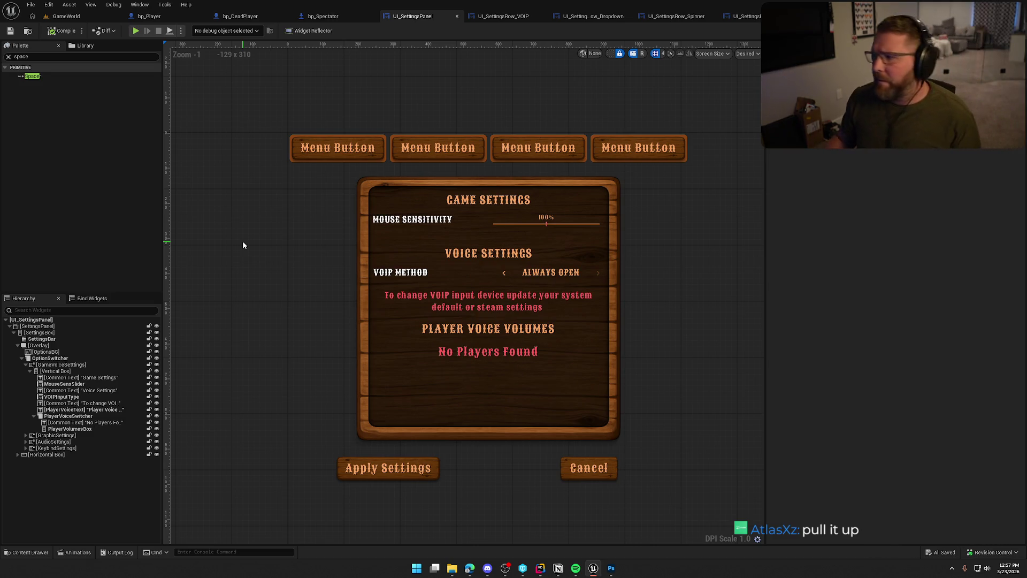
Switch from Unreal Engine to the Edge browser and maximize the LaunchForge page.
{"action": "key", "text": "alt+Tab"}
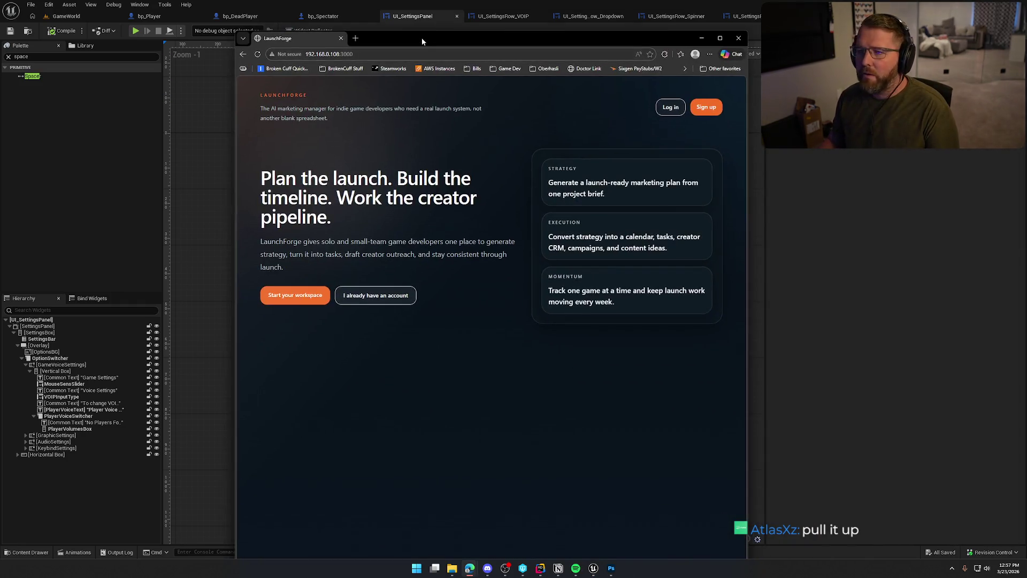
{"action": "double_click", "coordinate": [420, 35]}
Log in to LaunchForge, look over the Trail & Error Dashboard, then go to Projects.
{"action": "left_click", "coordinate": [688, 80]}
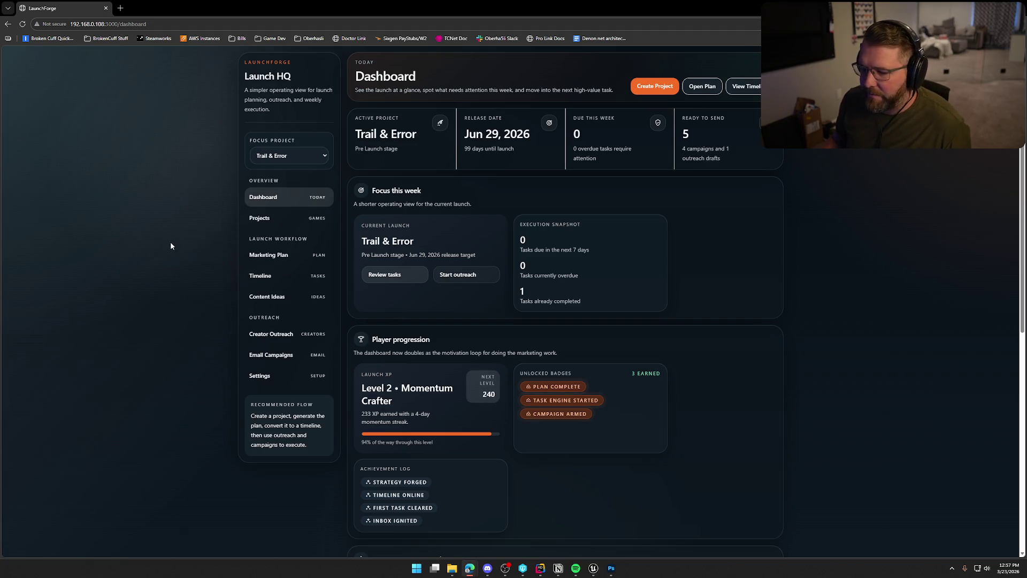
{"action": "scroll", "coordinate": [528, 367], "scroll_direction": "down", "scroll_amount": 5}
{"action": "scroll", "coordinate": [537, 398], "scroll_direction": "down", "scroll_amount": 2}
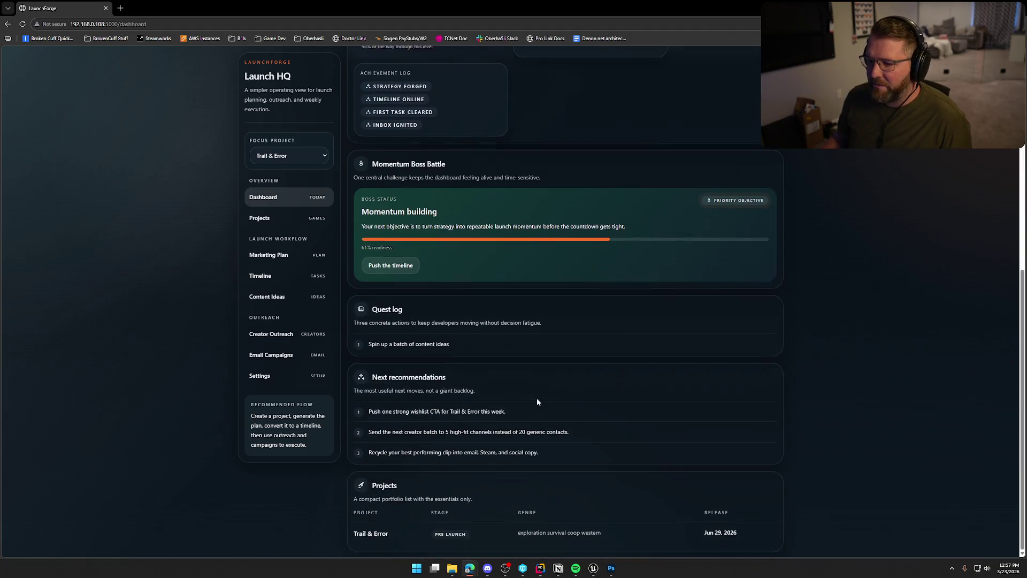
{"action": "scroll", "coordinate": [570, 436], "scroll_direction": "up", "scroll_amount": 7}
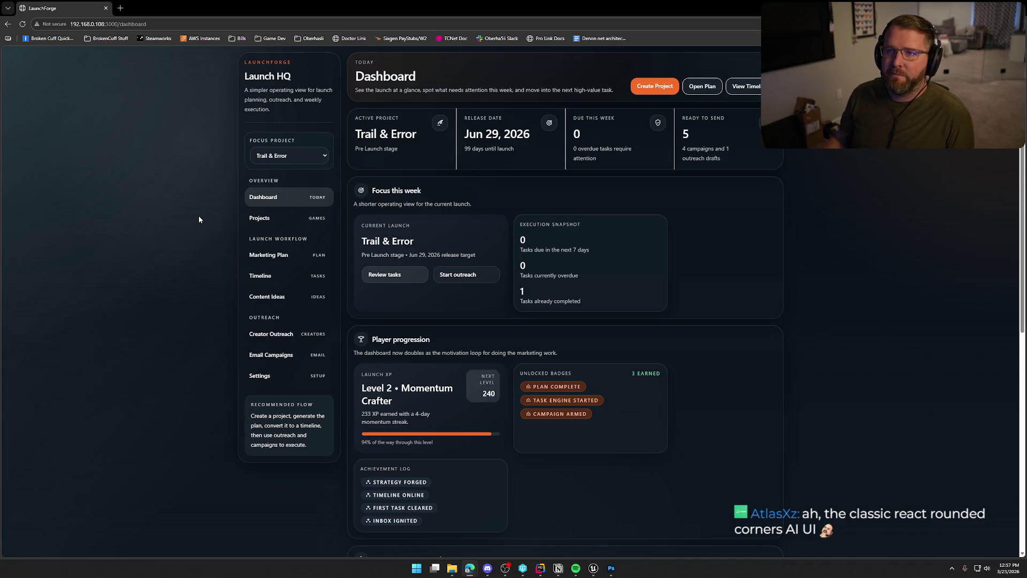
{"action": "left_click", "coordinate": [253, 220]}
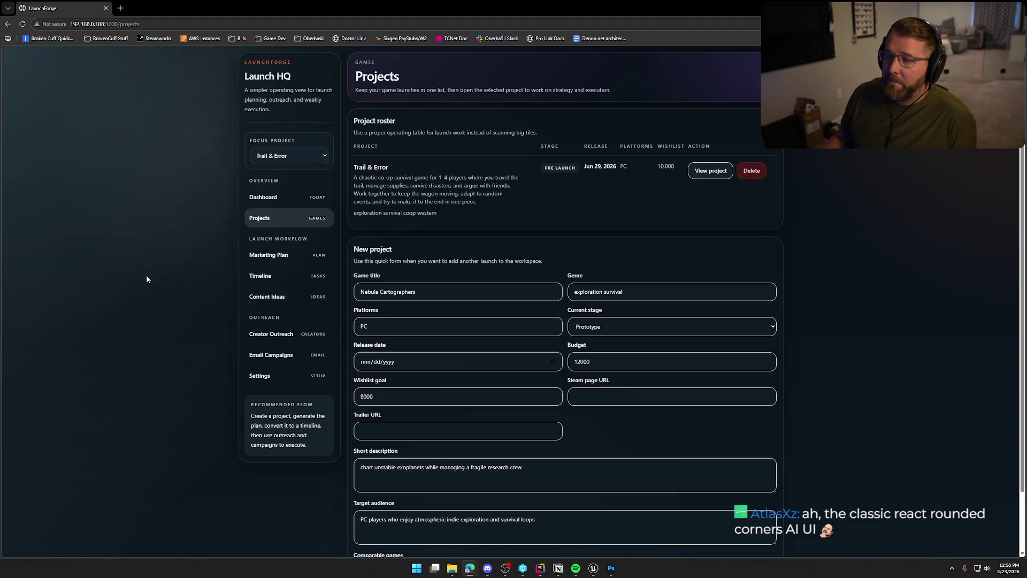
Look over the Projects roster and new-project form, then open Trail & Error's Marketing Plan.
{"action": "scroll", "coordinate": [523, 287], "scroll_direction": "down", "scroll_amount": 2}
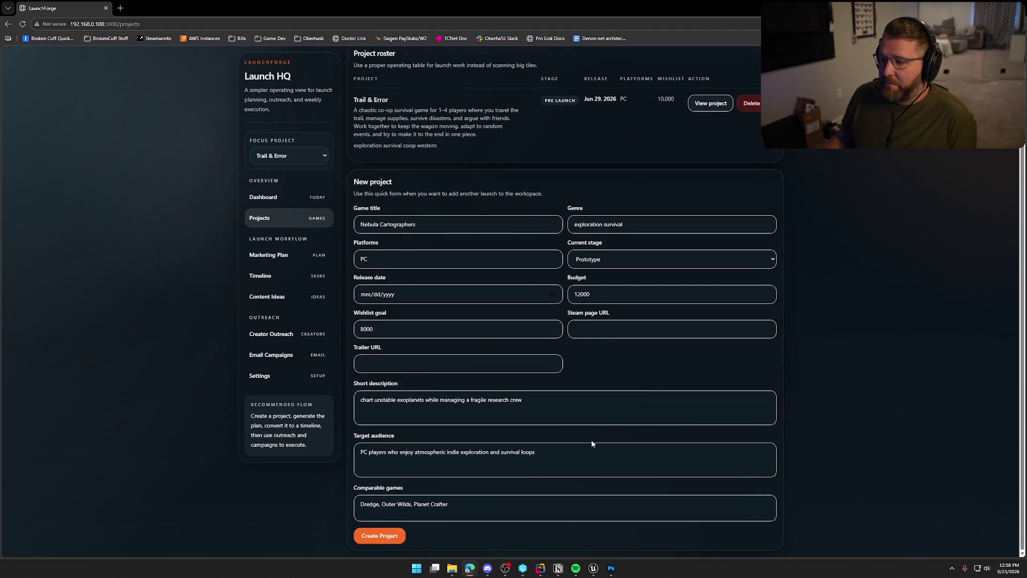
{"action": "scroll", "coordinate": [587, 443], "scroll_direction": "up", "scroll_amount": 3}
{"action": "left_click", "coordinate": [267, 255]}
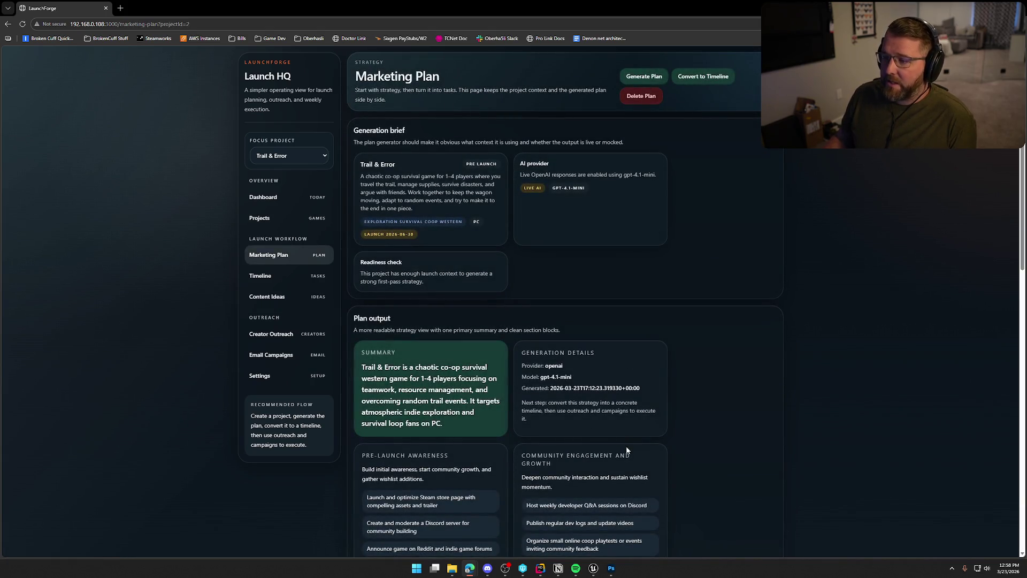
Scroll through the Marketing Plan and switch to the launch Timeline.
{"action": "scroll", "coordinate": [526, 258], "scroll_direction": "down", "scroll_amount": 7}
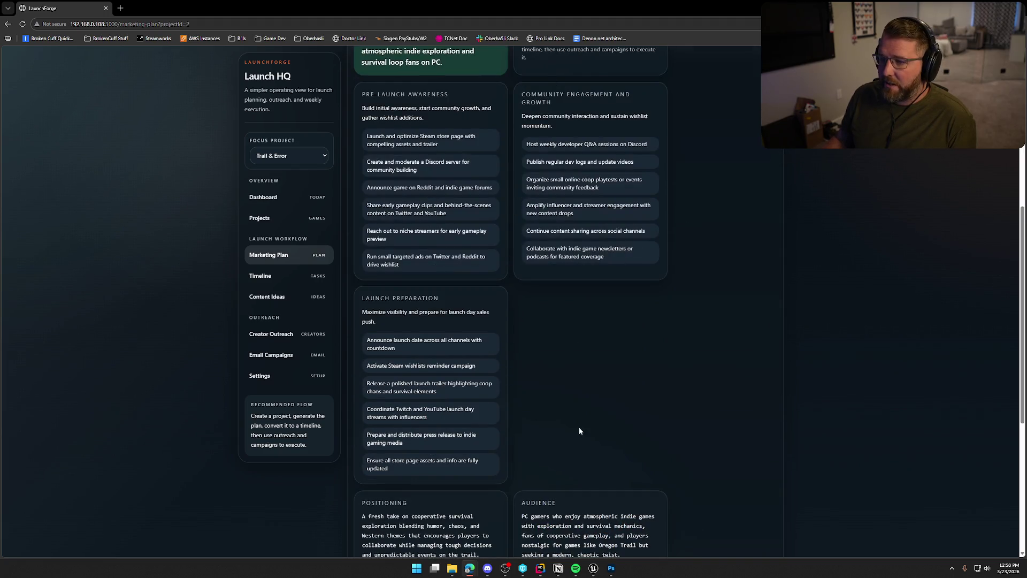
{"action": "scroll", "coordinate": [578, 426], "scroll_direction": "down", "scroll_amount": 6}
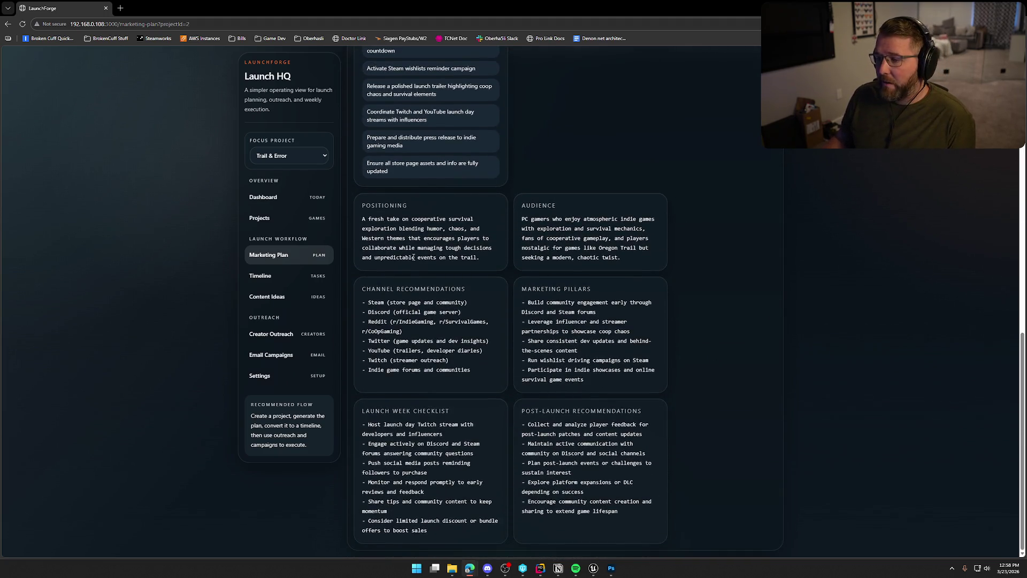
{"action": "scroll", "coordinate": [740, 475], "scroll_direction": "up", "scroll_amount": 13}
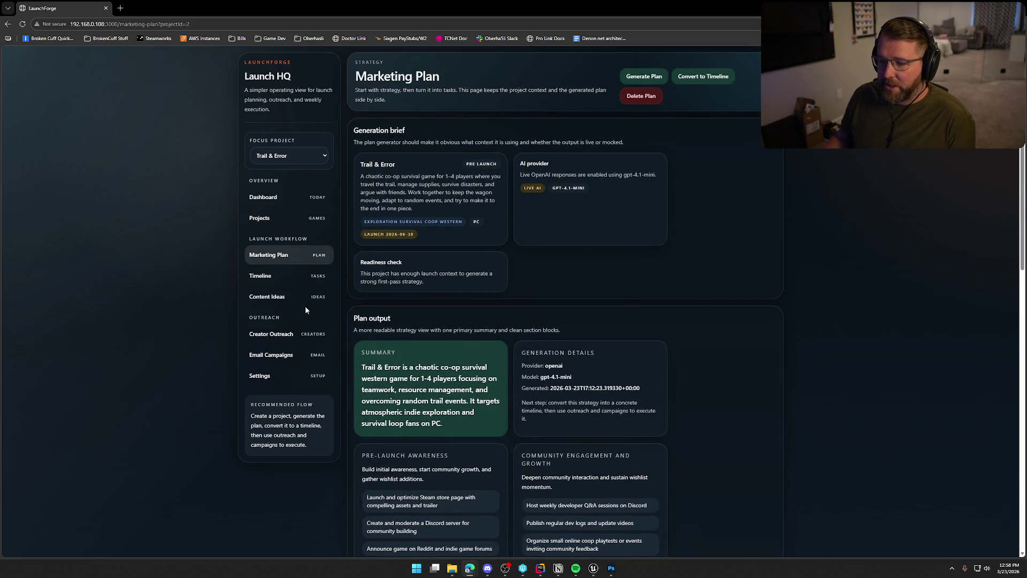
{"action": "left_click", "coordinate": [279, 279]}
Drag the Discord server launch task from Jul 25 to Jul 9, 2024, then open Content Ideas.
{"action": "scroll", "coordinate": [764, 364], "scroll_direction": "down", "scroll_amount": 3}
{"action": "scroll", "coordinate": [763, 362], "scroll_direction": "down", "scroll_amount": 3}
{"action": "scroll", "coordinate": [488, 295], "scroll_direction": "down", "scroll_amount": 3}
{"action": "scroll", "coordinate": [508, 334], "scroll_direction": "down", "scroll_amount": 8}
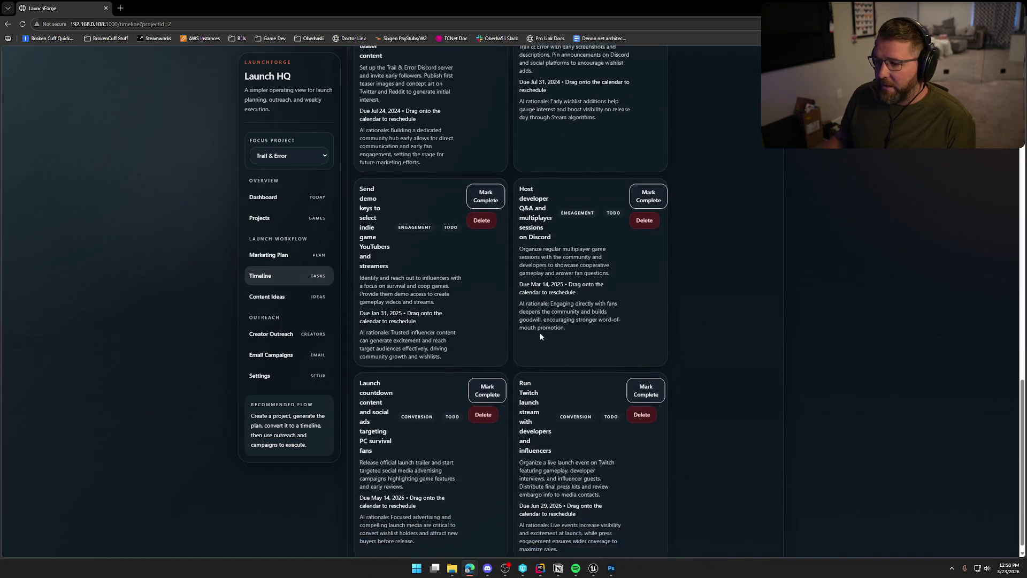
{"action": "scroll", "coordinate": [479, 363], "scroll_direction": "up", "scroll_amount": 15}
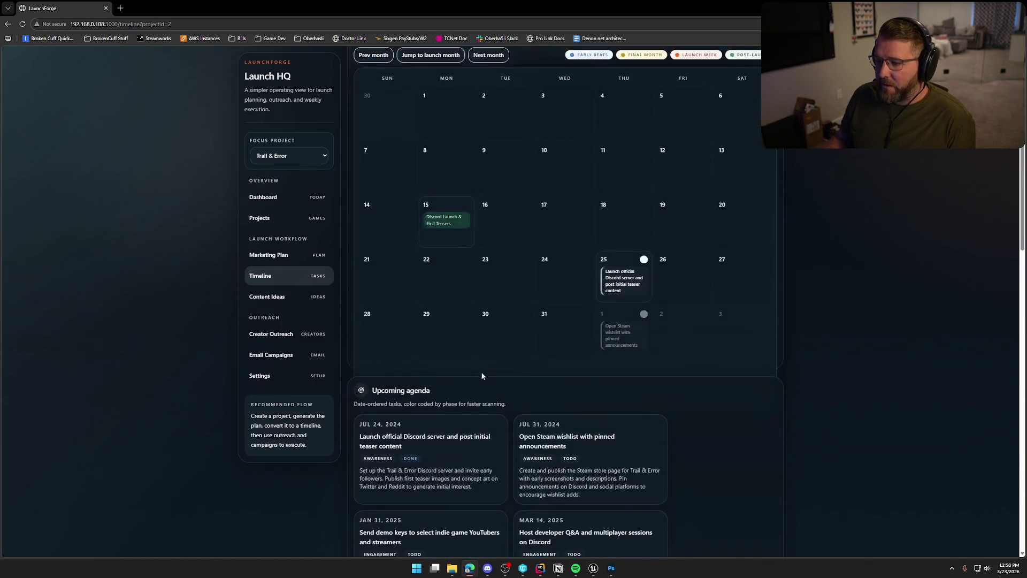
{"action": "scroll", "coordinate": [479, 377], "scroll_direction": "up", "scroll_amount": 2}
{"action": "mouse_move", "coordinate": [618, 381]}
{"action": "left_mouse_down"}
{"action": "mouse_move", "coordinate": [551, 270]}
{"action": "mouse_move", "coordinate": [572, 283]}
{"action": "left_mouse_up"}
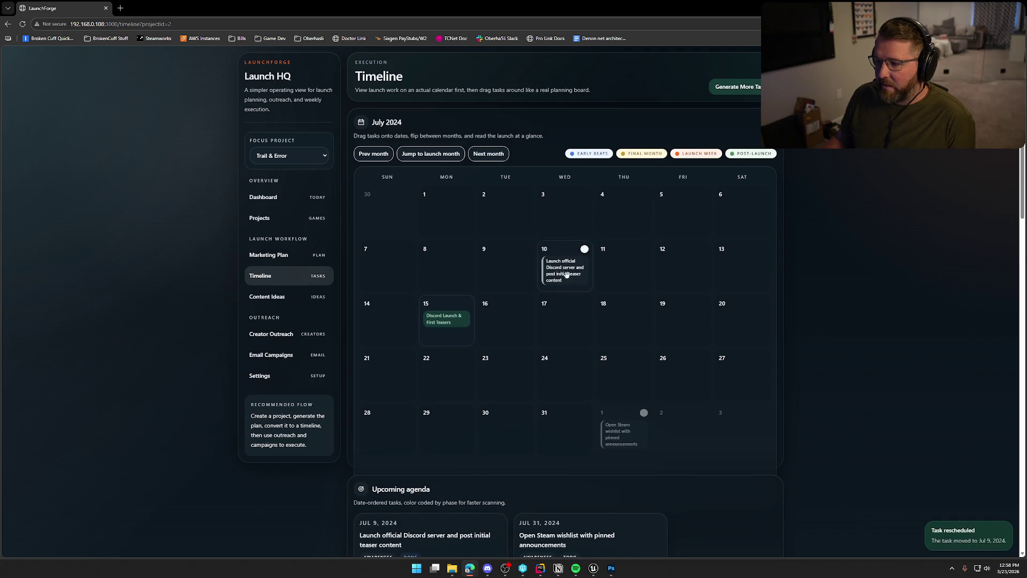
{"action": "left_click", "coordinate": [267, 298]}
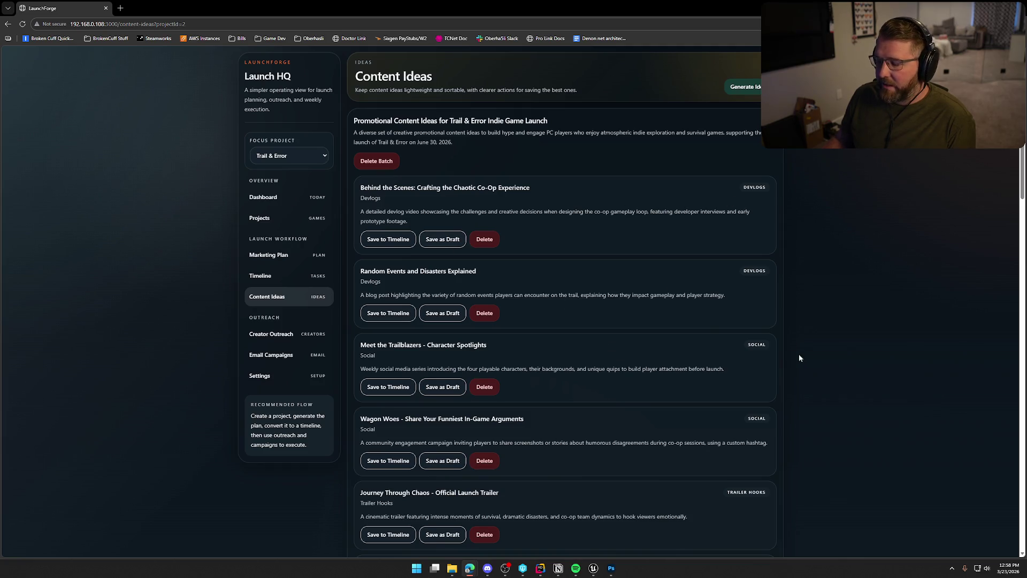
Browse the promotional content ideas, then open Creator Outreach.
{"action": "scroll", "coordinate": [754, 320], "scroll_direction": "down", "scroll_amount": 2}
{"action": "scroll", "coordinate": [869, 341], "scroll_direction": "down", "scroll_amount": 3}
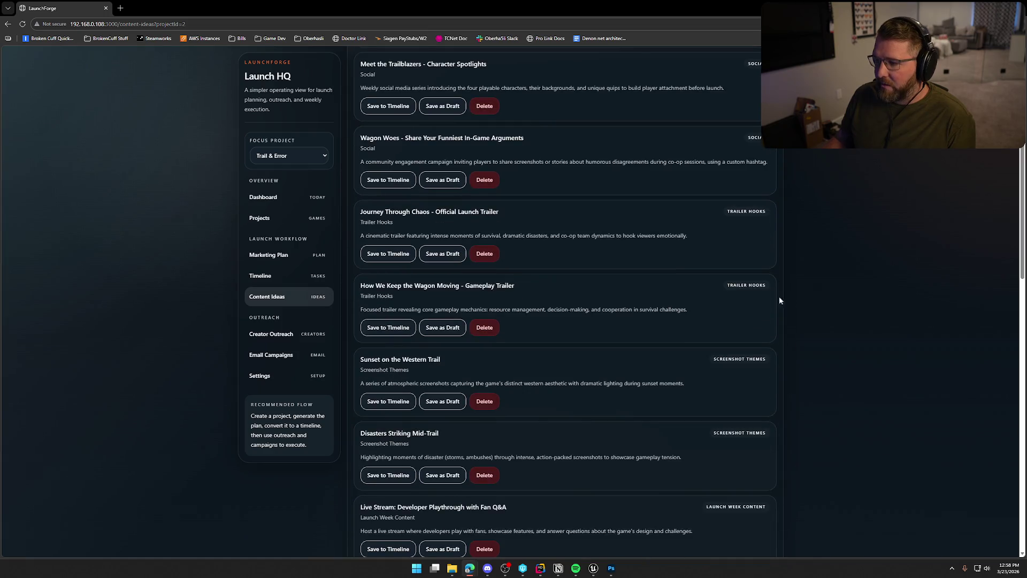
{"action": "scroll", "coordinate": [803, 304], "scroll_direction": "down", "scroll_amount": 15}
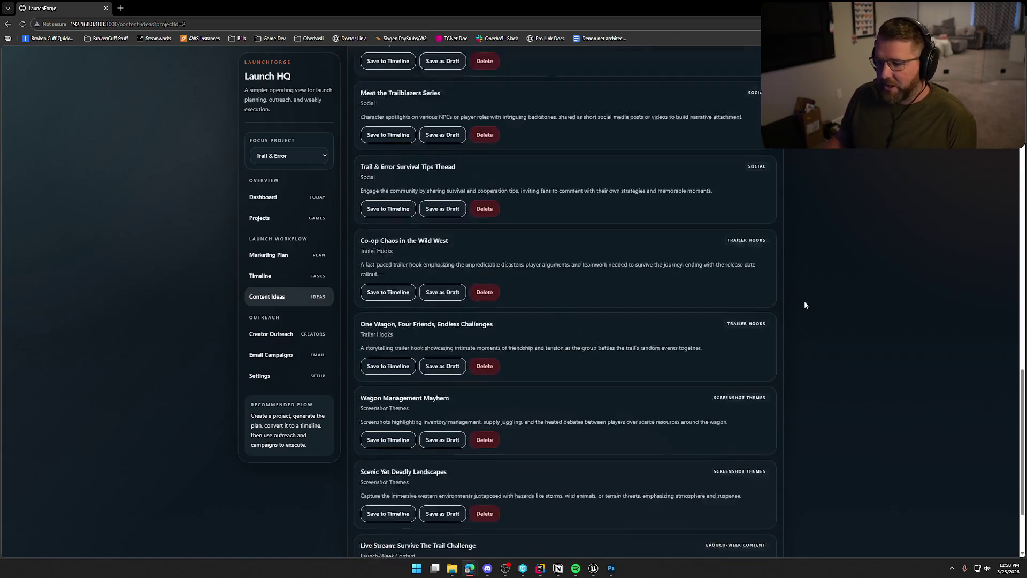
{"action": "scroll", "coordinate": [805, 309], "scroll_direction": "up", "scroll_amount": 15}
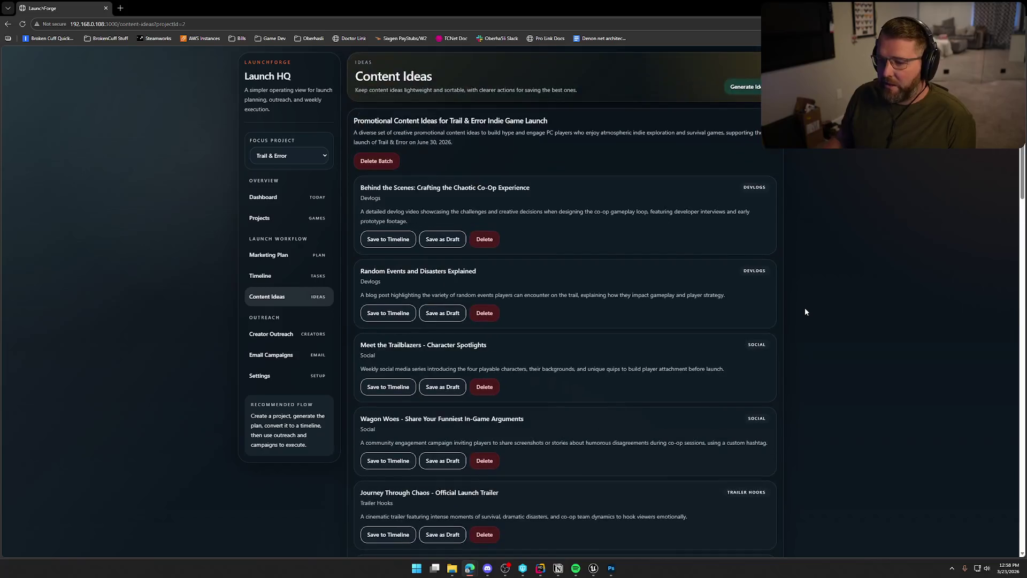
{"action": "left_click", "coordinate": [274, 336]}
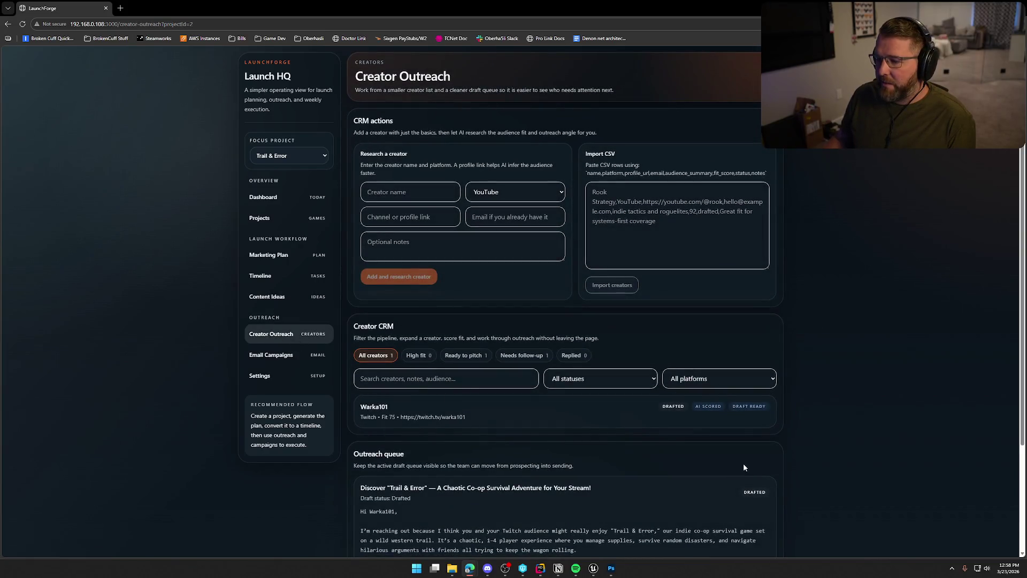
Expand the creator's details and outreach draft, check Email Campaigns, and return to the Dashboard.
{"action": "scroll", "coordinate": [878, 328], "scroll_direction": "down", "scroll_amount": 3}
{"action": "left_click", "coordinate": [463, 289]}
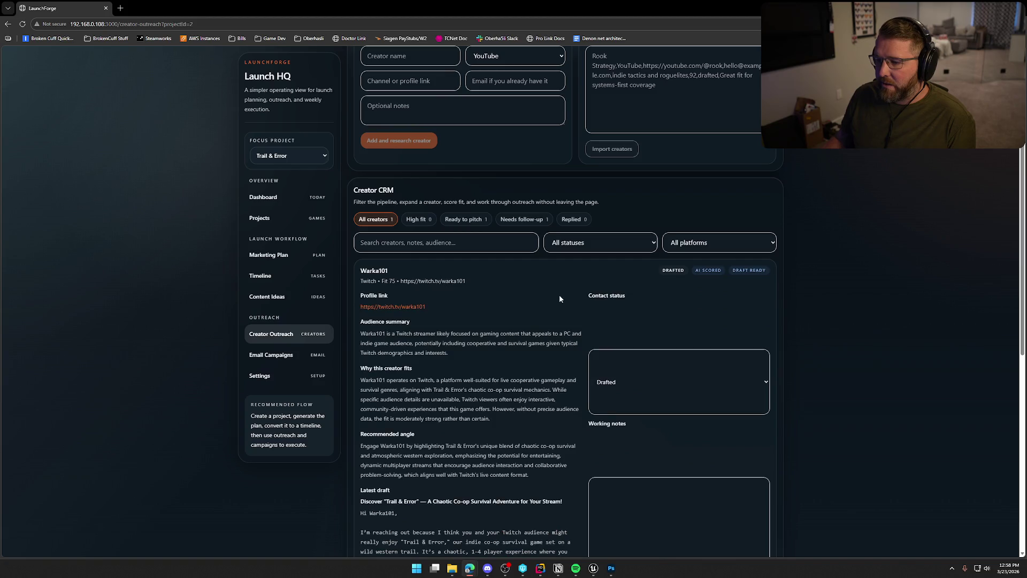
{"action": "scroll", "coordinate": [452, 332], "scroll_direction": "down", "scroll_amount": 3}
{"action": "scroll", "coordinate": [452, 338], "scroll_direction": "down", "scroll_amount": 2}
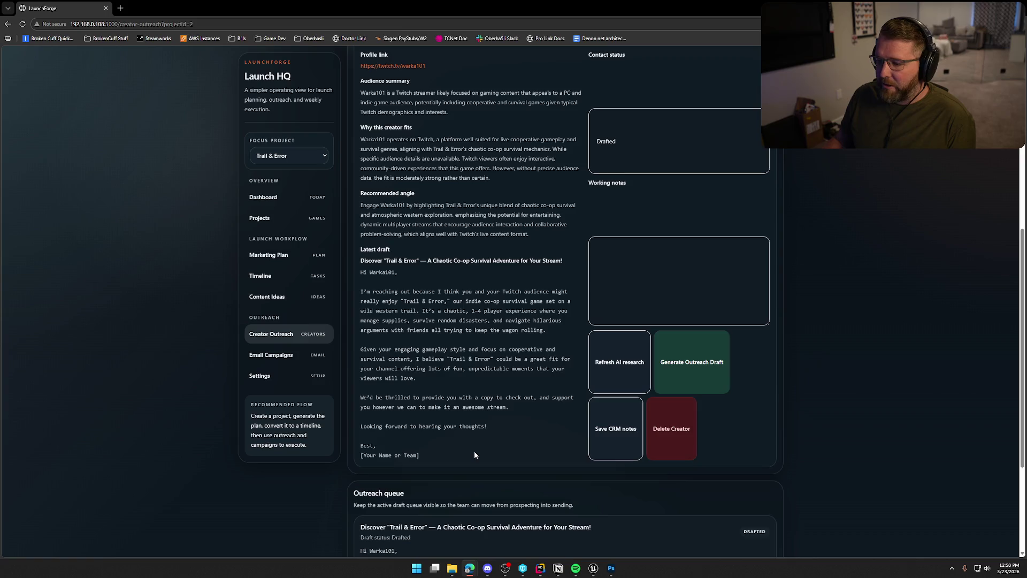
{"action": "scroll", "coordinate": [474, 451], "scroll_direction": "up", "scroll_amount": 7}
{"action": "left_click", "coordinate": [281, 353]}
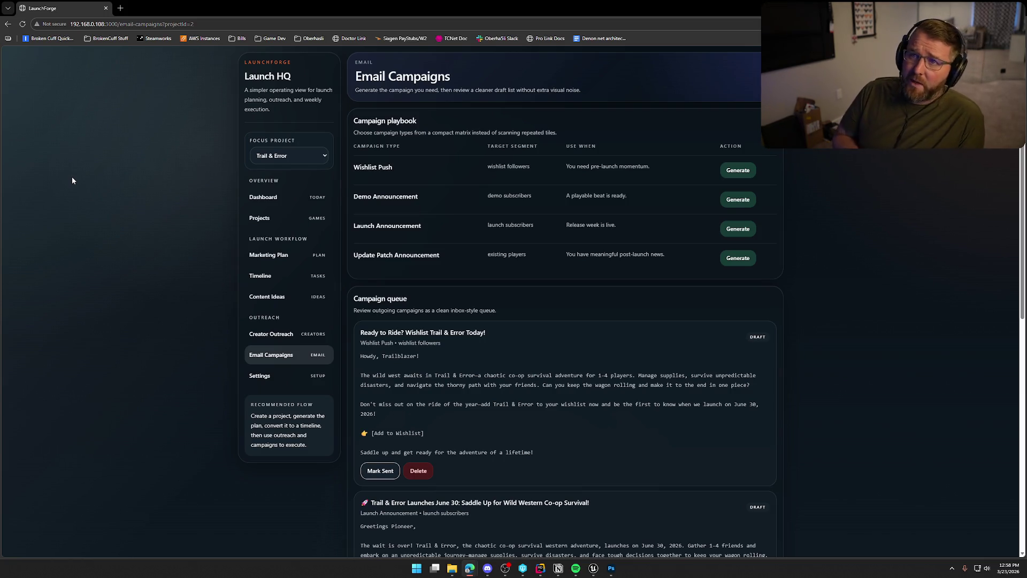
{"action": "left_click", "coordinate": [265, 204]}
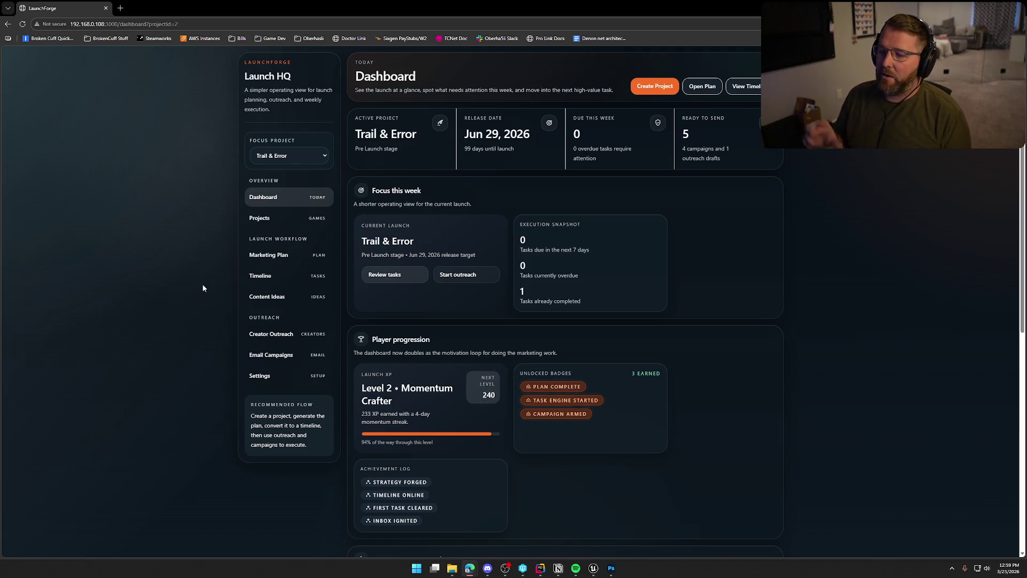
Open Trail & Error's Marketing Plan and scroll down past Launch Preparation to Positioning.
{"action": "left_click", "coordinate": [268, 255]}
{"action": "scroll", "coordinate": [770, 396], "scroll_direction": "down", "scroll_amount": 7}
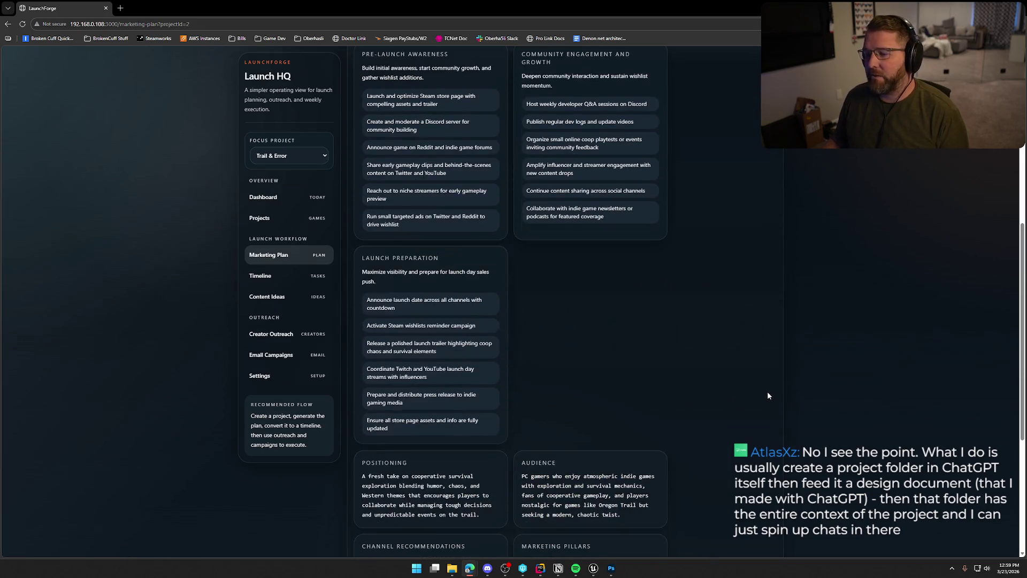
{"action": "scroll", "coordinate": [534, 337], "scroll_direction": "down", "scroll_amount": 1}
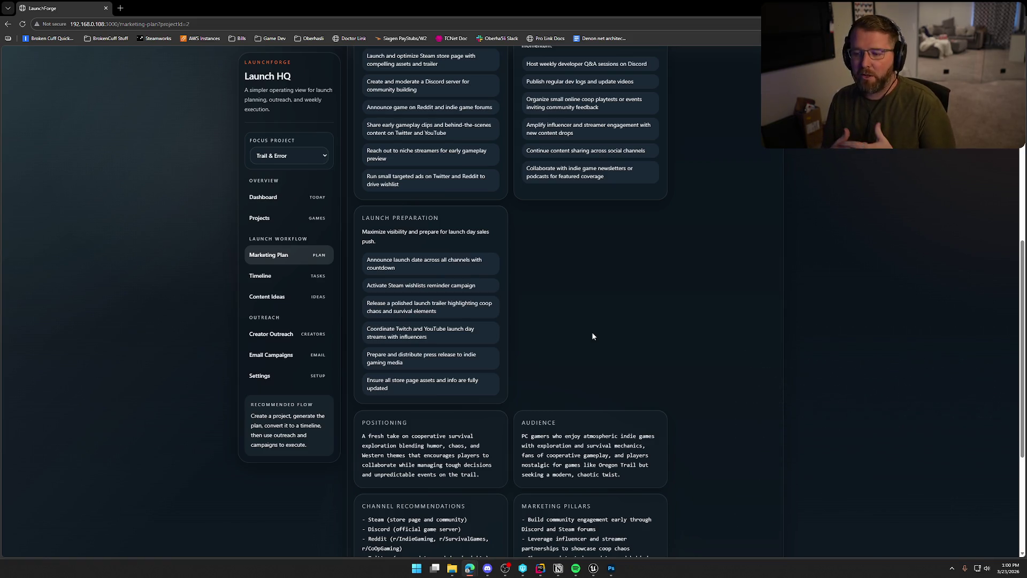
Open Projects and scroll down to the Nebula Cartographers new-project form.
{"action": "left_click", "coordinate": [264, 219]}
{"action": "scroll", "coordinate": [631, 416], "scroll_direction": "down", "scroll_amount": 2}
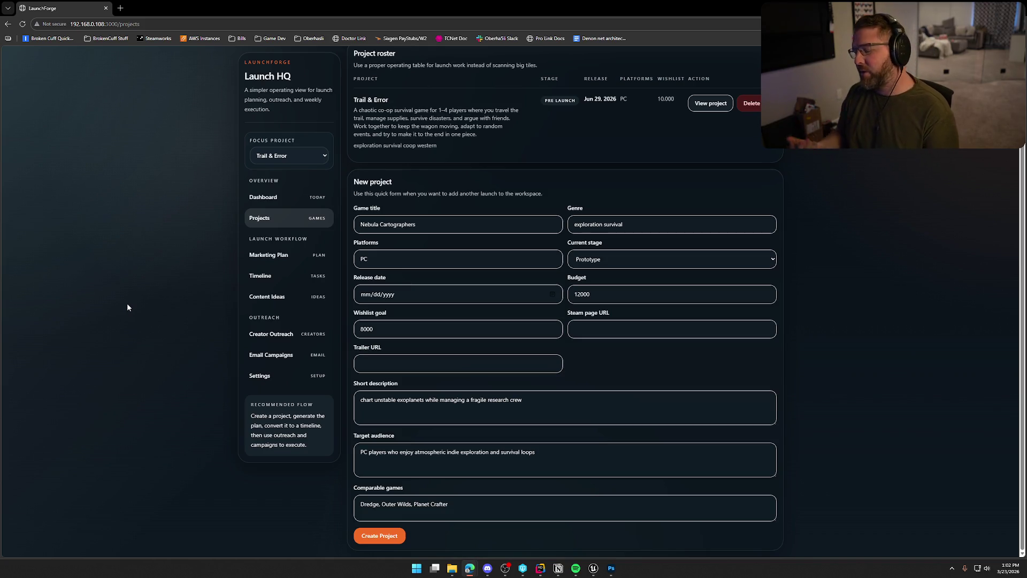
Return to the Dashboard, scroll through its progress, then open the Content Ideas page.
{"action": "left_click", "coordinate": [263, 198]}
{"action": "scroll", "coordinate": [482, 348], "scroll_direction": "down", "scroll_amount": 4}
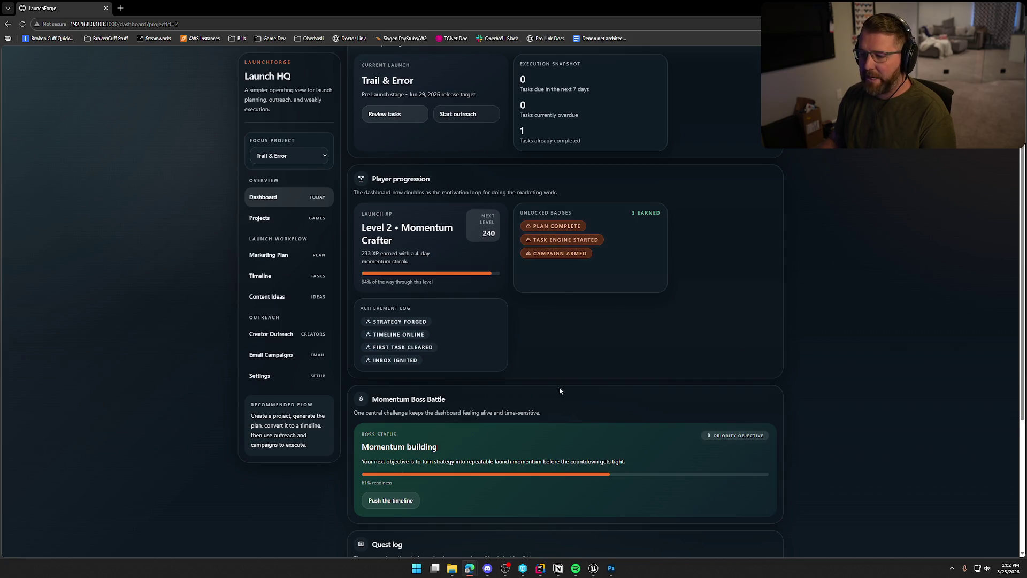
{"action": "scroll", "coordinate": [559, 386], "scroll_direction": "down", "scroll_amount": 2}
{"action": "scroll", "coordinate": [495, 466], "scroll_direction": "down", "scroll_amount": 3}
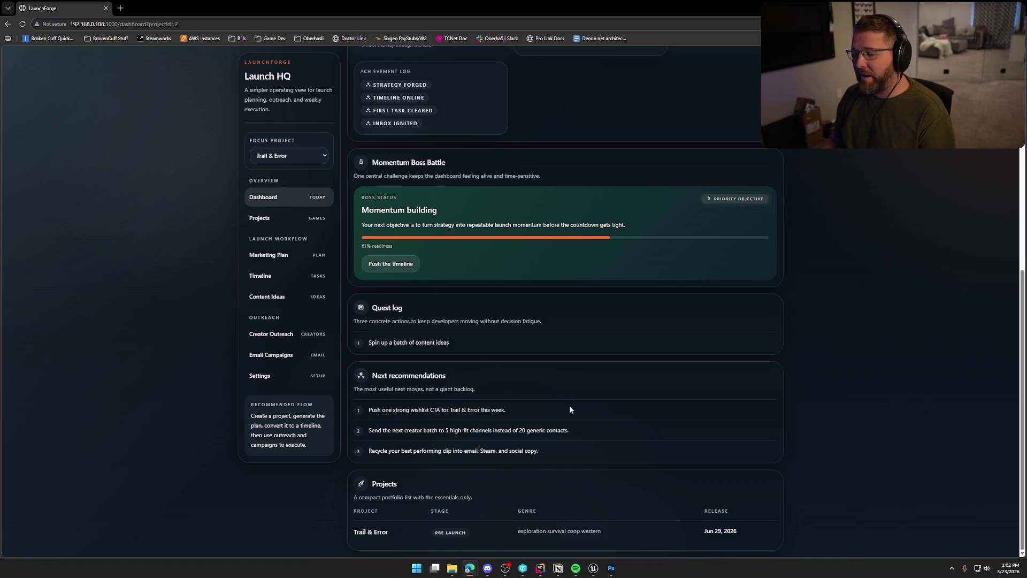
{"action": "scroll", "coordinate": [570, 412], "scroll_direction": "up", "scroll_amount": 2}
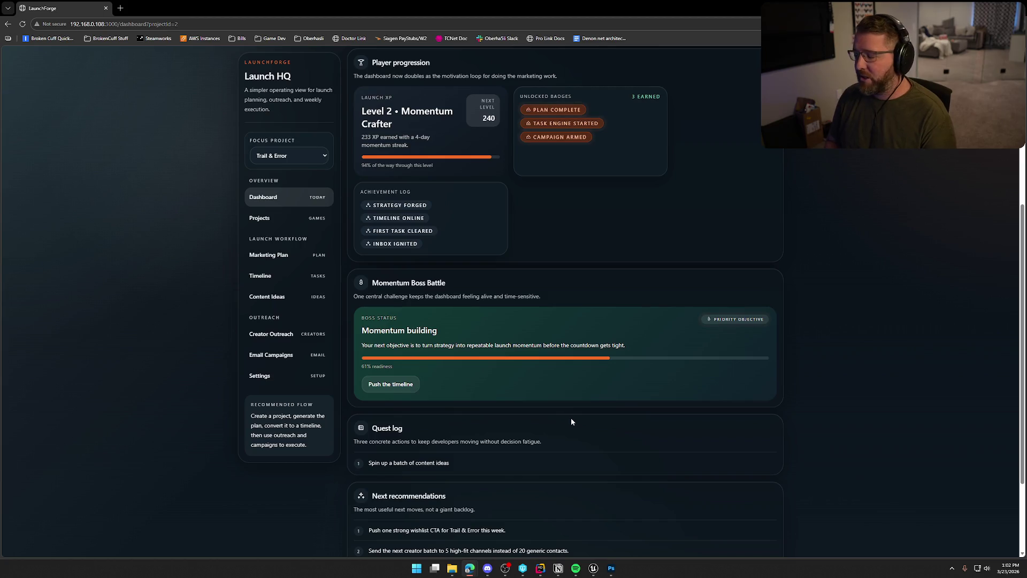
{"action": "scroll", "coordinate": [570, 420], "scroll_direction": "up", "scroll_amount": 5}
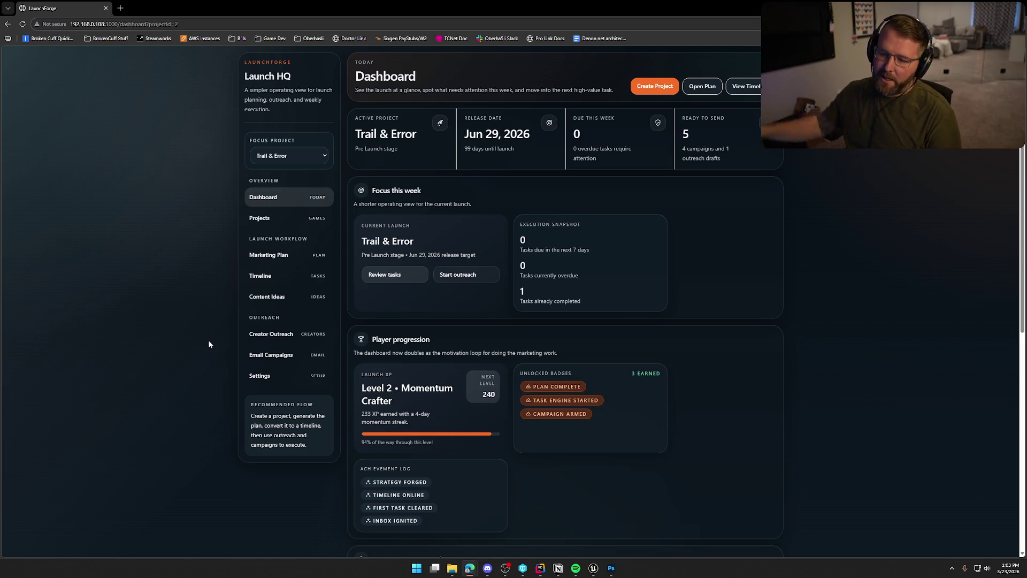
{"action": "left_click", "coordinate": [263, 297]}
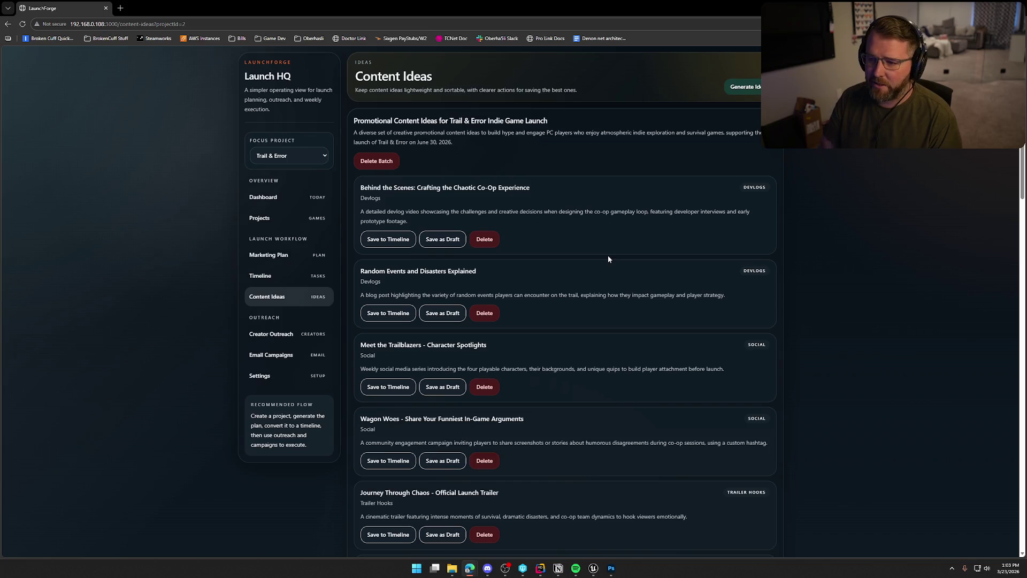
Return to the Trail & Error Dashboard showing 1 completed task and Level 2 progress.
{"action": "left_click", "coordinate": [256, 204]}
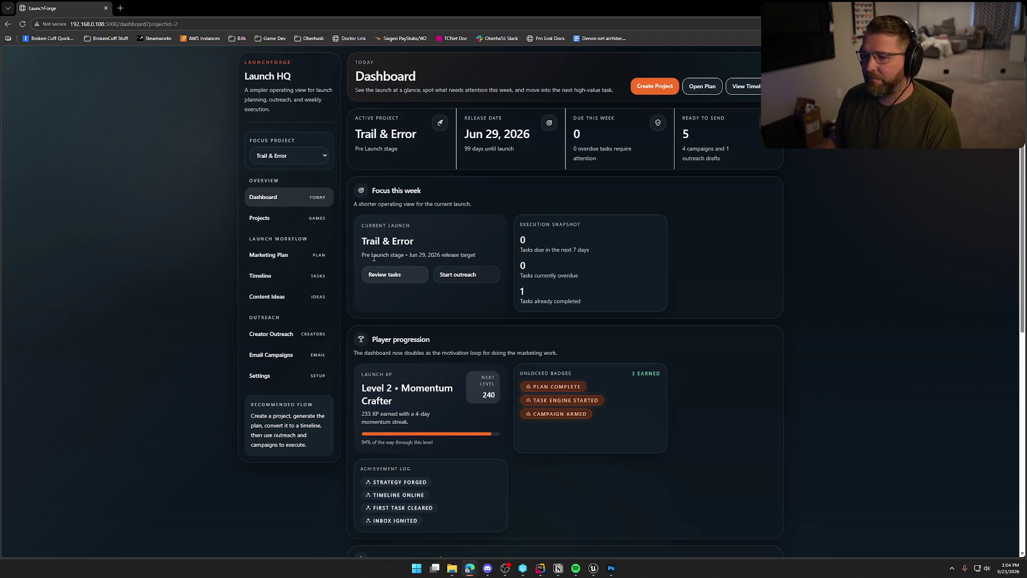
Open the Marketing Plan and scroll through its gpt-4.1-mini summary and strategy sections.
{"action": "left_click", "coordinate": [278, 255]}
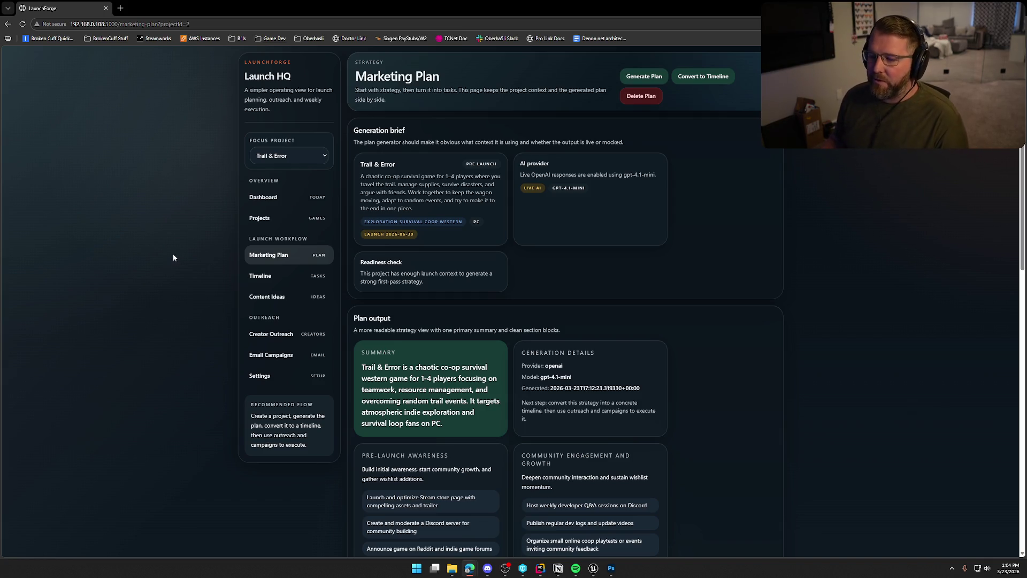
{"action": "scroll", "coordinate": [215, 277], "scroll_direction": "down", "scroll_amount": 8}
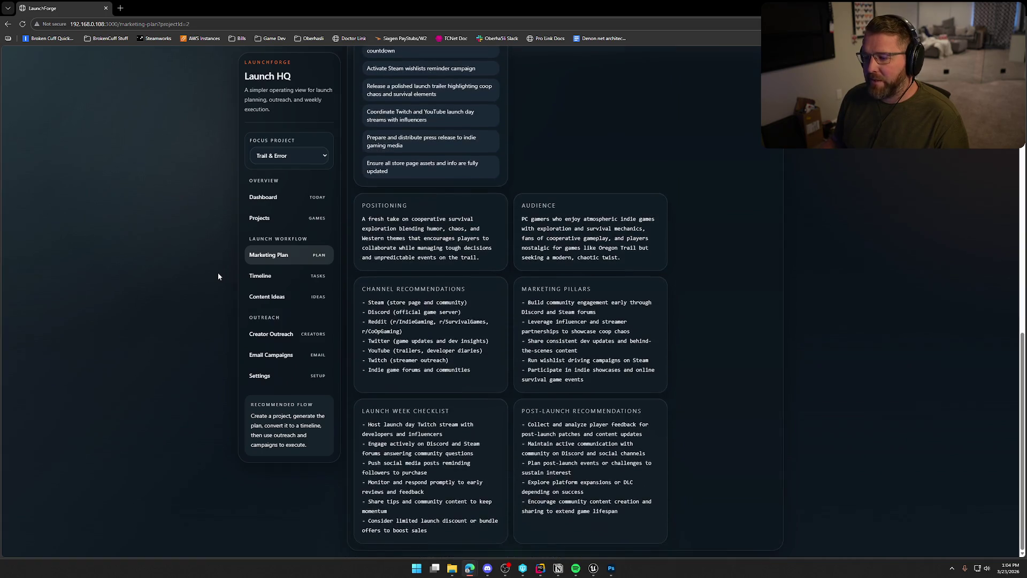
{"action": "scroll", "coordinate": [218, 276], "scroll_direction": "up", "scroll_amount": 10}
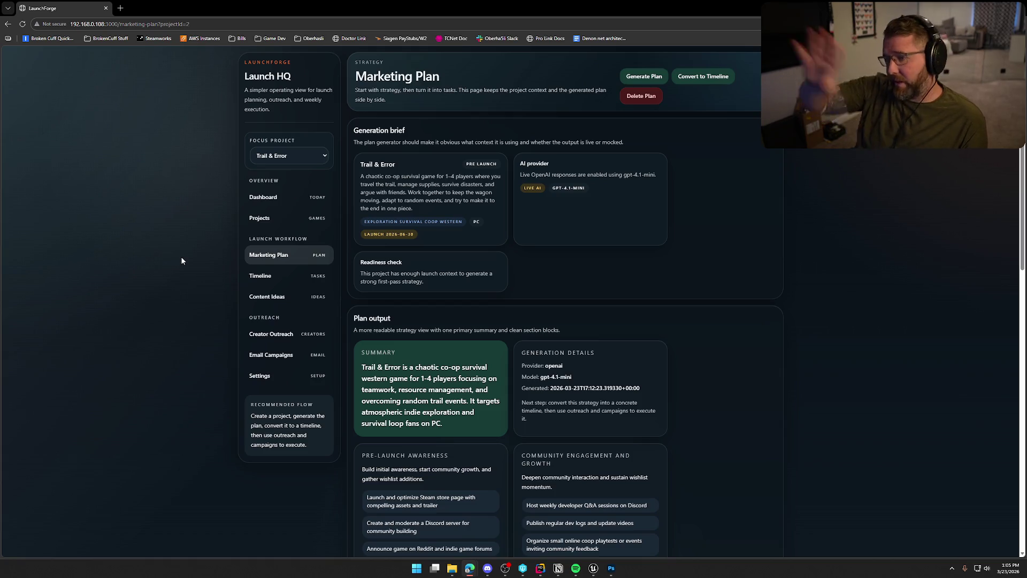
Go back to the LaunchForge Dashboard, then open the Settings page.
{"action": "left_click", "coordinate": [279, 199]}
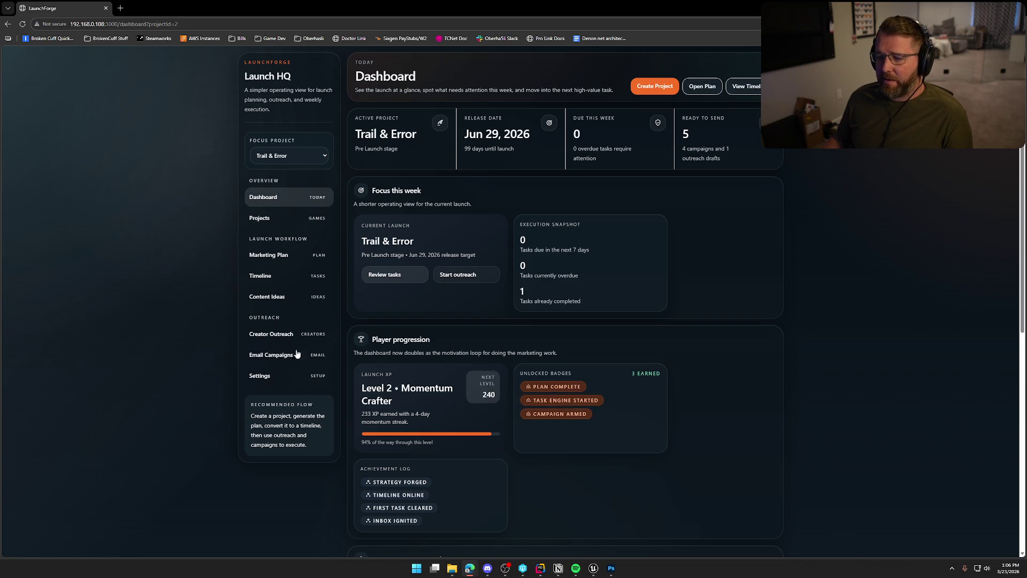
{"action": "left_click", "coordinate": [262, 376]}
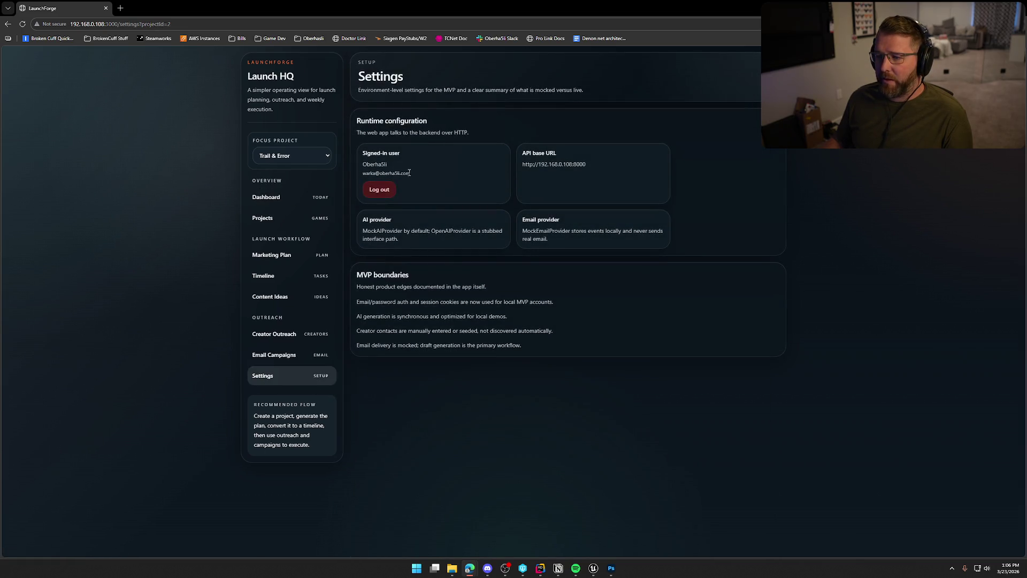
Copy the API base URL into a new browser tab and load its /docs page.
{"action": "left_click_drag", "start_coordinate": [521, 170], "coordinate": [596, 165]}
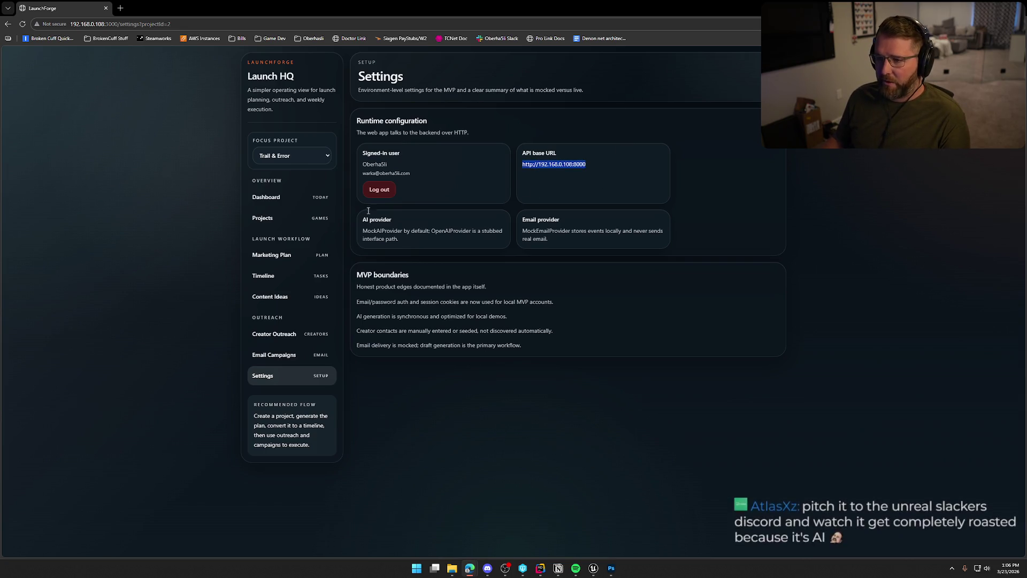
{"action": "key", "text": "ctrl+c"}
{"action": "key", "text": "ctrl+t"}
{"action": "key", "text": "ctrl+v"}
{"action": "key", "text": "Return"}
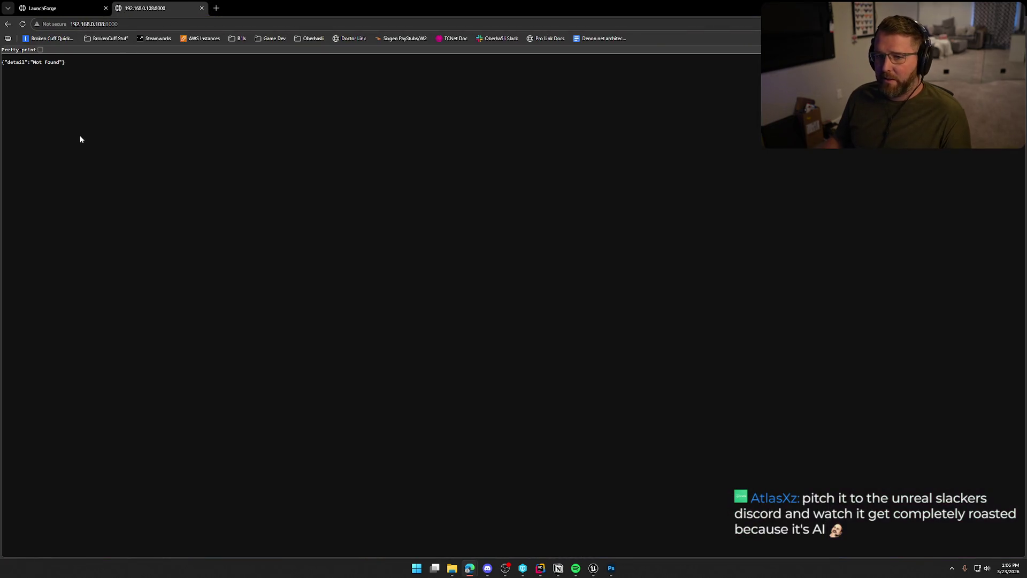
{"action": "left_click", "coordinate": [152, 25]}
{"action": "left_click", "coordinate": [151, 24]}
{"action": "type", "text": "/docs"}
{"action": "key", "text": "Return"}
{"action": "scroll", "coordinate": [217, 293], "scroll_direction": "down", "scroll_amount": 4}
{"action": "scroll", "coordinate": [217, 293], "scroll_direction": "up", "scroll_amount": 5}
Change the path to /health to confirm status ok, then close the tab.
{"action": "left_click_drag", "start_coordinate": [118, 24], "coordinate": [132, 25]}
{"action": "type", "text": "heath"}
{"action": "key", "text": "BackSpace"}
{"action": "key", "text": "BackSpace"}
{"action": "type", "text": "lth"}
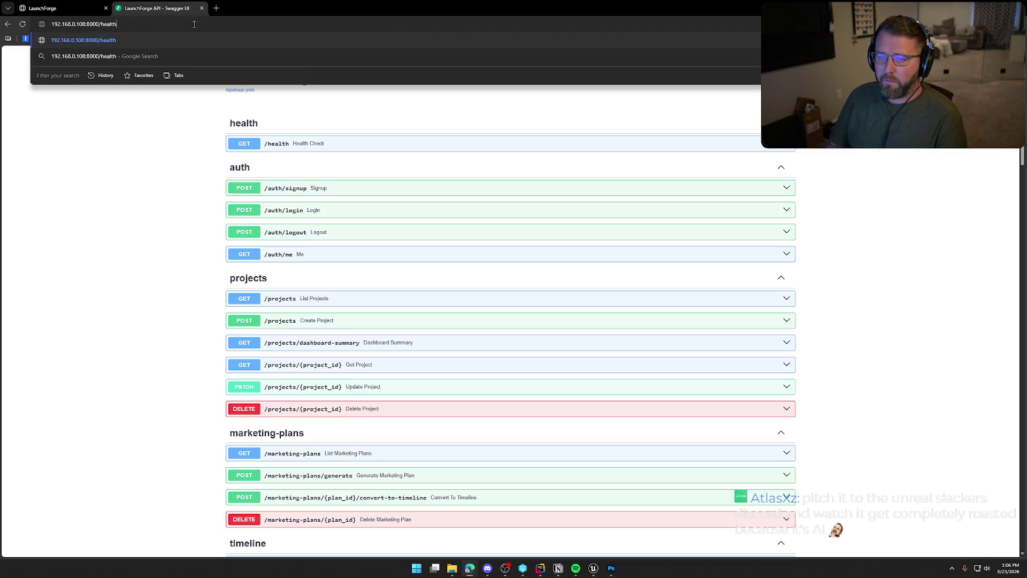
{"action": "key", "text": "Return"}
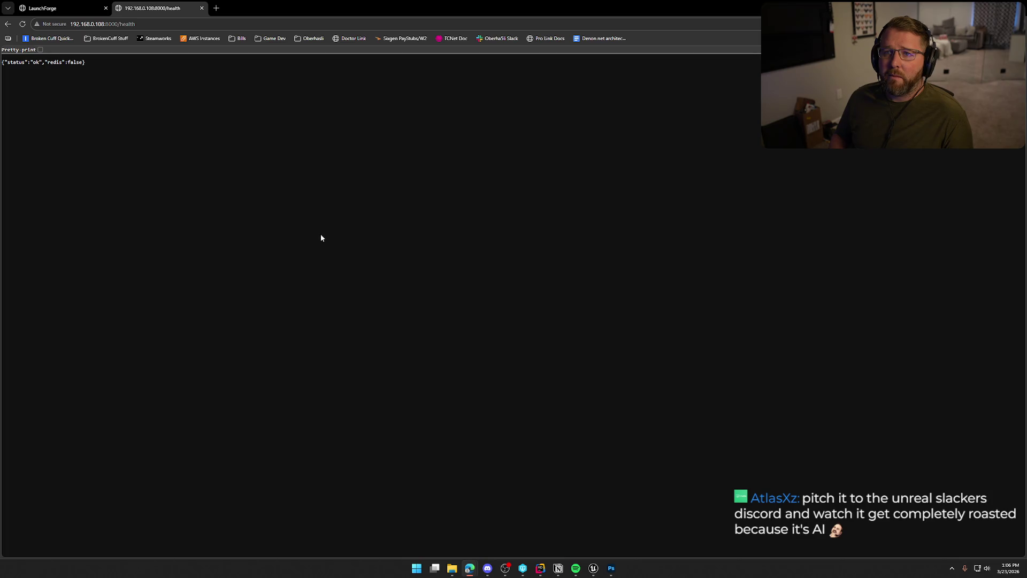
{"action": "left_click", "coordinate": [202, 8]}
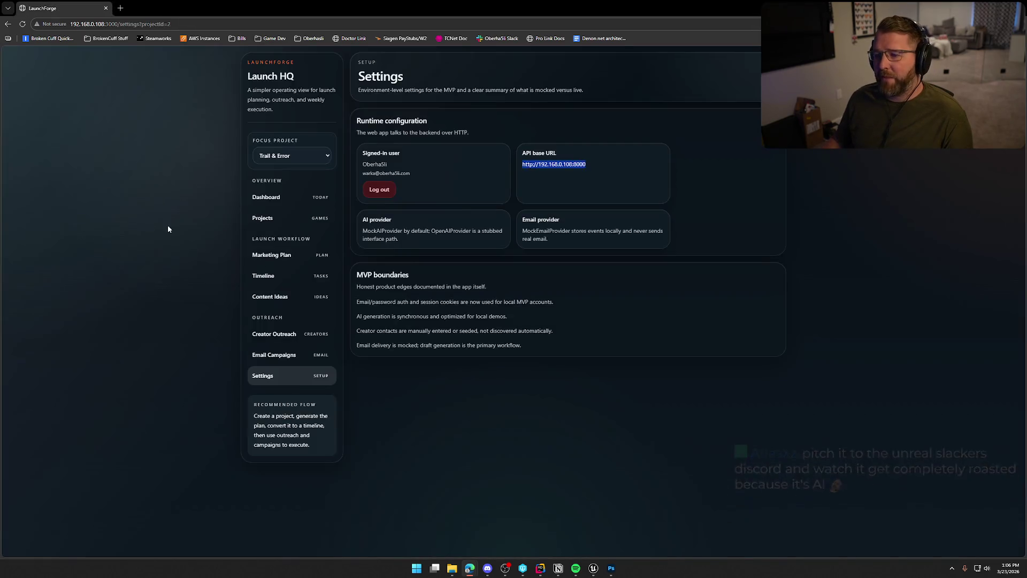
Return to the Dashboard overview, then open the Creator Outreach page.
{"action": "left_click", "coordinate": [263, 202]}
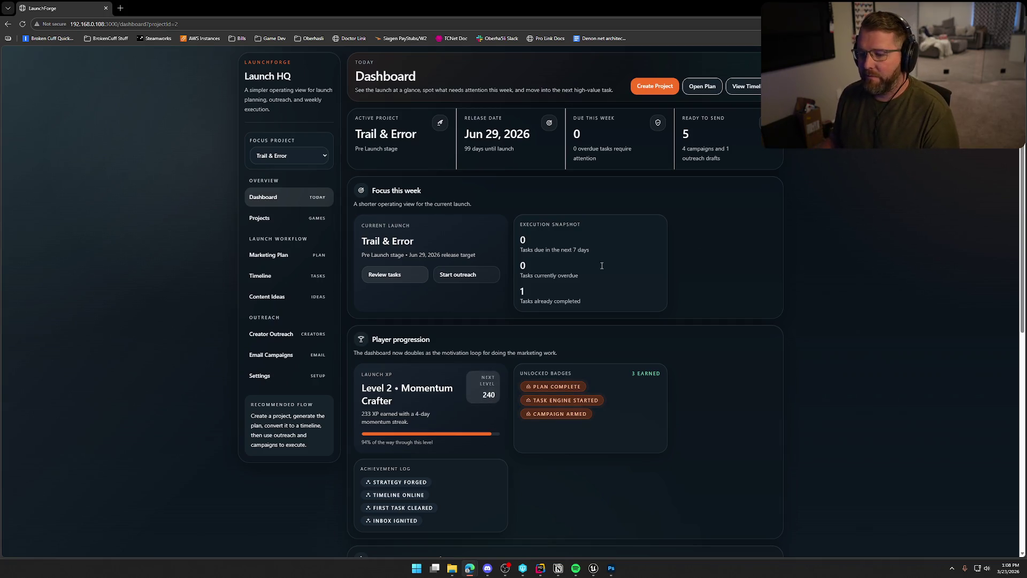
{"action": "left_click", "coordinate": [269, 334]}
{"action": "scroll", "coordinate": [199, 299], "scroll_direction": "down", "scroll_amount": 2}
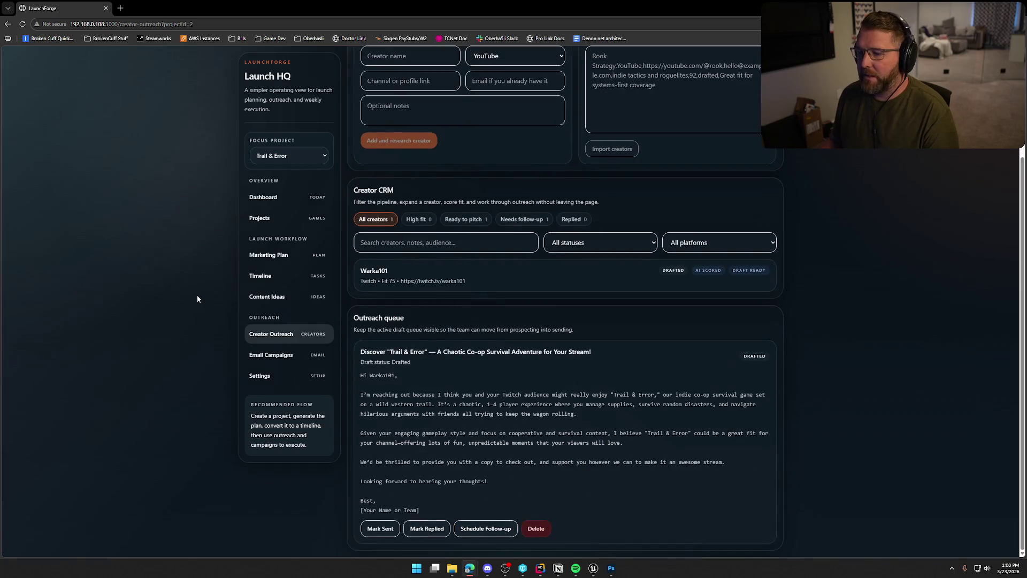
{"action": "scroll", "coordinate": [214, 292], "scroll_direction": "up", "scroll_amount": 3}
{"action": "left_click", "coordinate": [268, 259]}
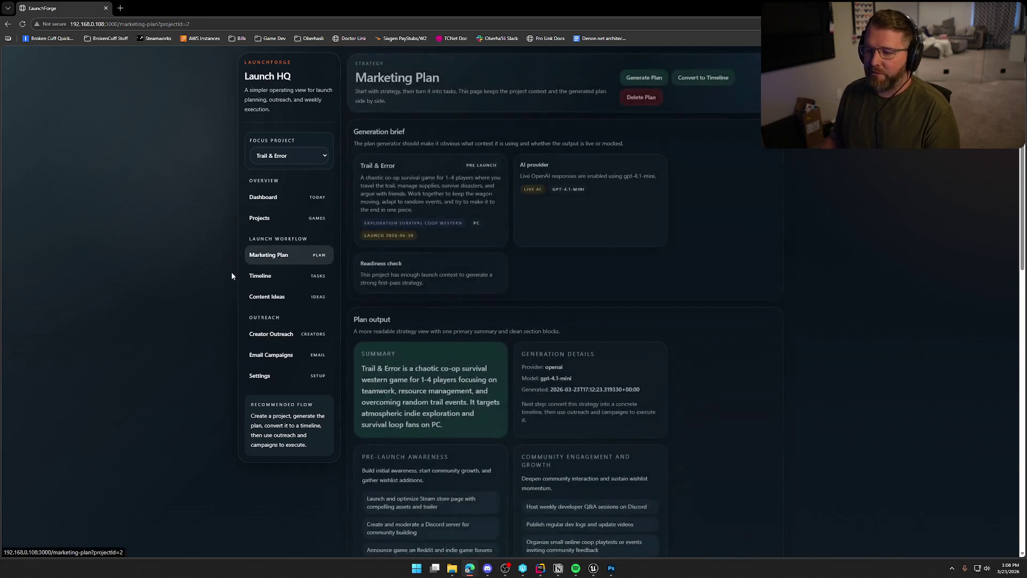
{"action": "scroll", "coordinate": [694, 341], "scroll_direction": "down", "scroll_amount": 5}
{"action": "scroll", "coordinate": [677, 337], "scroll_direction": "up", "scroll_amount": 5}
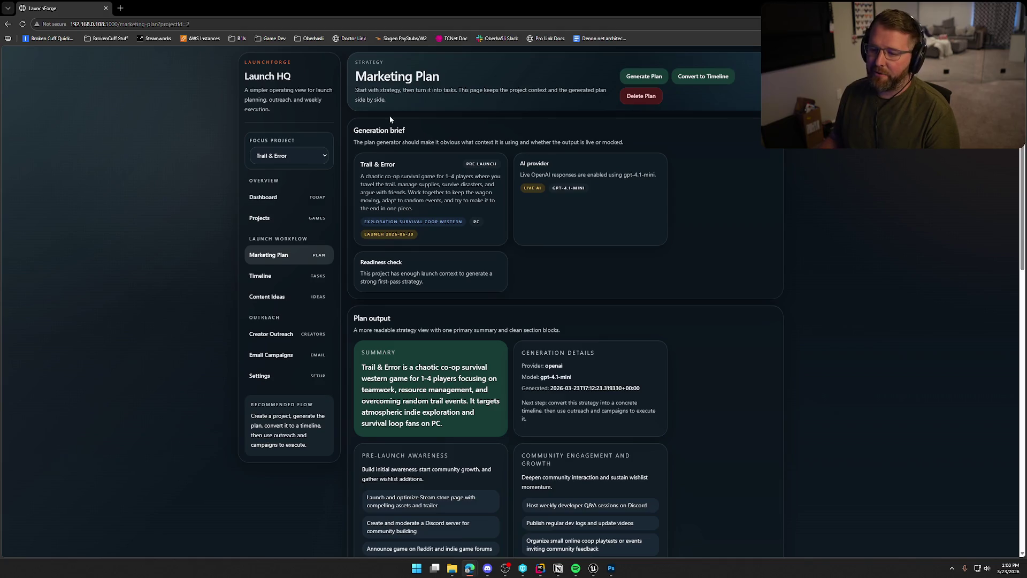
{"action": "left_click", "coordinate": [267, 297]}
{"action": "scroll", "coordinate": [620, 353], "scroll_direction": "down", "scroll_amount": 4}
{"action": "scroll", "coordinate": [622, 386], "scroll_direction": "down", "scroll_amount": 4}
{"action": "scroll", "coordinate": [625, 389], "scroll_direction": "up", "scroll_amount": 8}
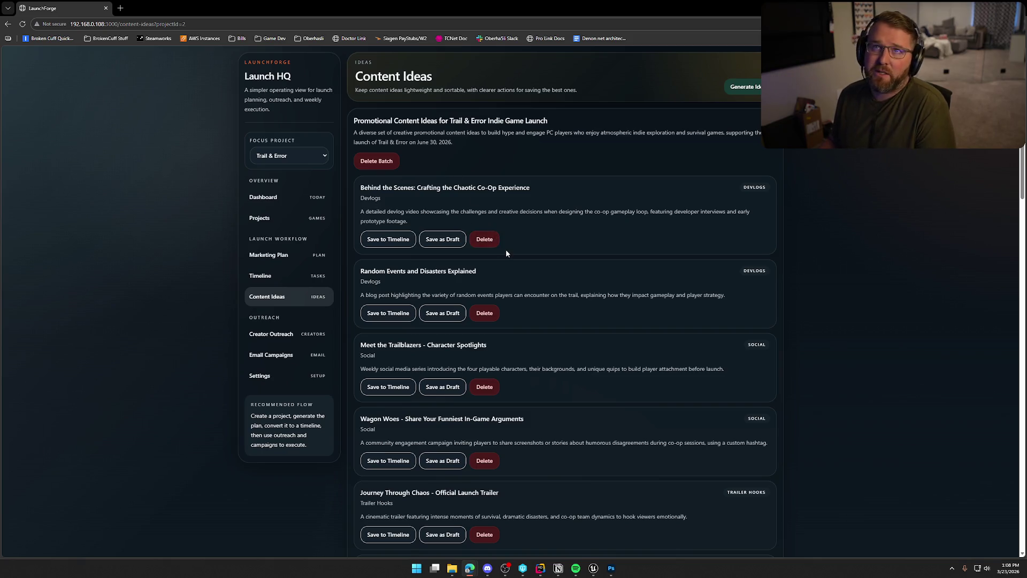
{"action": "scroll", "coordinate": [160, 329], "scroll_direction": "down", "scroll_amount": 12}
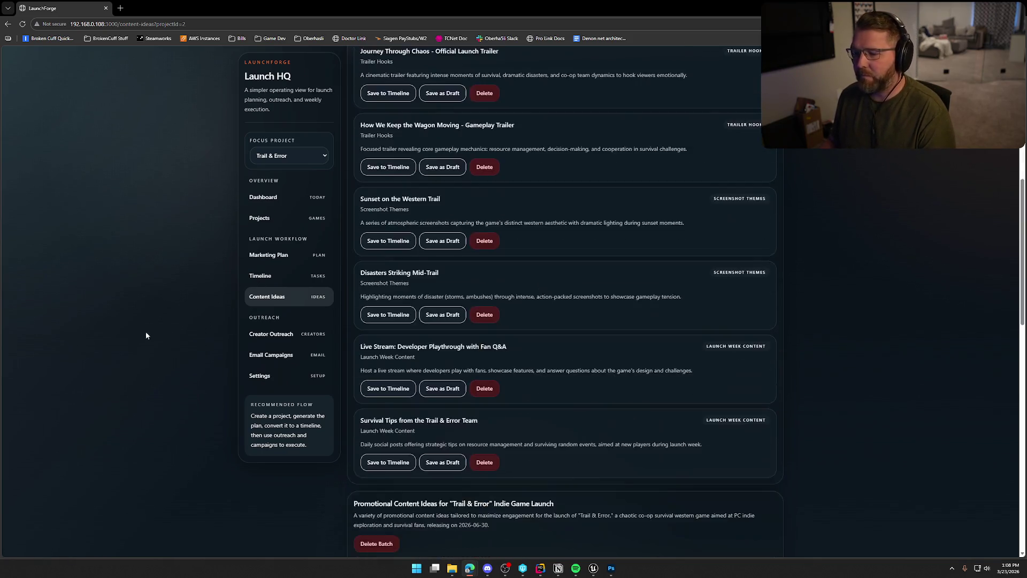
{"action": "scroll", "coordinate": [175, 334], "scroll_direction": "up", "scroll_amount": 15}
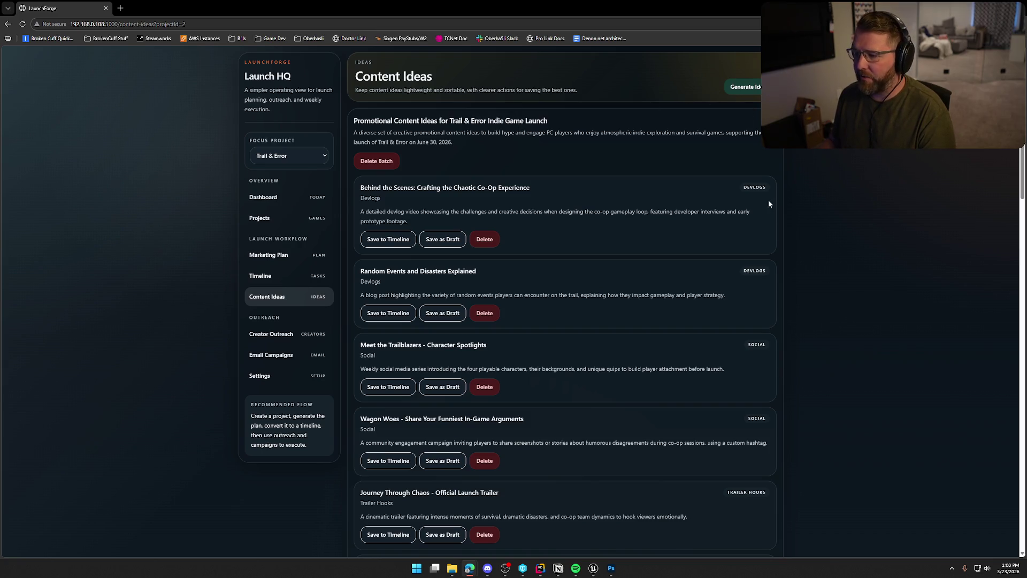
{"action": "scroll", "coordinate": [824, 459], "scroll_direction": "down", "scroll_amount": 15}
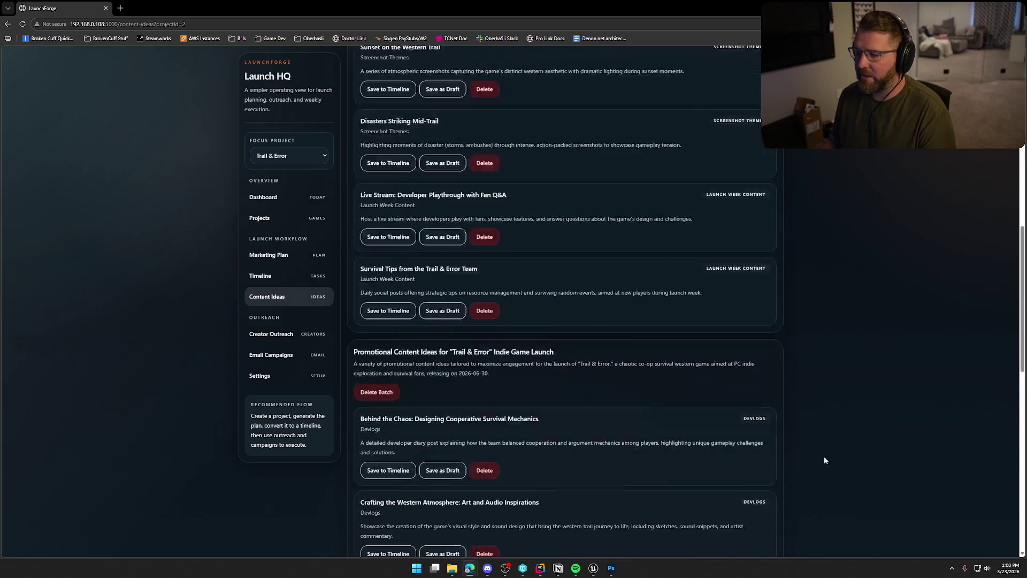
{"action": "scroll", "coordinate": [824, 459], "scroll_direction": "down", "scroll_amount": 8}
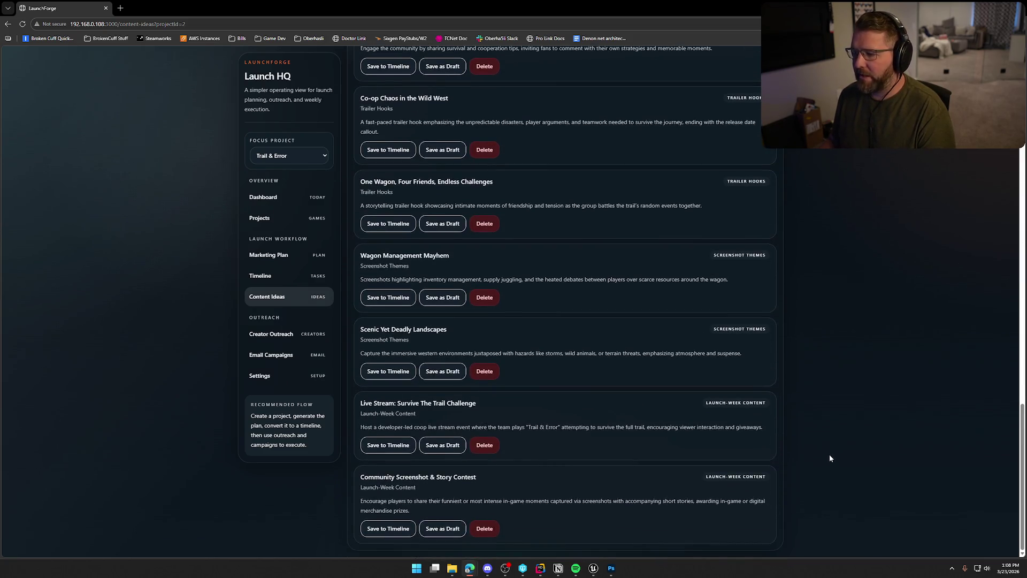
{"action": "scroll", "coordinate": [746, 465], "scroll_direction": "up", "scroll_amount": 20}
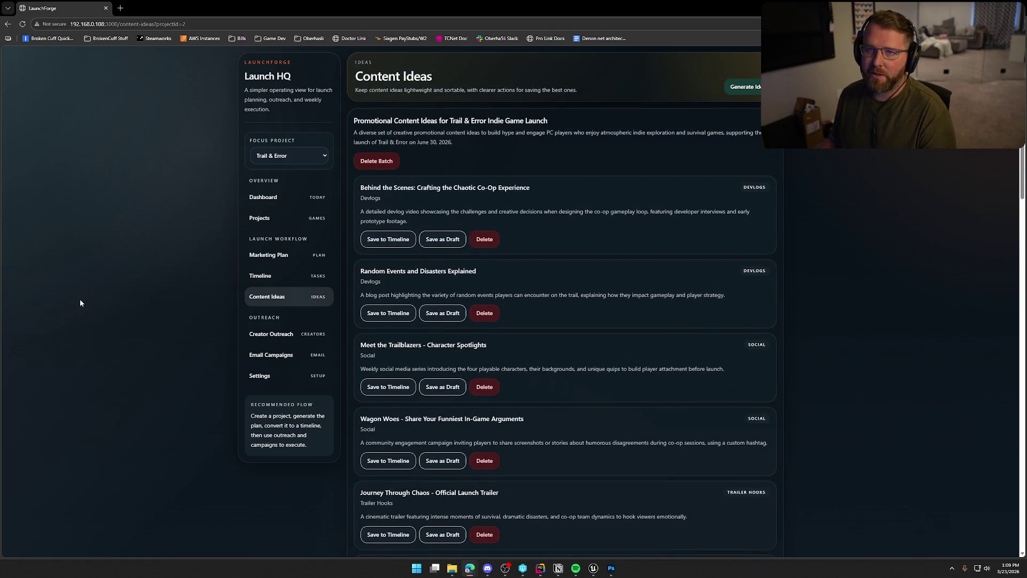
{"action": "left_click", "coordinate": [284, 155]}
Close the focus project list keeping Trail & Error, and go to the launch dashboard.
{"action": "left_click", "coordinate": [267, 173]}
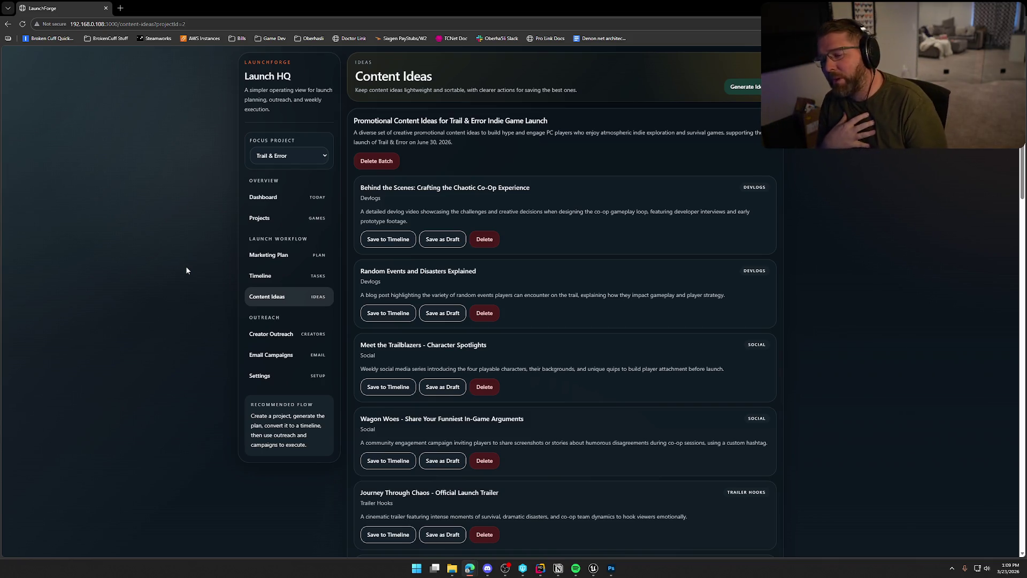
{"action": "left_click", "coordinate": [265, 198]}
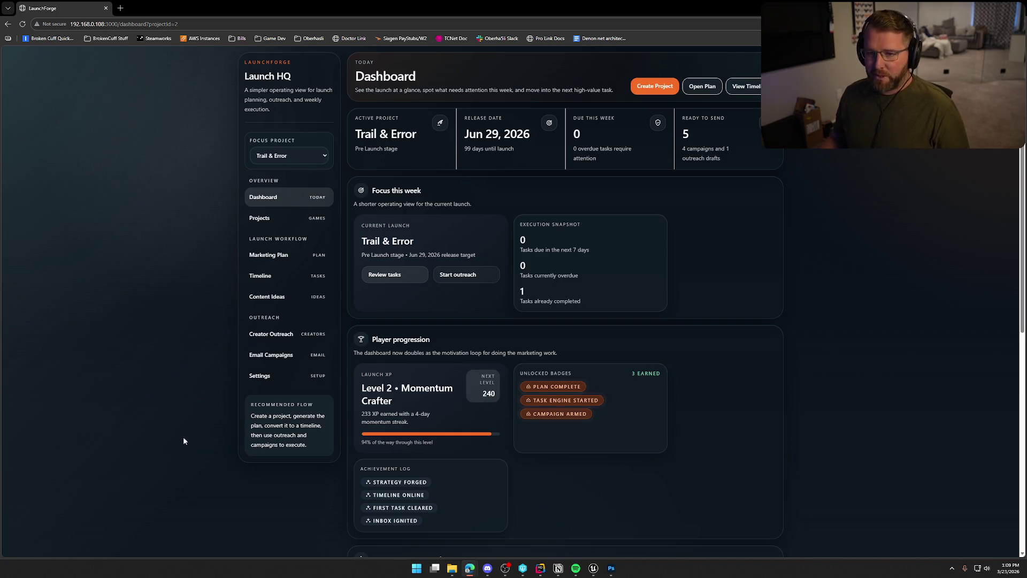
Scroll the Dashboard, view the Projects list, and open the Trail & Error marketing plan.
{"action": "scroll", "coordinate": [794, 374], "scroll_direction": "down", "scroll_amount": 7}
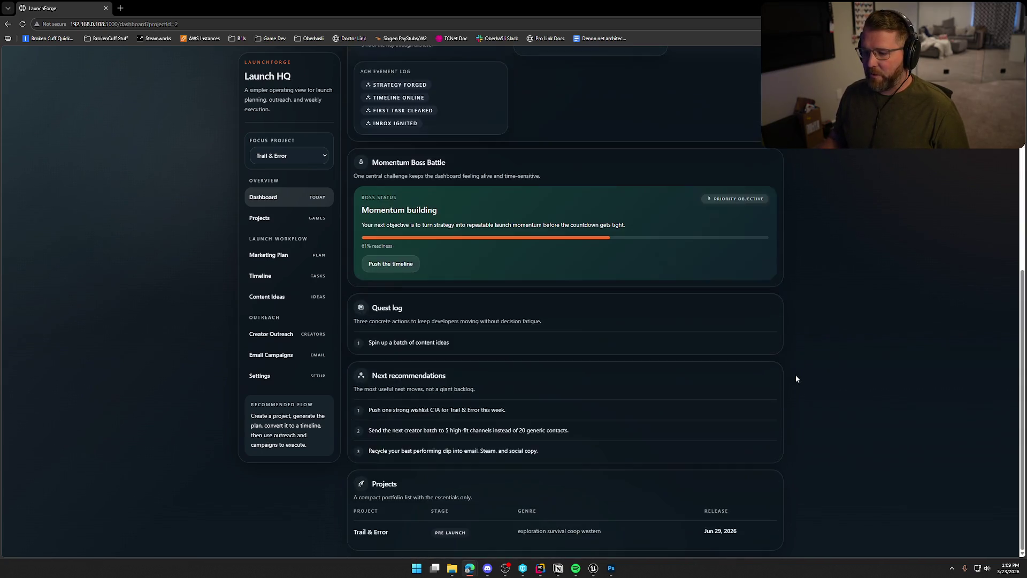
{"action": "scroll", "coordinate": [797, 348], "scroll_direction": "up", "scroll_amount": 7}
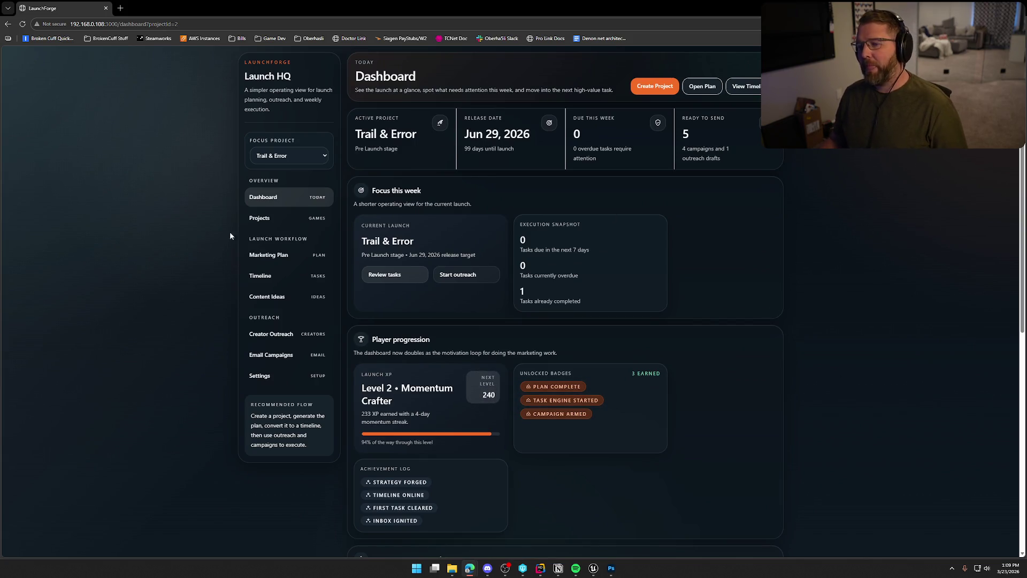
{"action": "left_click", "coordinate": [264, 218]}
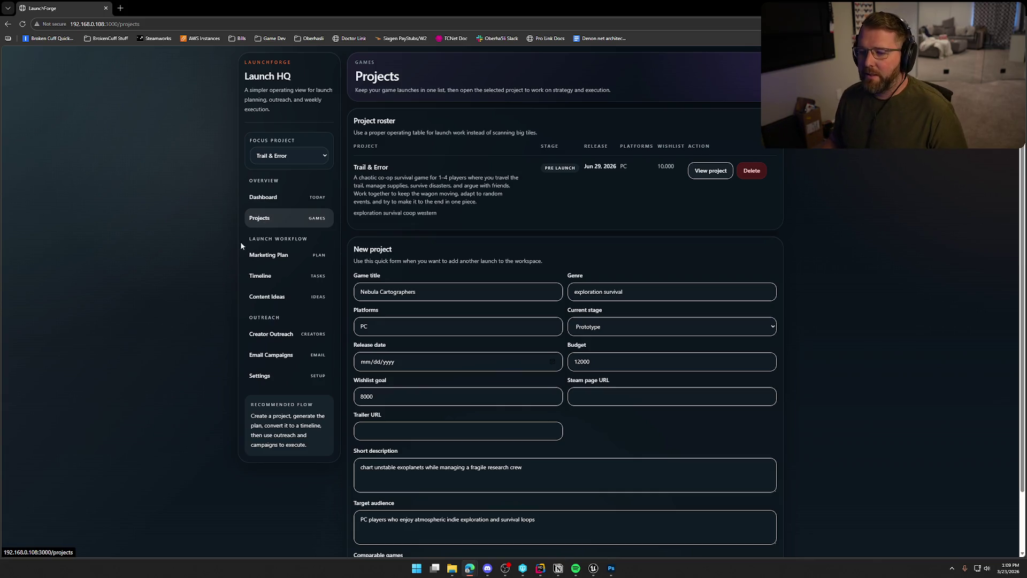
{"action": "left_click", "coordinate": [257, 256]}
{"action": "scroll", "coordinate": [236, 417], "scroll_direction": "down", "scroll_amount": 10}
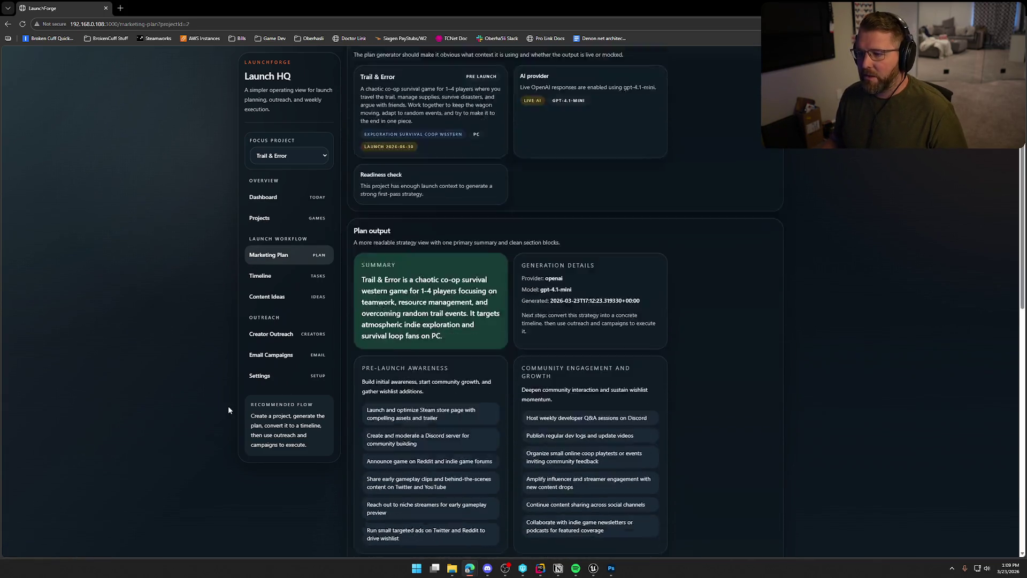
{"action": "scroll", "coordinate": [229, 425], "scroll_direction": "up", "scroll_amount": 10}
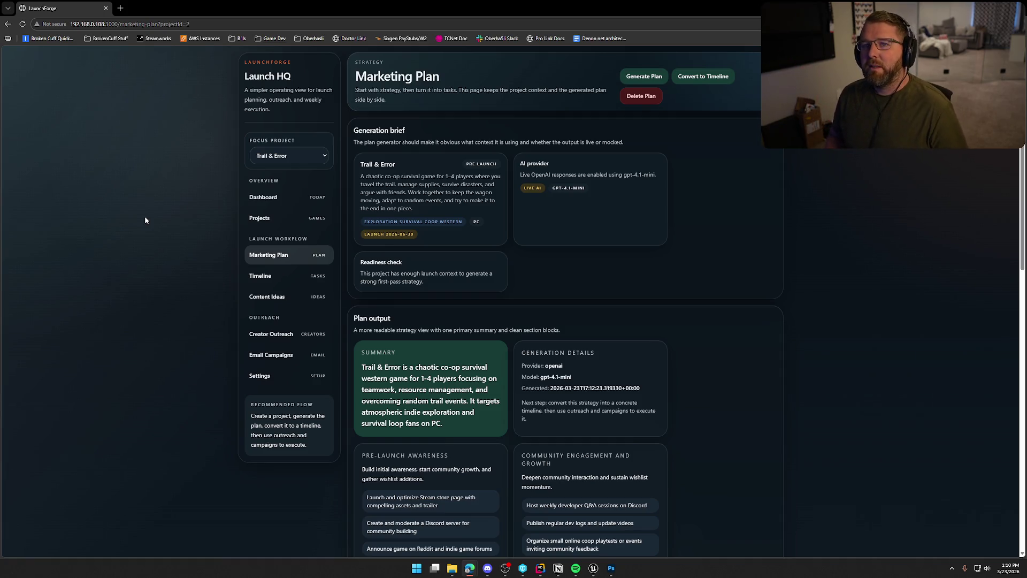
Revisit the Dashboard and the marketing plan, then open the Content Ideas page.
{"action": "left_click", "coordinate": [270, 198]}
{"action": "scroll", "coordinate": [252, 337], "scroll_direction": "down", "scroll_amount": 8}
{"action": "scroll", "coordinate": [221, 373], "scroll_direction": "up", "scroll_amount": 8}
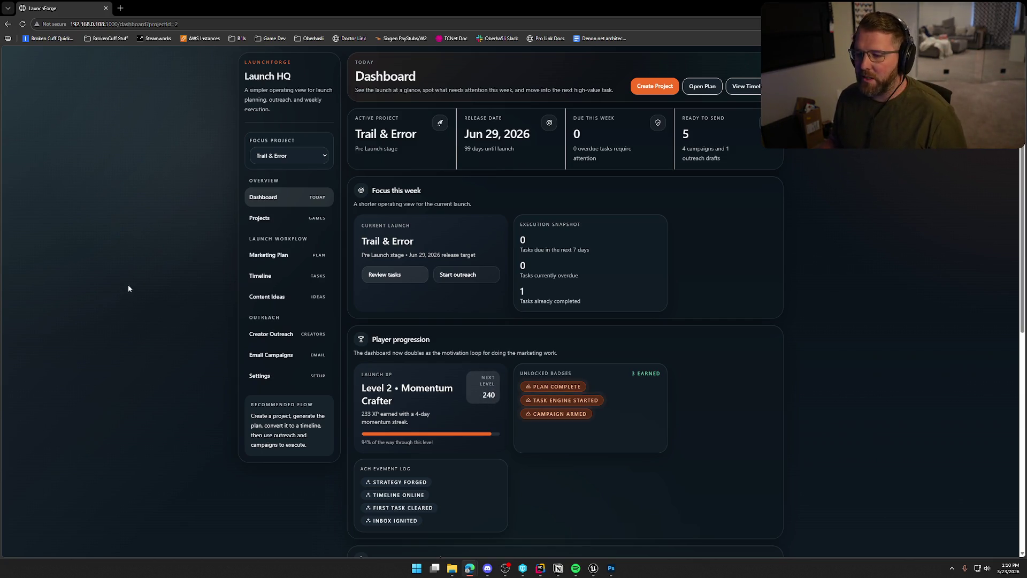
{"action": "left_click", "coordinate": [263, 254]}
{"action": "scroll", "coordinate": [161, 234], "scroll_direction": "down", "scroll_amount": 10}
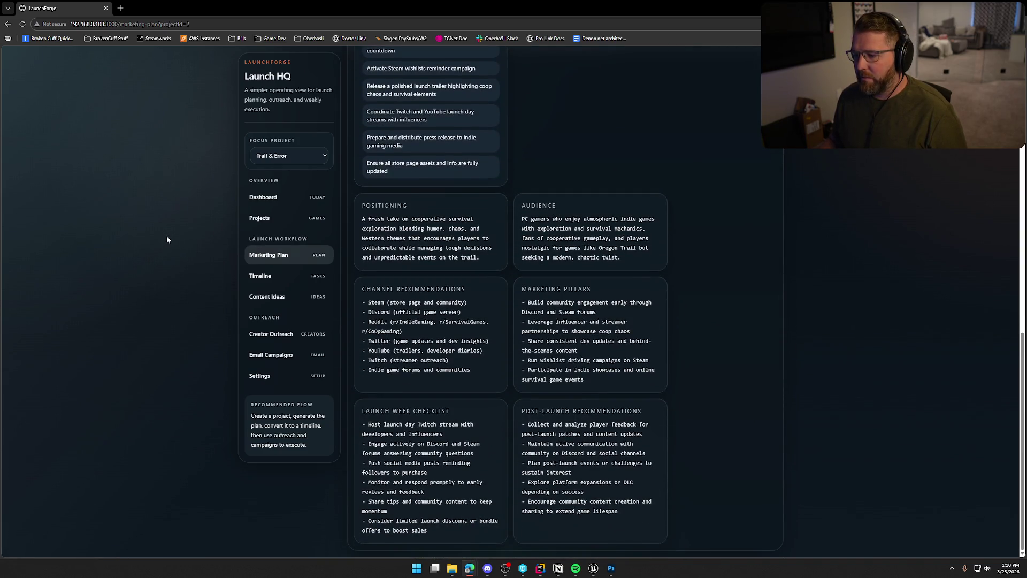
{"action": "scroll", "coordinate": [166, 238], "scroll_direction": "up", "scroll_amount": 10}
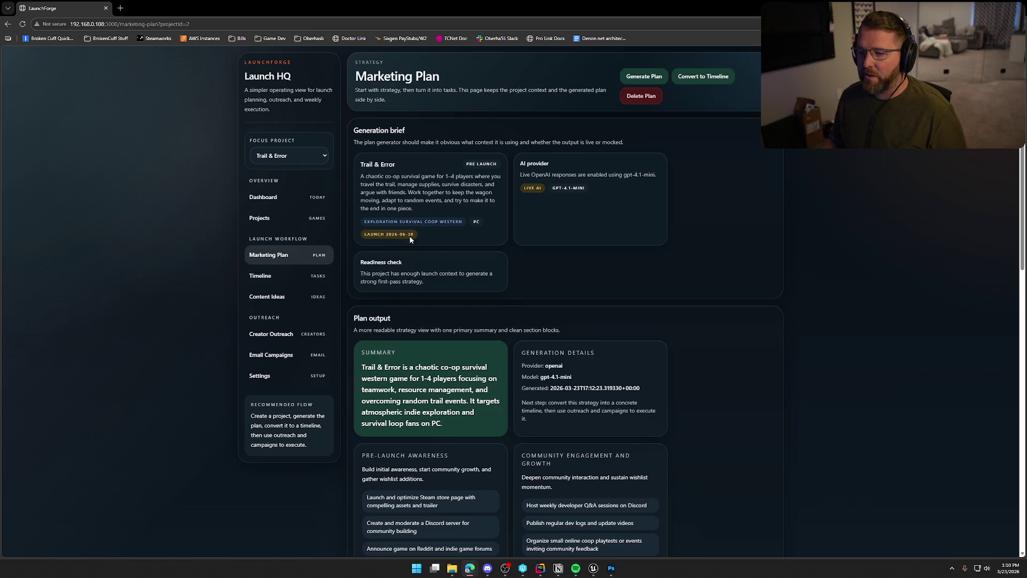
{"action": "left_click", "coordinate": [271, 297]}
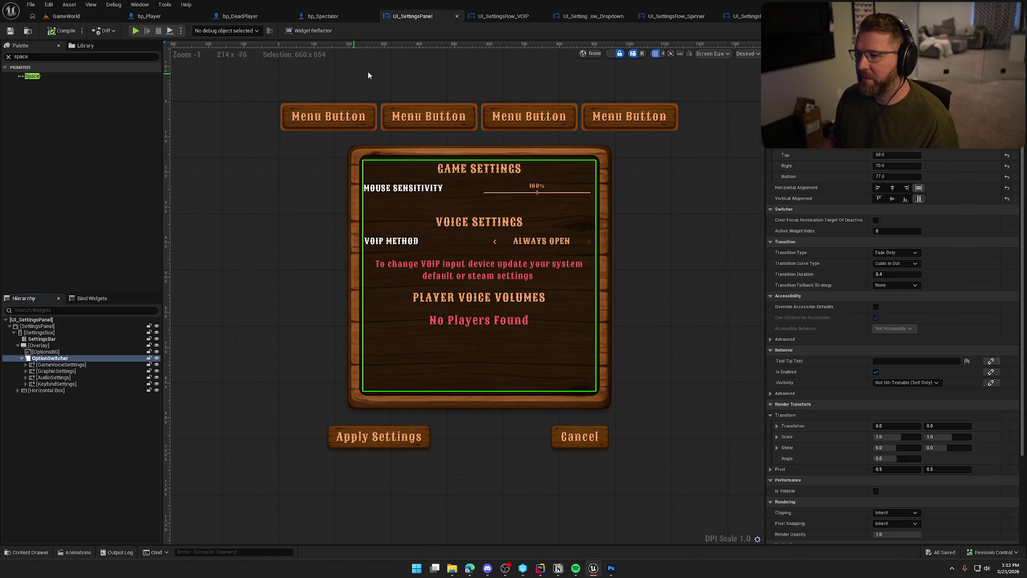
Look over the VOIP, dropdown, spinner and slider settings row widgets, then play GameWorld in PIE.
{"action": "left_click", "coordinate": [484, 22]}
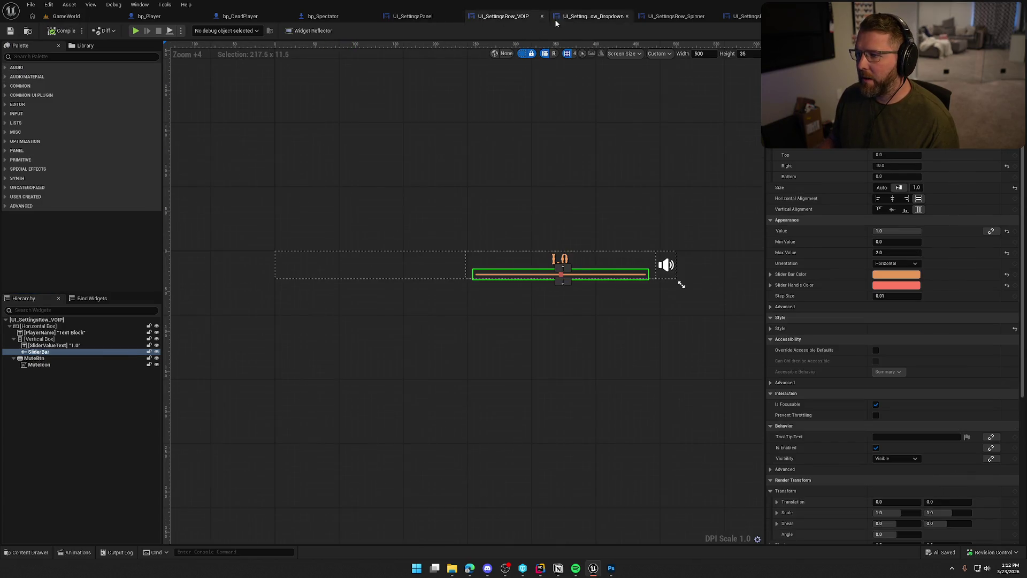
{"action": "left_click", "coordinate": [583, 19]}
{"action": "left_click", "coordinate": [674, 16]}
{"action": "left_click", "coordinate": [747, 16]}
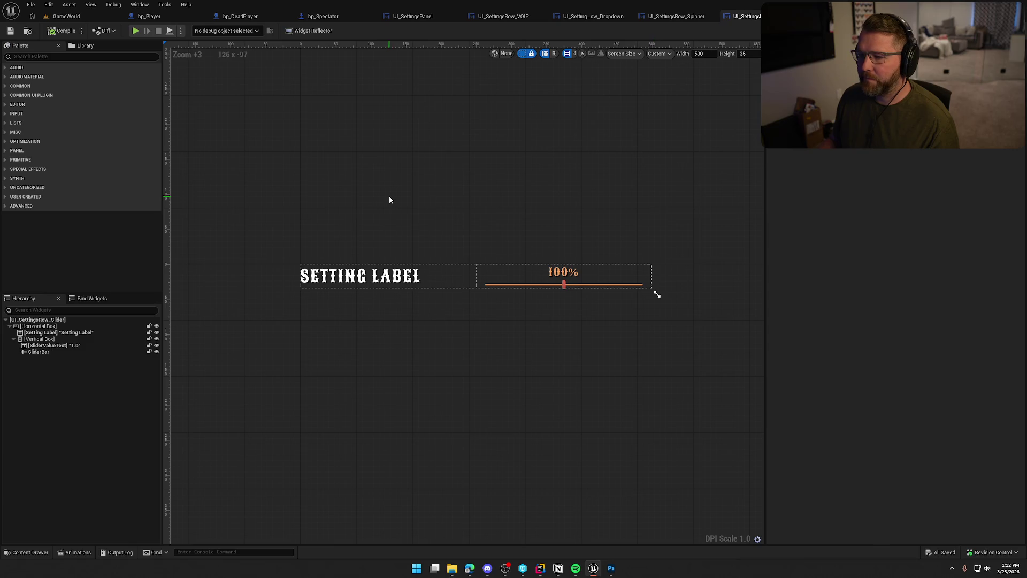
{"action": "left_click", "coordinate": [66, 16]}
{"action": "left_click", "coordinate": [218, 30]}
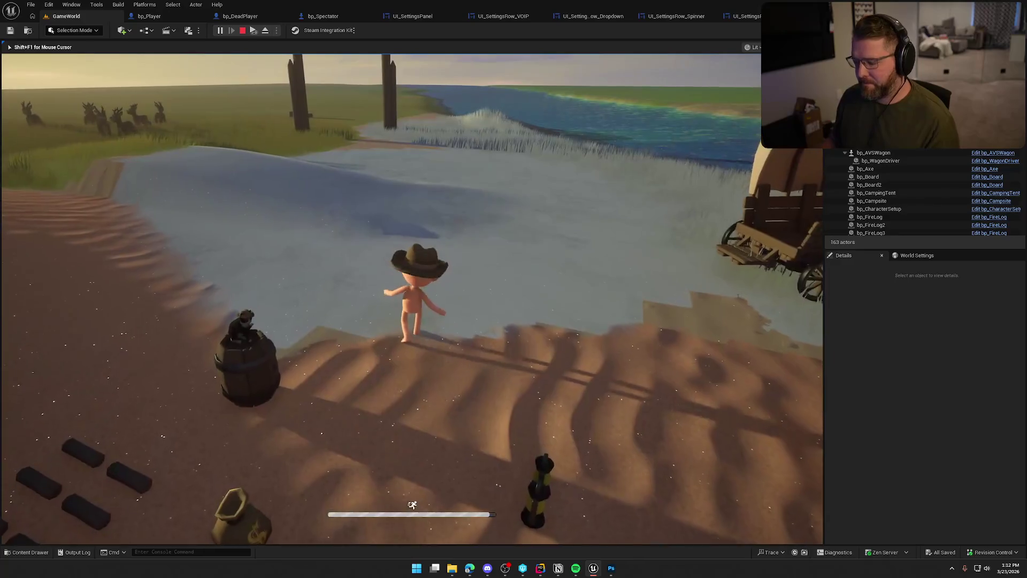
Pause the game, switch DLSS Mode from Image Scaling to DLSS, then cancel and resume.
{"action": "key", "text": "Escape"}
{"action": "left_click", "coordinate": [413, 240]}
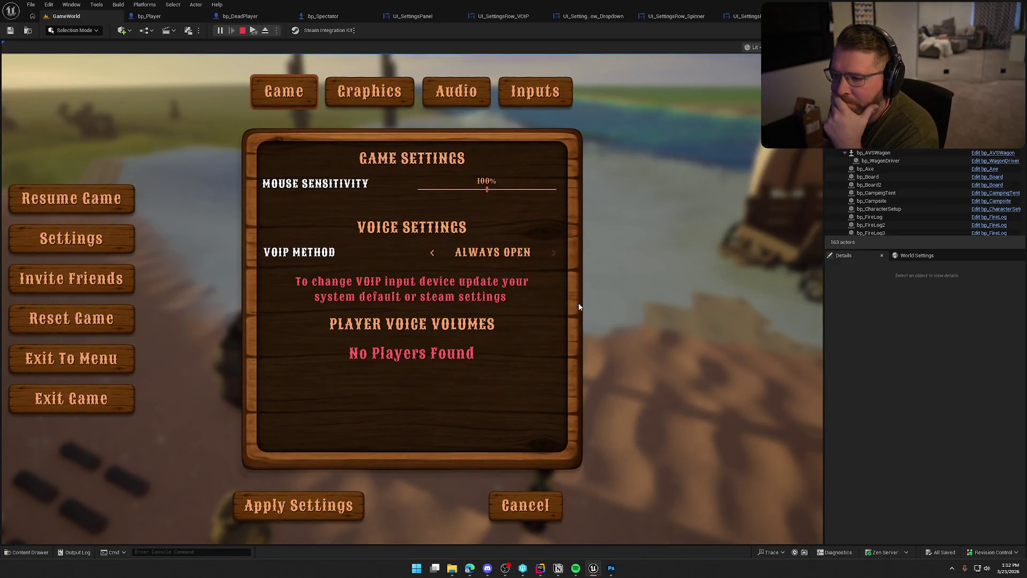
{"action": "left_click", "coordinate": [371, 95]}
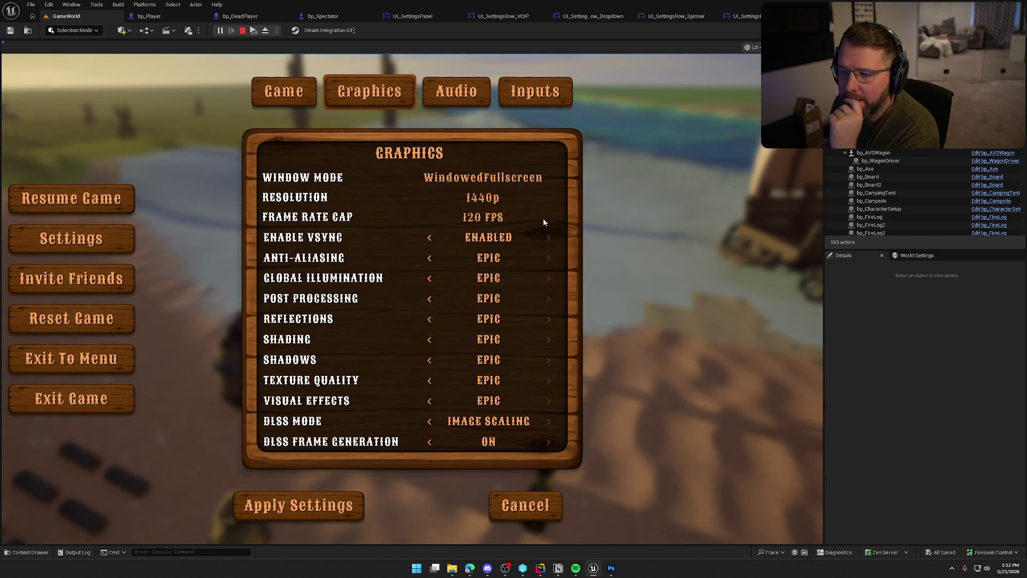
{"action": "left_click", "coordinate": [429, 422]}
{"action": "scroll", "coordinate": [406, 418], "scroll_direction": "down", "scroll_amount": 1}
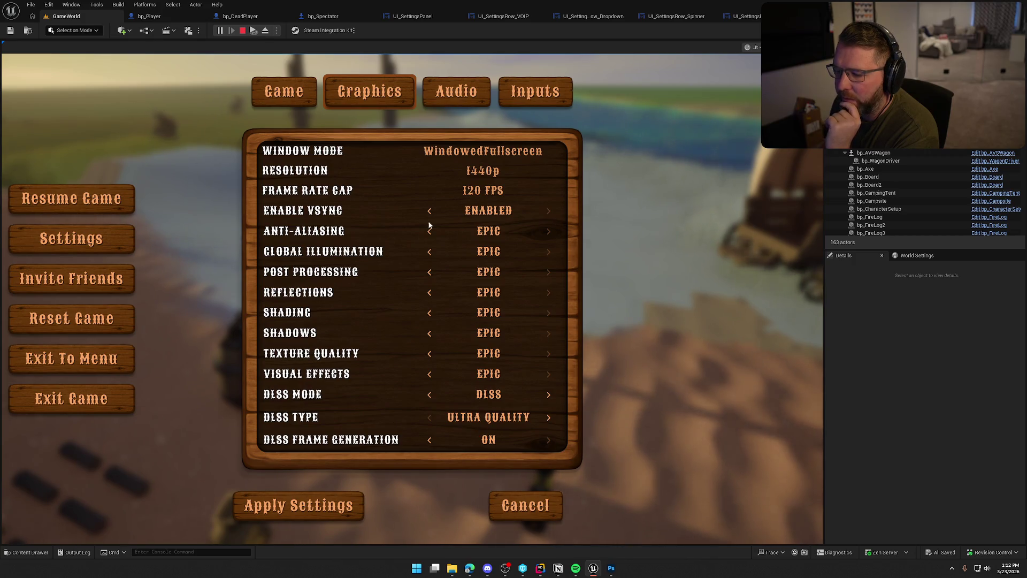
{"action": "left_click", "coordinate": [522, 505]}
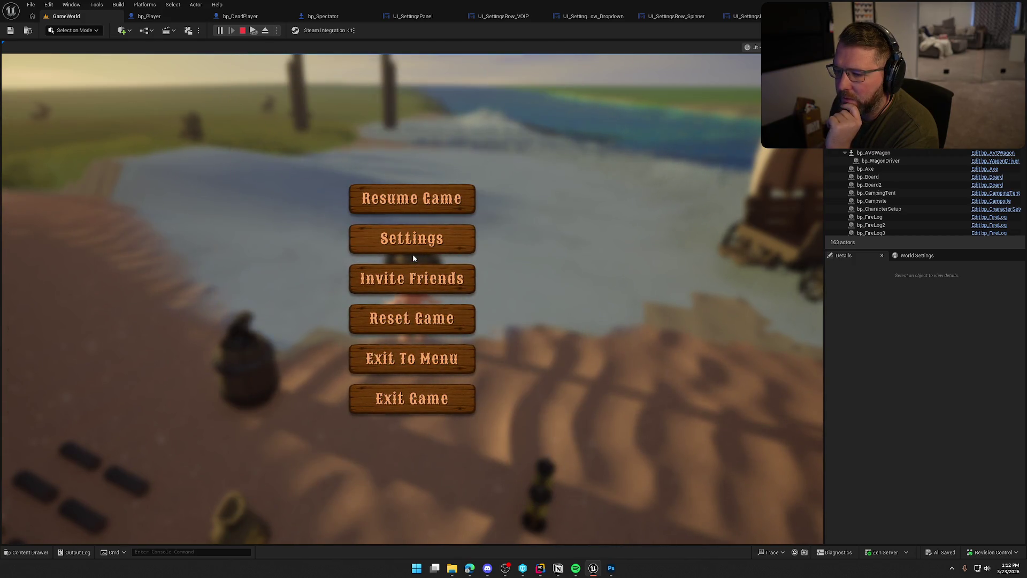
{"action": "left_click", "coordinate": [412, 199]}
Reopen Graphics settings with DLSS Frame Generation on, 1440p and 120 FPS, then show Audio.
{"action": "key", "text": "Escape"}
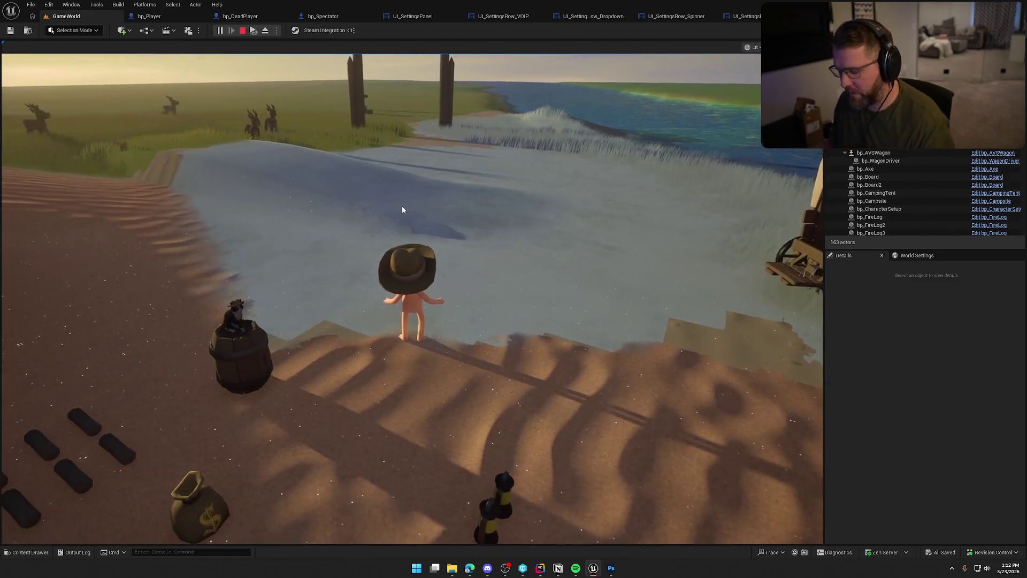
{"action": "left_click", "coordinate": [412, 236]}
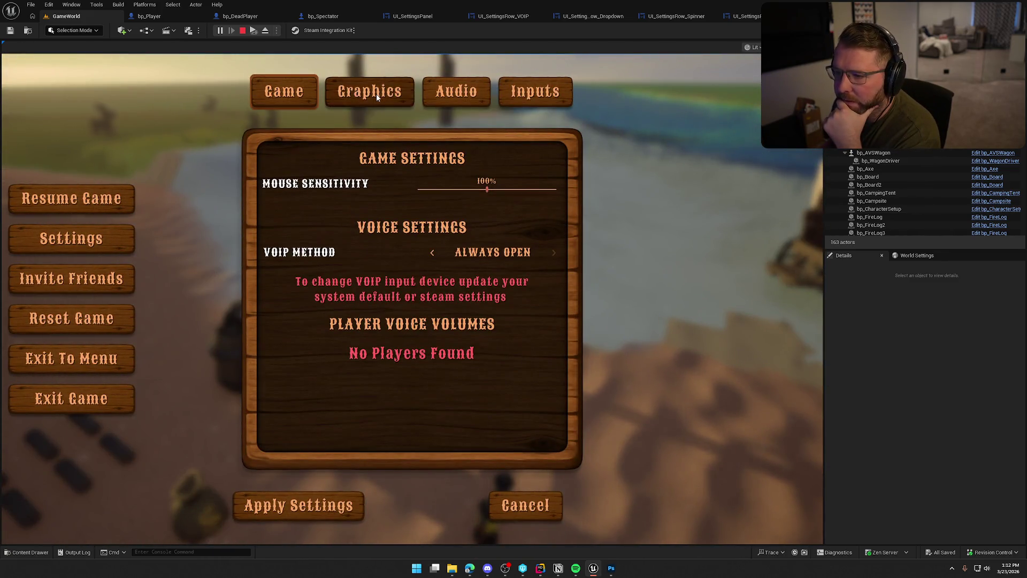
{"action": "left_click", "coordinate": [377, 94]}
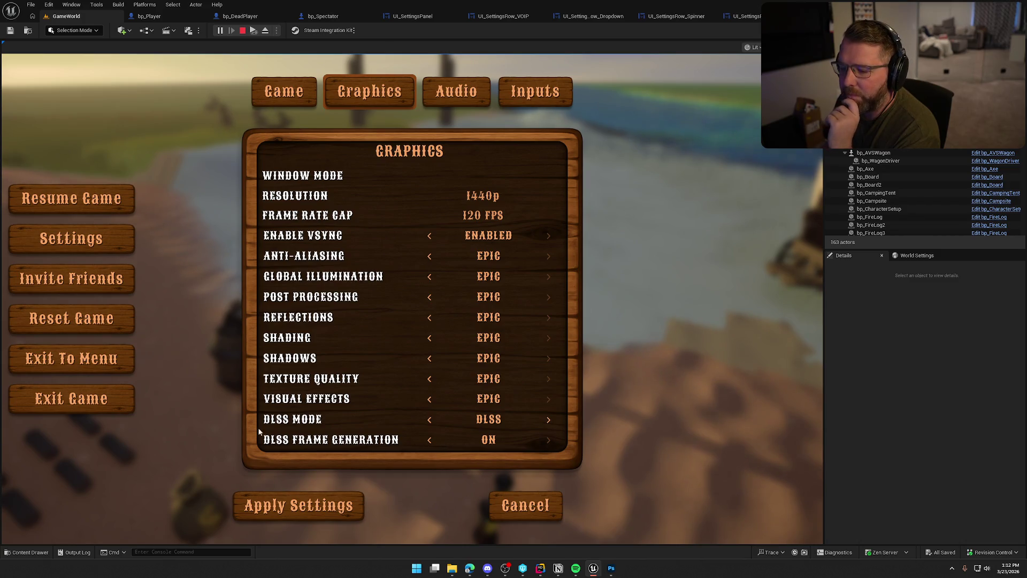
{"action": "left_click", "coordinate": [429, 439]}
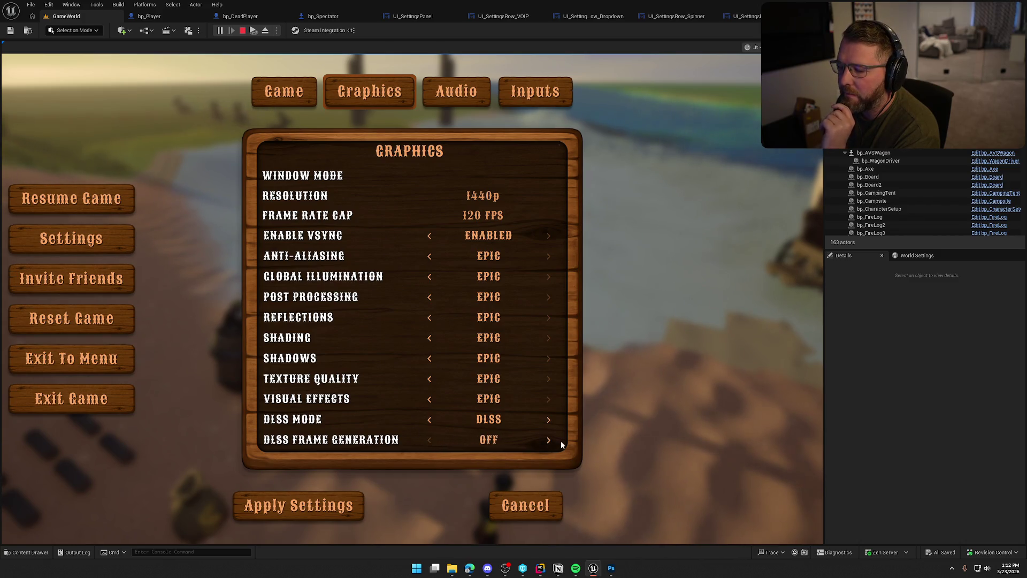
{"action": "left_click", "coordinate": [547, 438]}
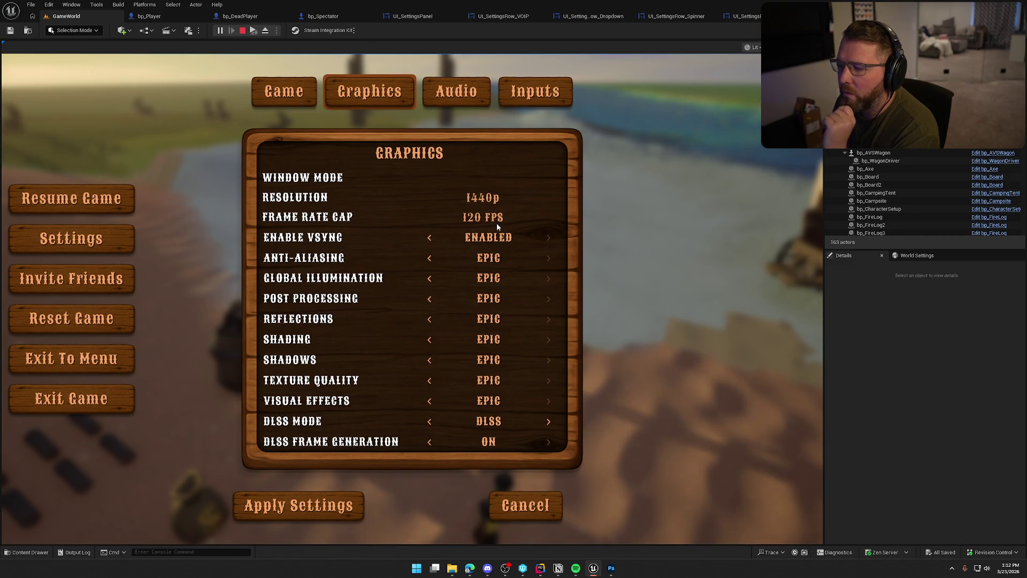
{"action": "left_click", "coordinate": [488, 200]}
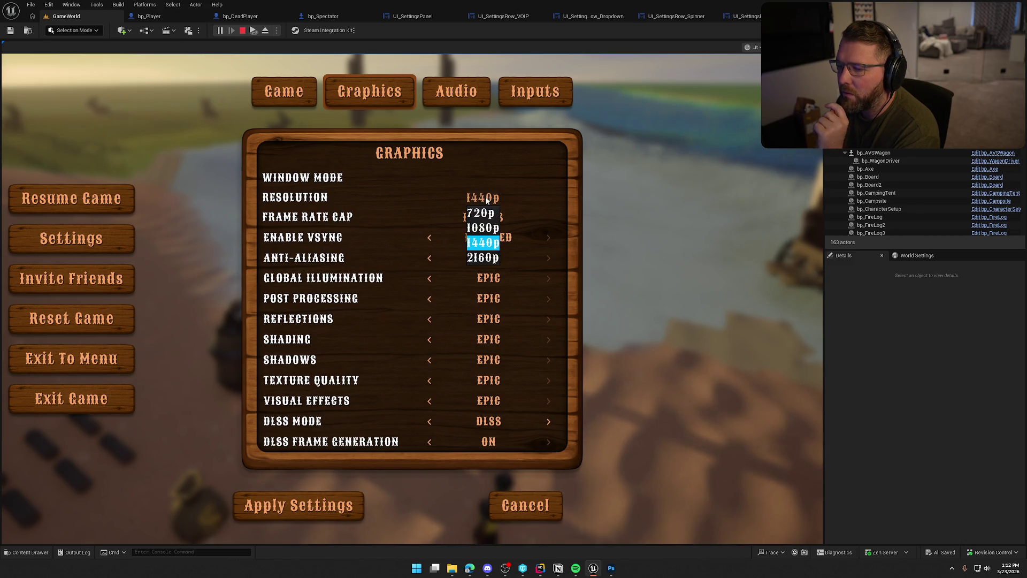
{"action": "left_click", "coordinate": [488, 200]}
{"action": "left_click", "coordinate": [489, 218]}
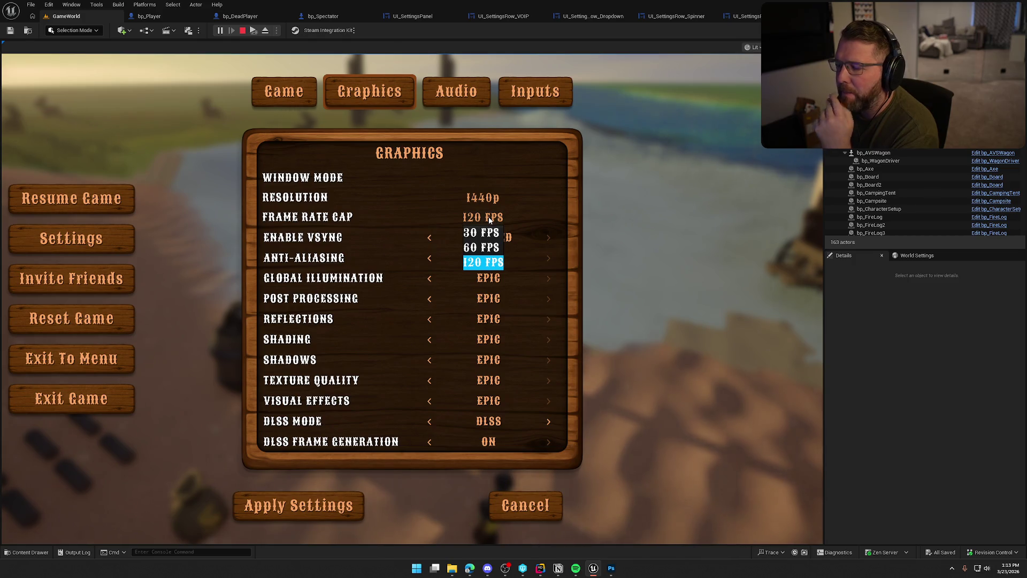
{"action": "left_click", "coordinate": [478, 218]}
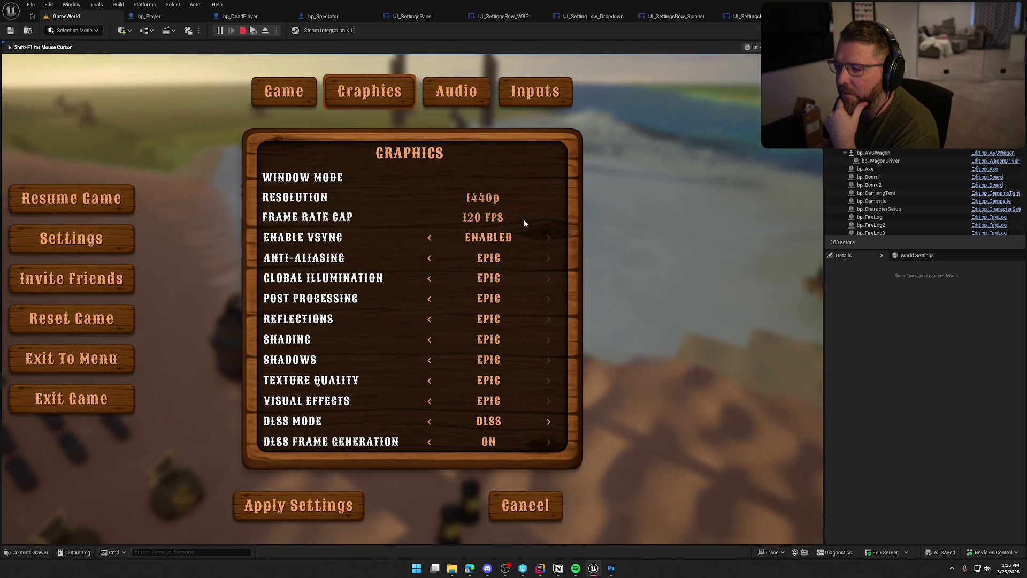
{"action": "left_click", "coordinate": [485, 199]}
{"action": "left_click", "coordinate": [484, 243]}
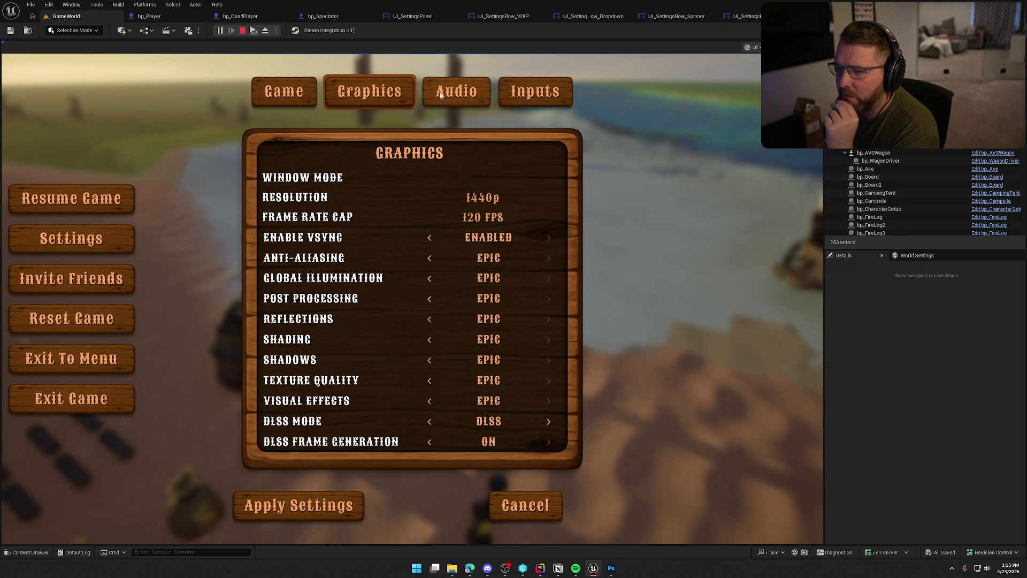
{"action": "left_click", "coordinate": [457, 92]}
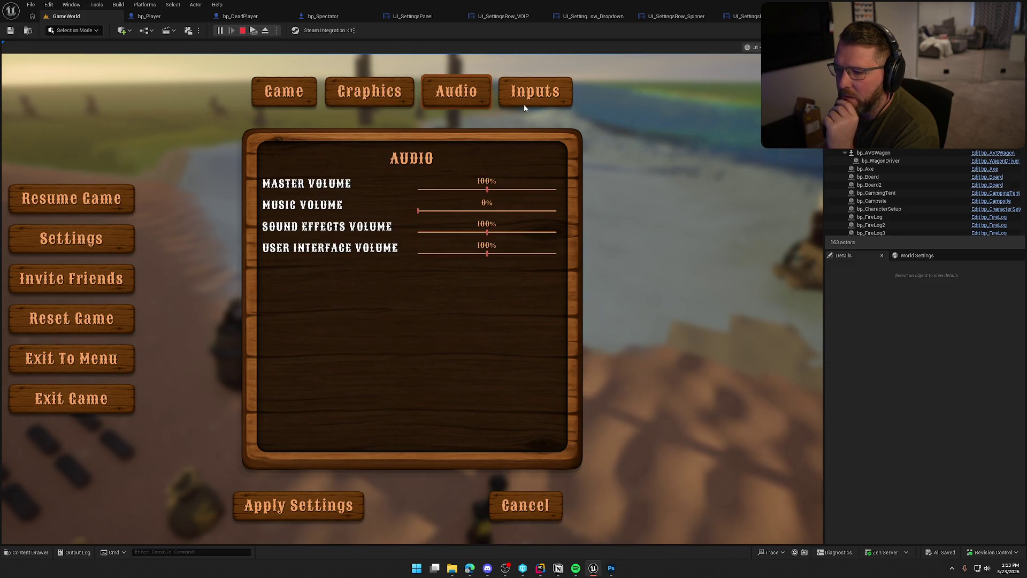
Drag Music Volume down to 0% and apply the settings, closing the panel.
{"action": "mouse_move", "coordinate": [458, 211]}
{"action": "left_mouse_down"}
{"action": "mouse_move", "coordinate": [476, 210]}
{"action": "mouse_move", "coordinate": [401, 210]}
{"action": "mouse_move", "coordinate": [487, 210]}
{"action": "mouse_move", "coordinate": [401, 210]}
{"action": "left_mouse_up"}
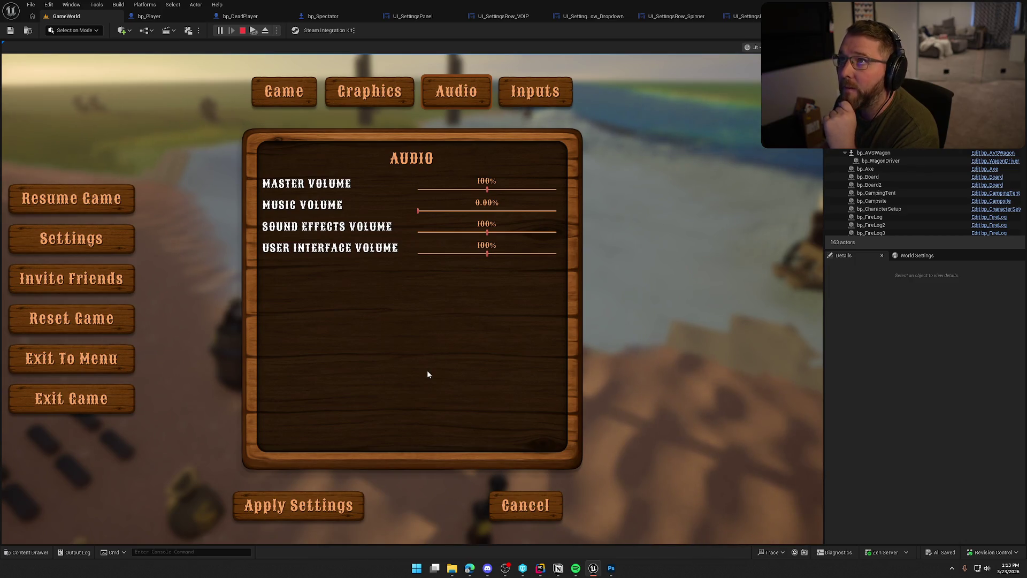
{"action": "left_click", "coordinate": [316, 505]}
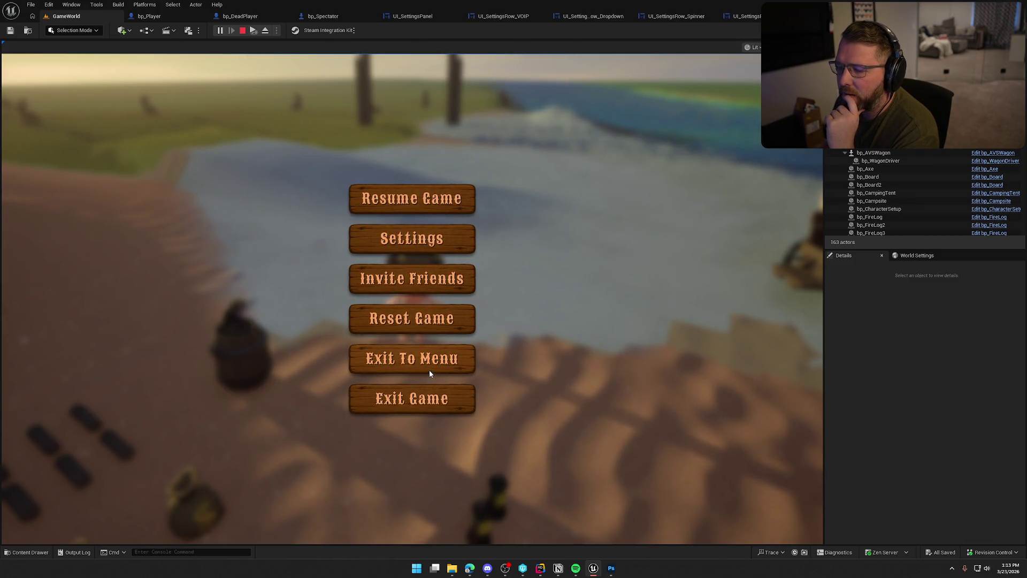
Reopen the settings panel from the pause menu to check the Audio volumes.
{"action": "left_click", "coordinate": [418, 245]}
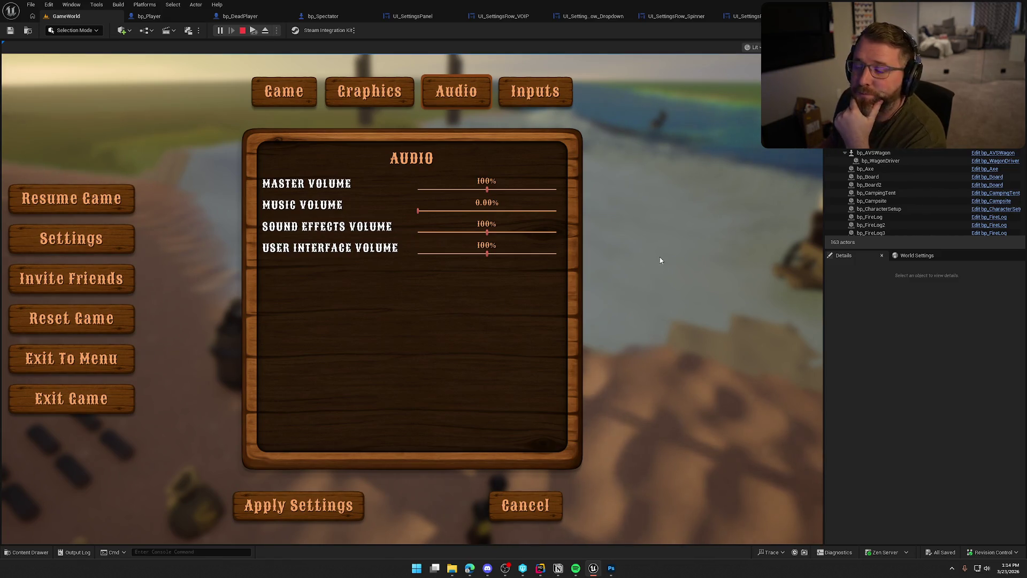
Cycle the Graphics, Inputs and Game tabs, then apply Mouse Sensitivity 200% and resume.
{"action": "left_click", "coordinate": [404, 99]}
{"action": "left_click", "coordinate": [530, 97]}
{"action": "left_click", "coordinate": [277, 95]}
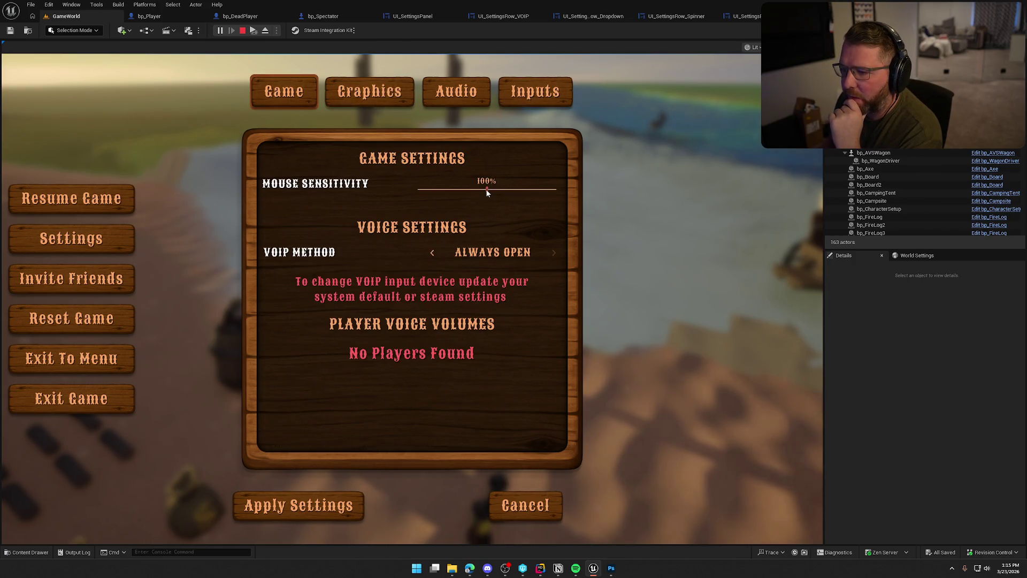
{"action": "left_click_drag", "start_coordinate": [486, 188], "coordinate": [594, 200]}
{"action": "left_click", "coordinate": [323, 498]}
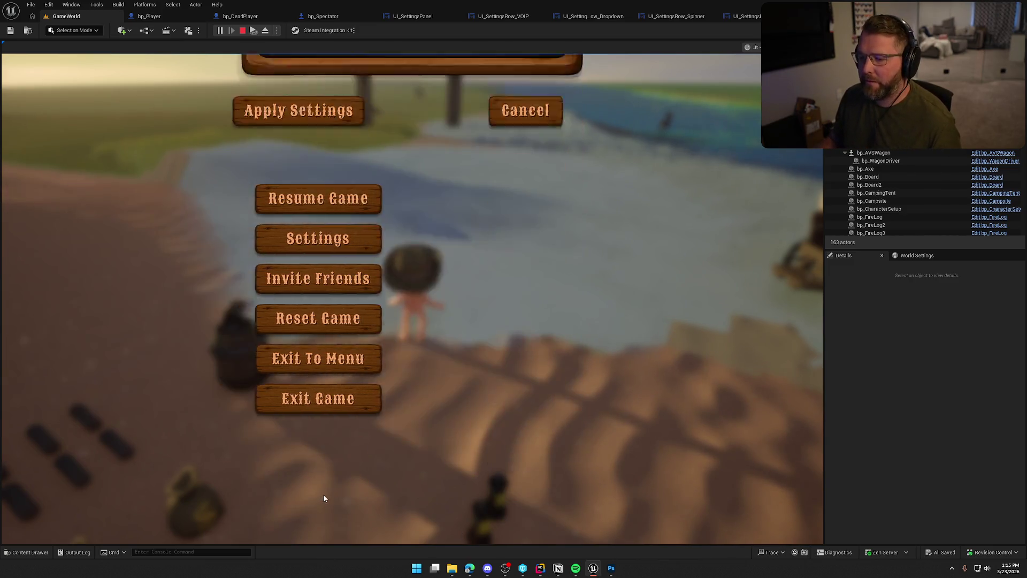
{"action": "left_click", "coordinate": [398, 200]}
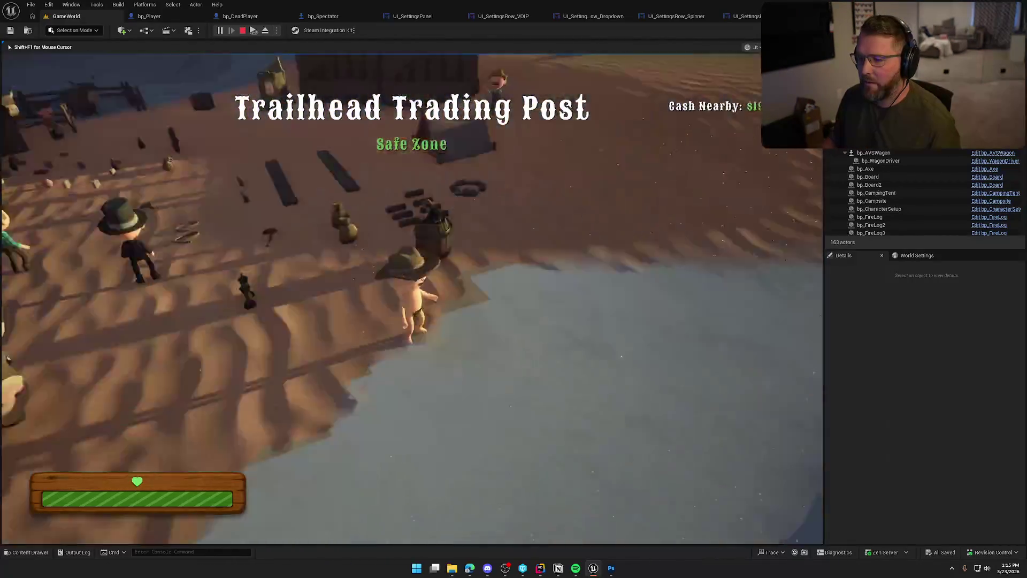
Pause again, apply Mouse Sensitivity 14%, and resume to test it.
{"action": "key", "text": "Escape"}
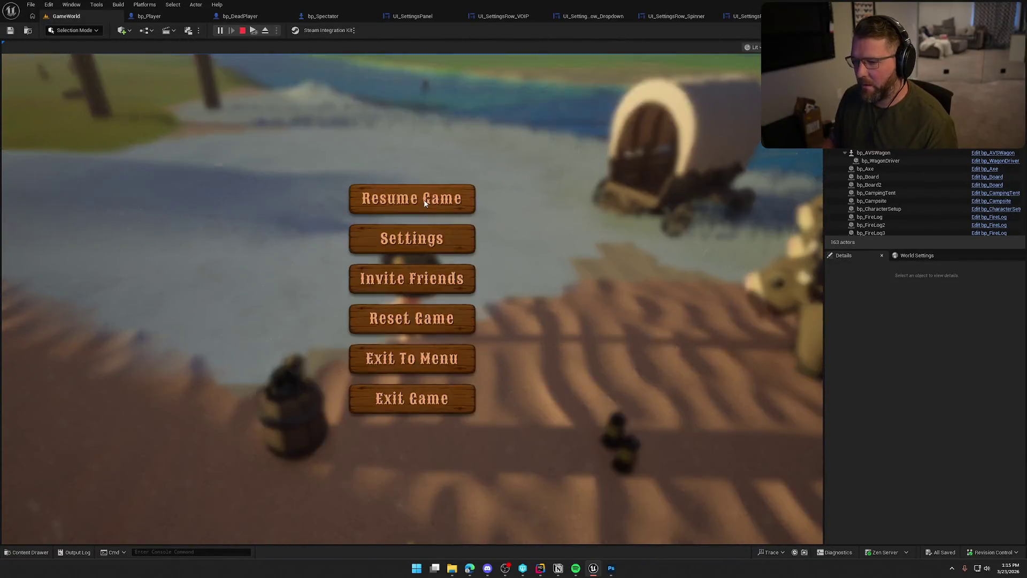
{"action": "left_click", "coordinate": [420, 256]}
{"action": "left_click_drag", "start_coordinate": [479, 191], "coordinate": [427, 200]}
{"action": "left_click", "coordinate": [345, 498]}
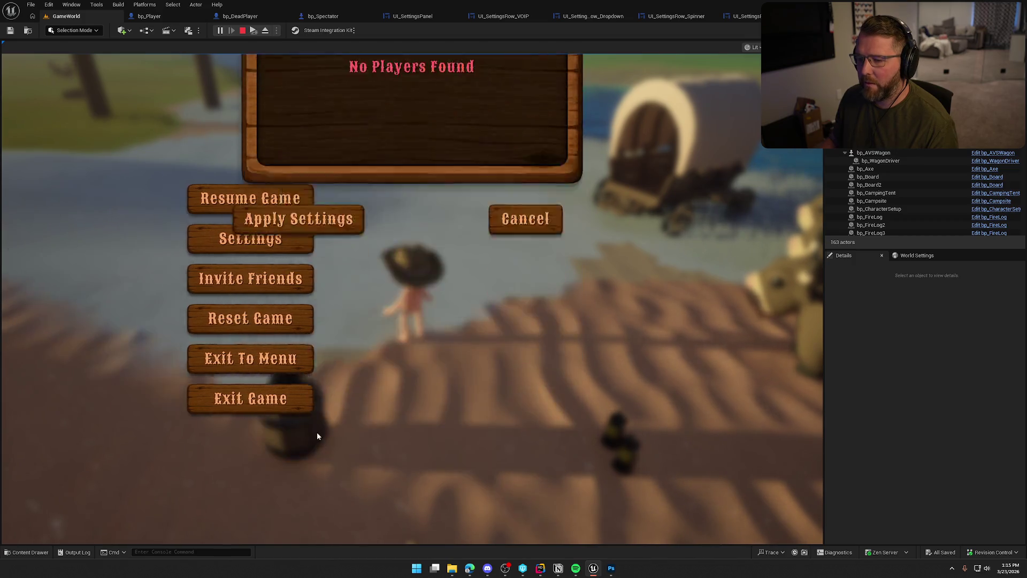
{"action": "left_click", "coordinate": [404, 204]}
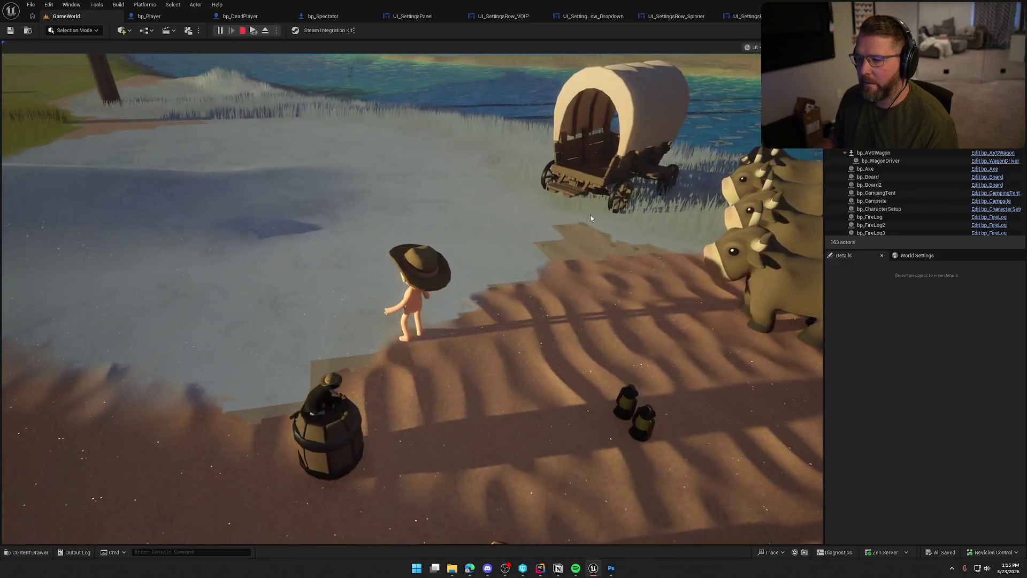
Pause again, apply Mouse Sensitivity back at about 100%, and resume gameplay.
{"action": "key", "text": "Escape"}
{"action": "left_click", "coordinate": [433, 242]}
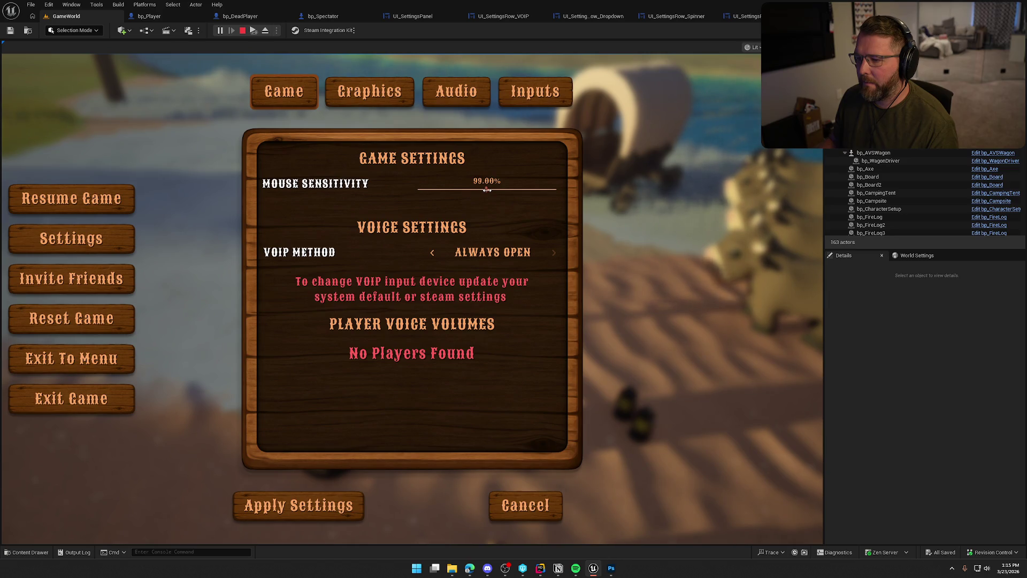
{"action": "left_click", "coordinate": [486, 189]}
{"action": "left_click", "coordinate": [342, 506]}
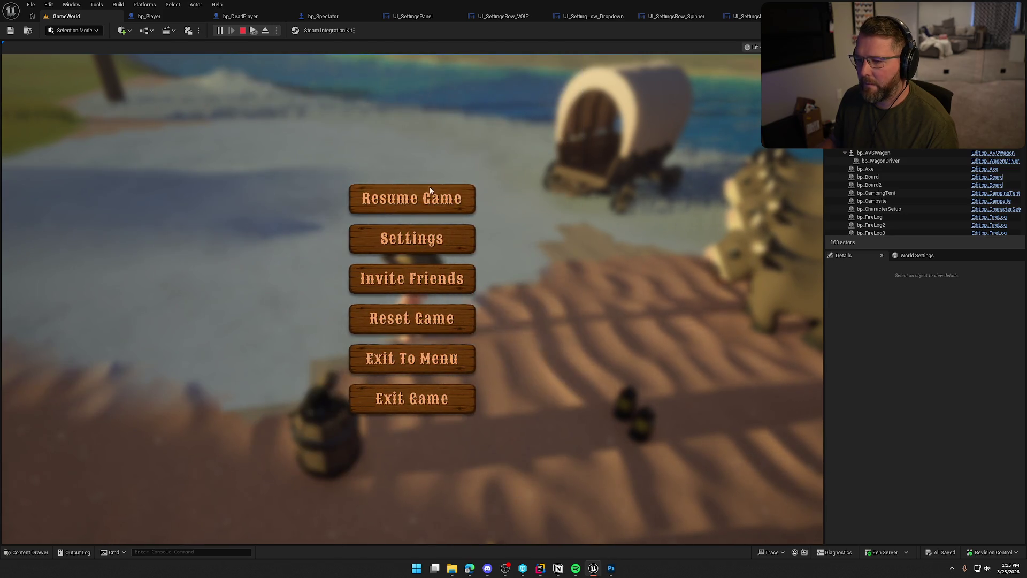
{"action": "left_click", "coordinate": [430, 190]}
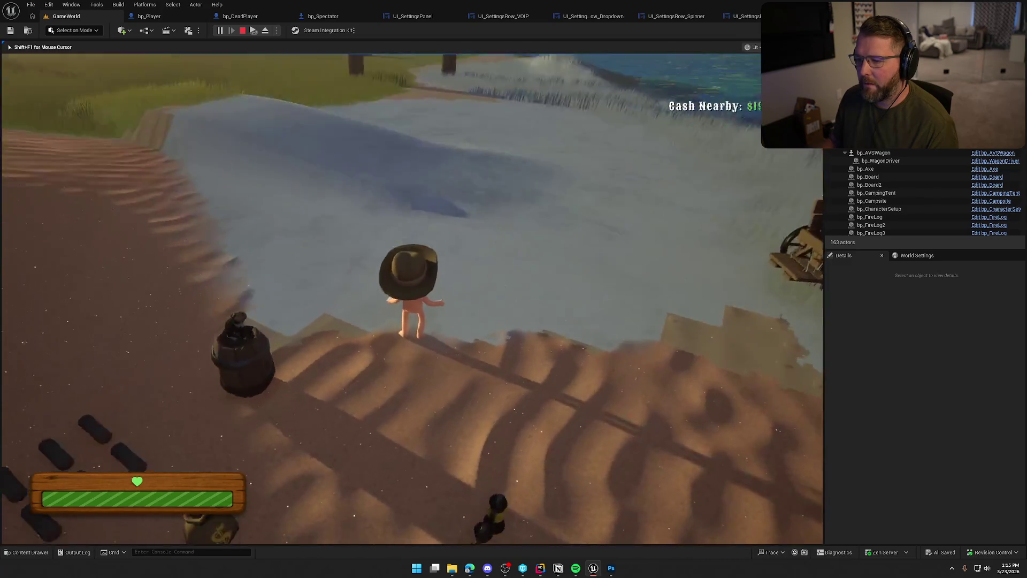
Check the Graphics, Audio and Inputs tabs, keep Fullscreen window mode, then stop PIE.
{"action": "key", "text": "Escape"}
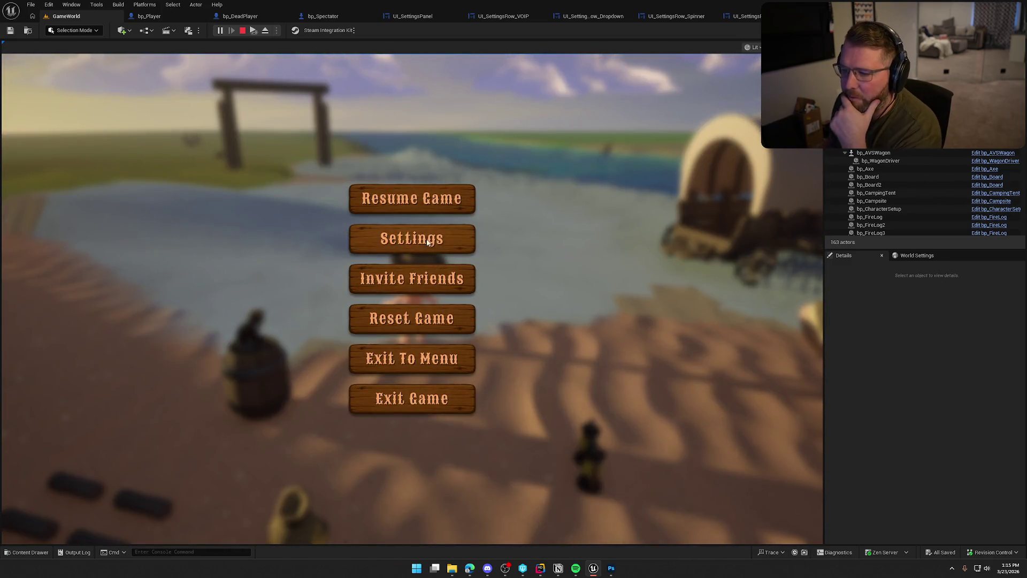
{"action": "left_click", "coordinate": [427, 241]}
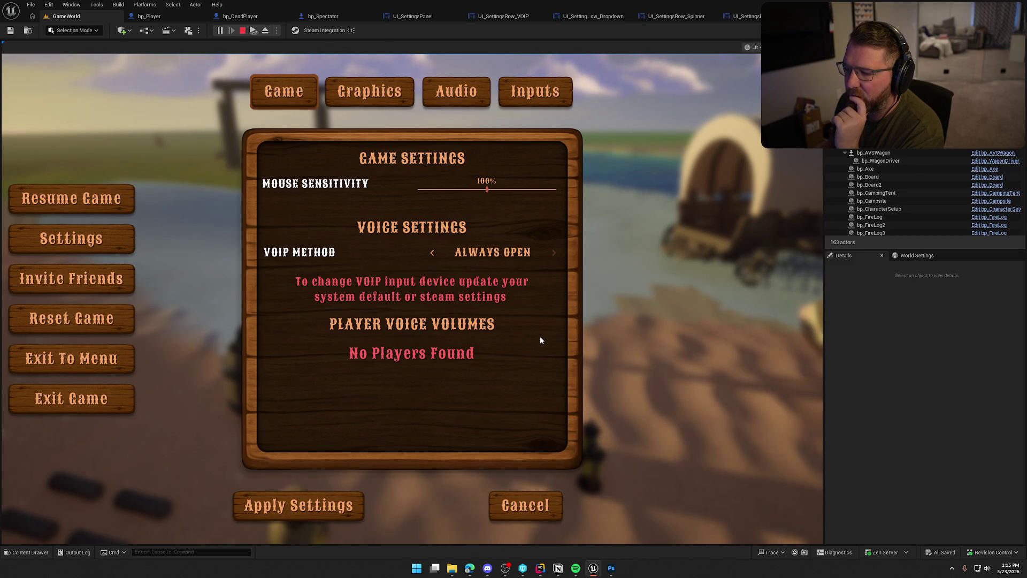
{"action": "left_click", "coordinate": [389, 106]}
{"action": "left_click", "coordinate": [457, 95]}
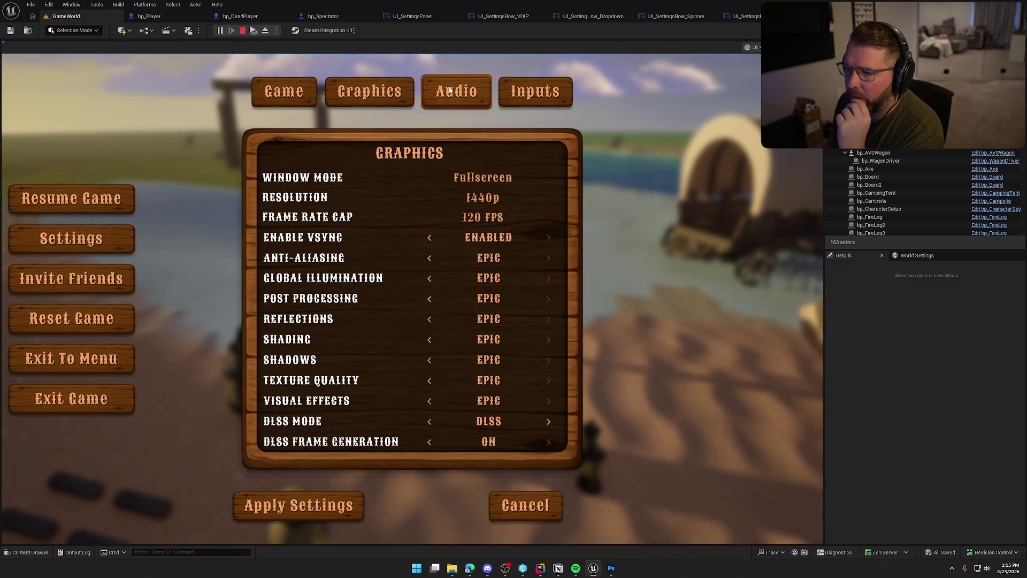
{"action": "left_click", "coordinate": [553, 95]}
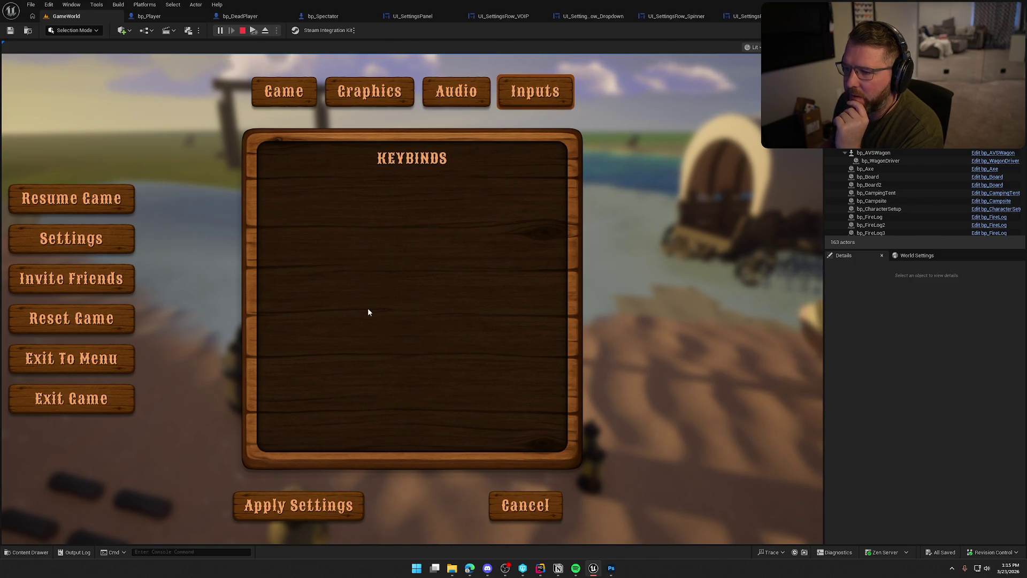
{"action": "left_click", "coordinate": [377, 101]}
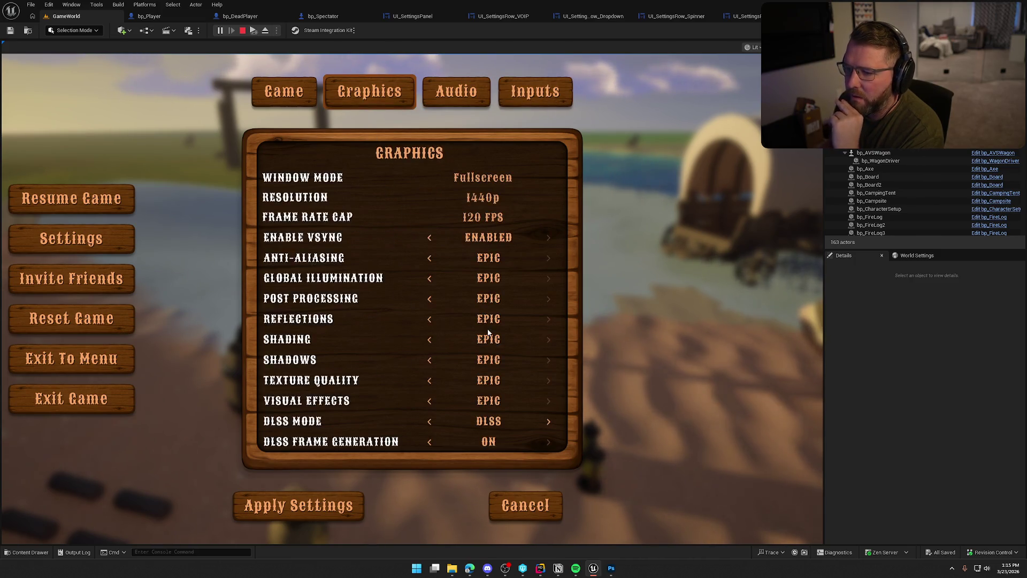
{"action": "left_click", "coordinate": [493, 181]}
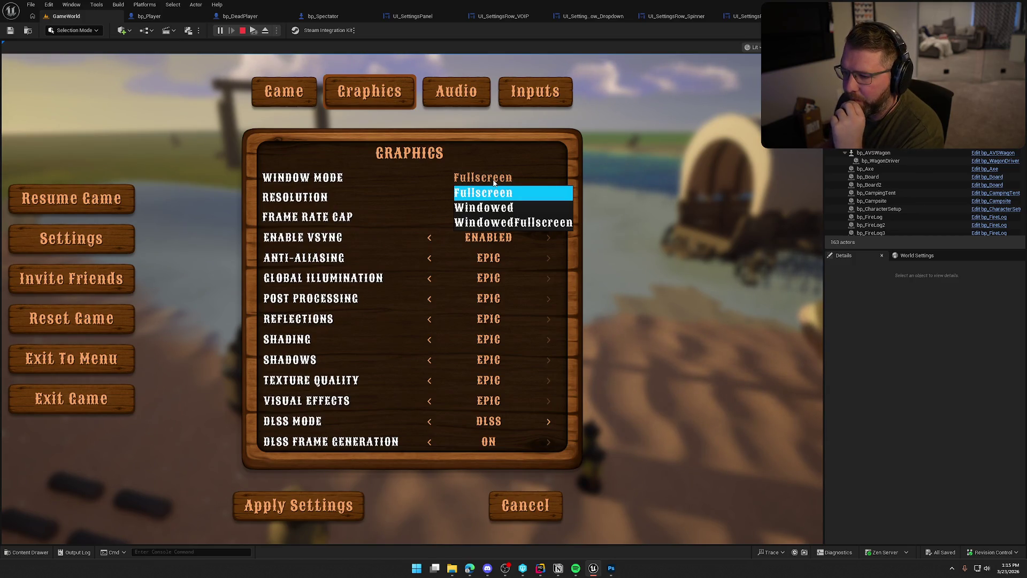
{"action": "left_click", "coordinate": [493, 182]}
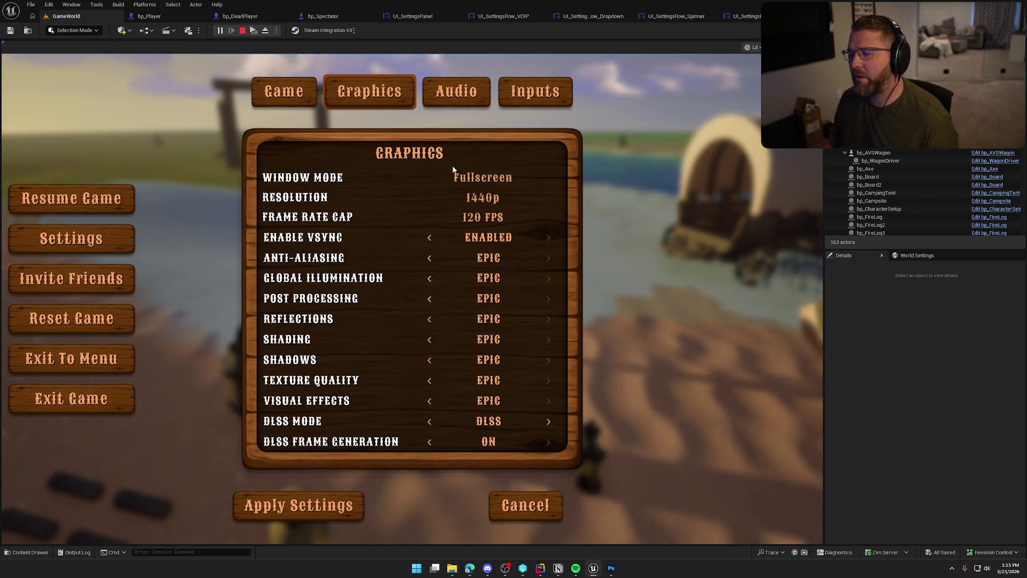
{"action": "key", "text": "Escape"}
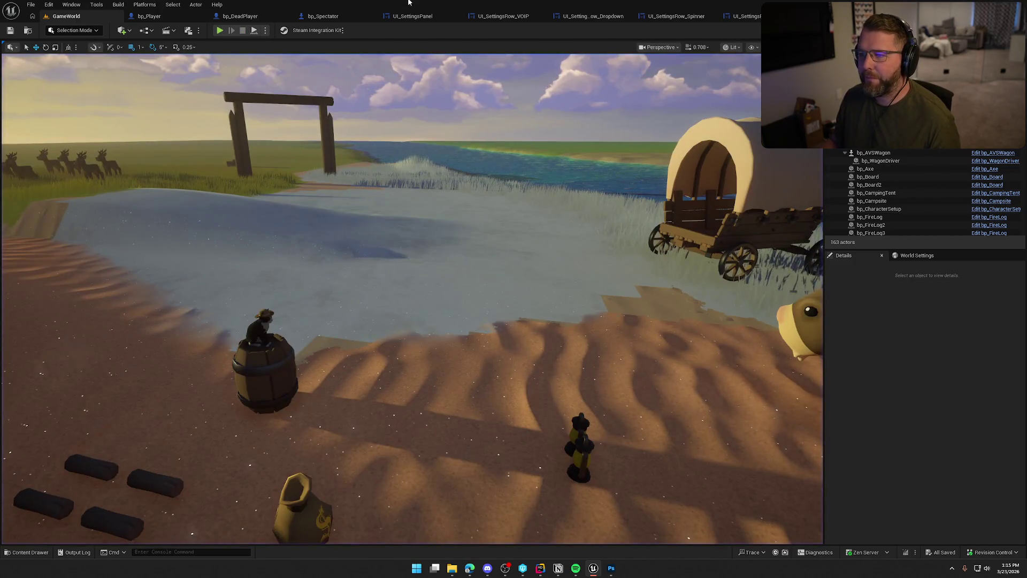
In UI_SettingsRow_Dropdown, make the SelectBox dropdown fill the row's remaining width.
{"action": "left_click", "coordinate": [610, 18]}
{"action": "left_click", "coordinate": [508, 217]}
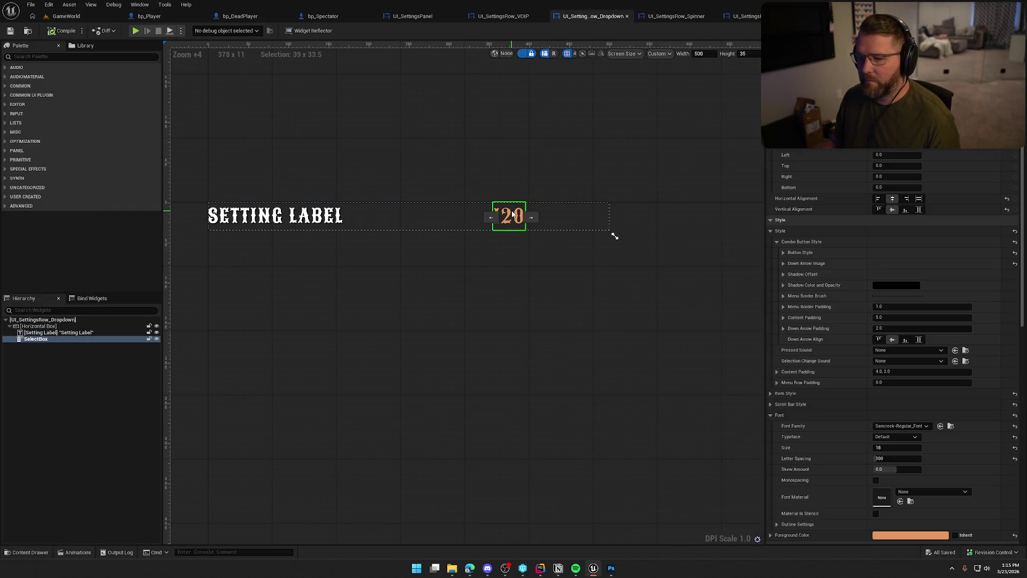
{"action": "left_click", "coordinate": [918, 199]}
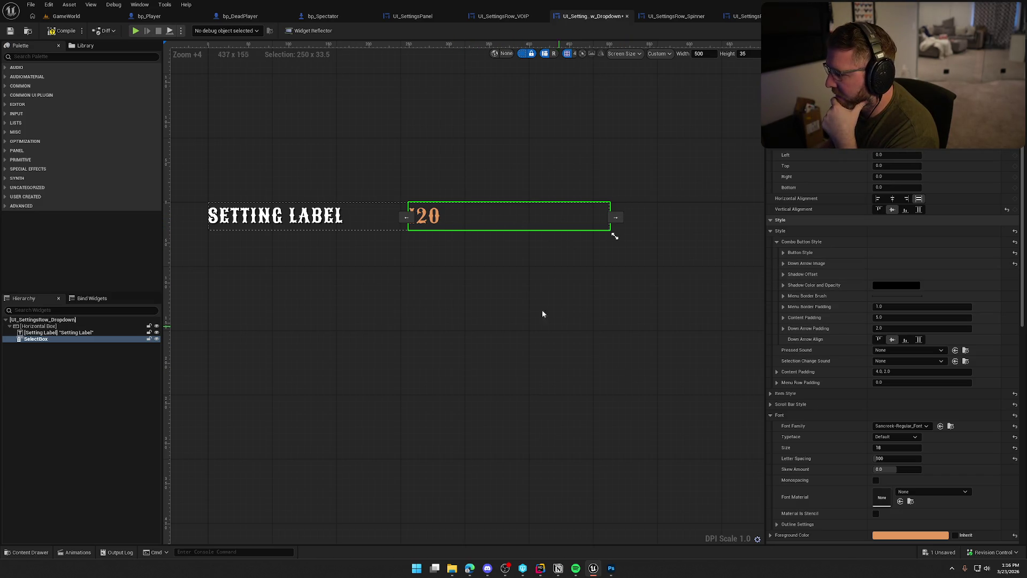
Review the dropdown's Scroll Bar and Item Style settings, then go back to the GameWorld level.
{"action": "scroll", "coordinate": [825, 449], "scroll_direction": "down", "scroll_amount": 5}
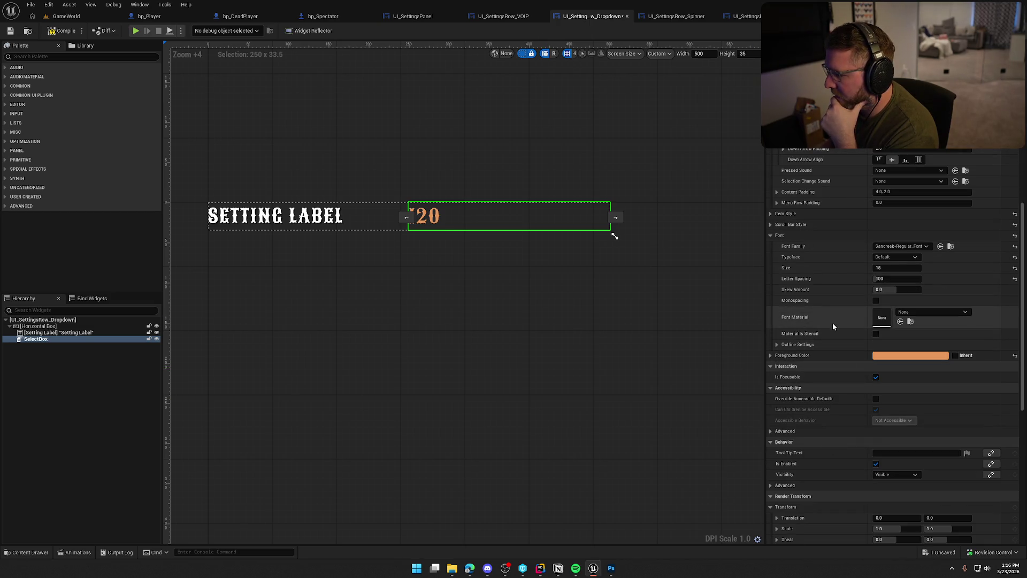
{"action": "left_click", "coordinate": [771, 225]}
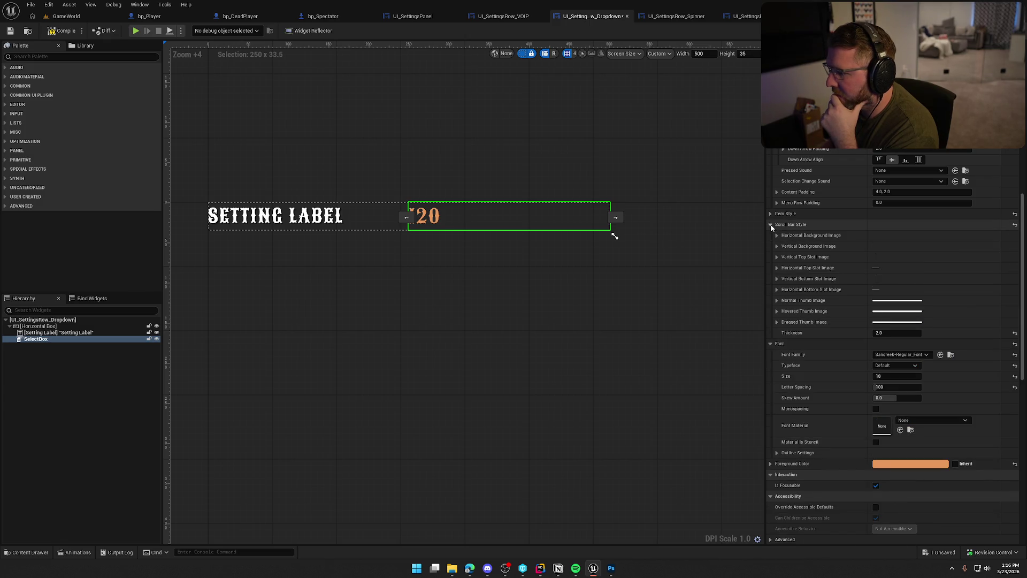
{"action": "left_click", "coordinate": [770, 225]}
{"action": "left_click", "coordinate": [771, 214]}
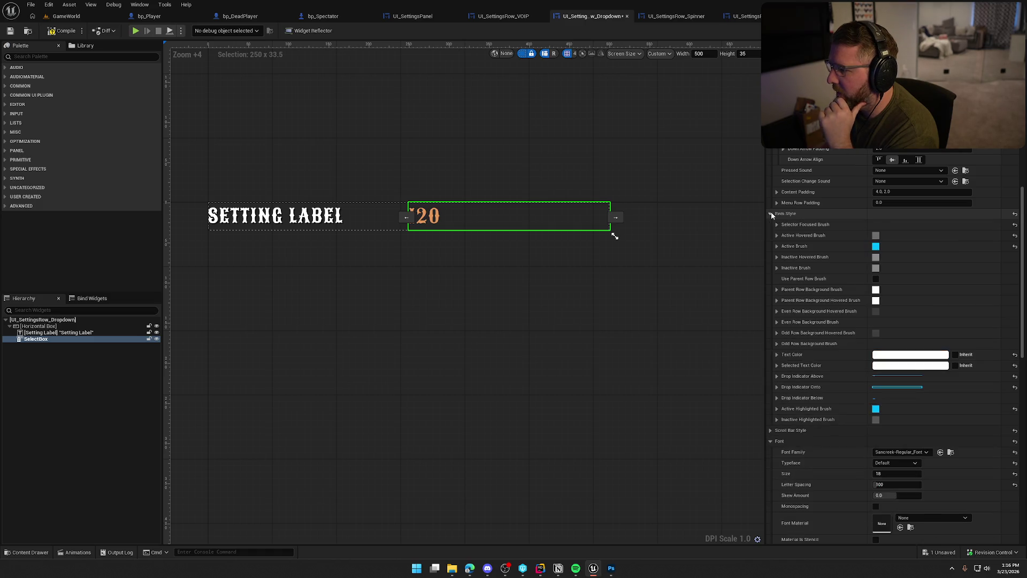
{"action": "left_click", "coordinate": [771, 215]}
{"action": "scroll", "coordinate": [816, 371], "scroll_direction": "up", "scroll_amount": 1}
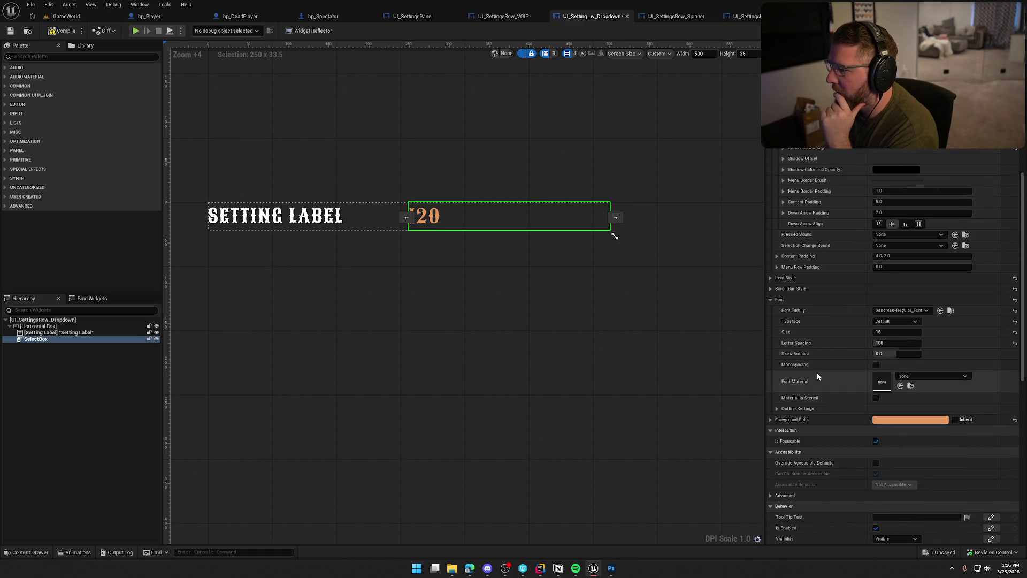
{"action": "scroll", "coordinate": [817, 375], "scroll_direction": "up", "scroll_amount": 1}
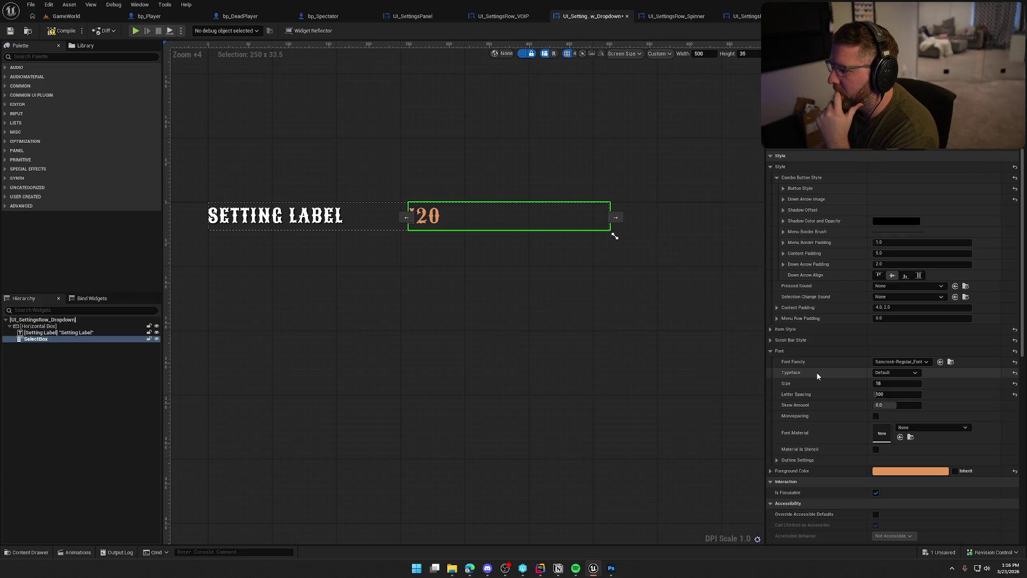
{"action": "scroll", "coordinate": [816, 375], "scroll_direction": "up", "scroll_amount": 1}
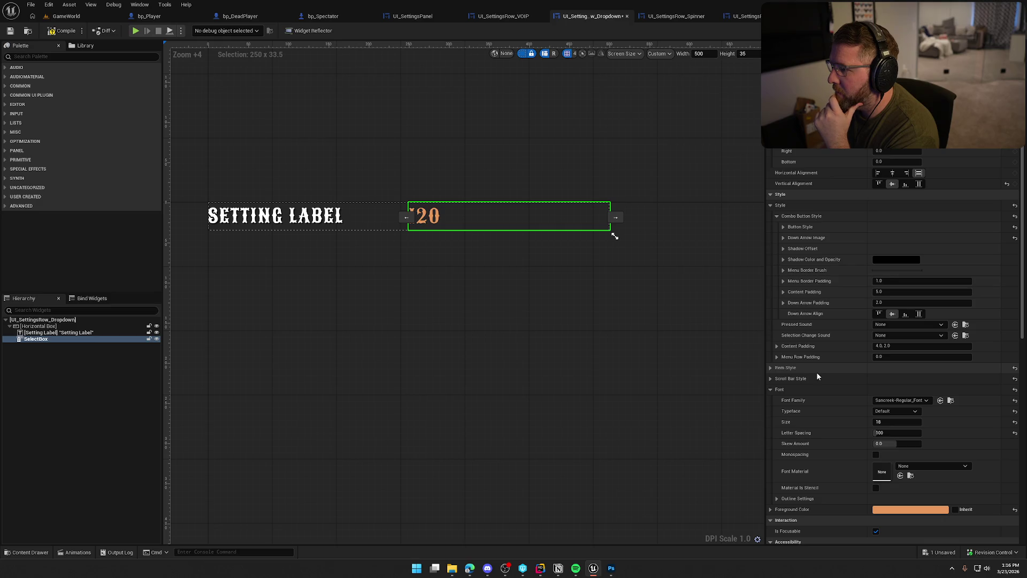
{"action": "scroll", "coordinate": [818, 371], "scroll_direction": "up", "scroll_amount": 1}
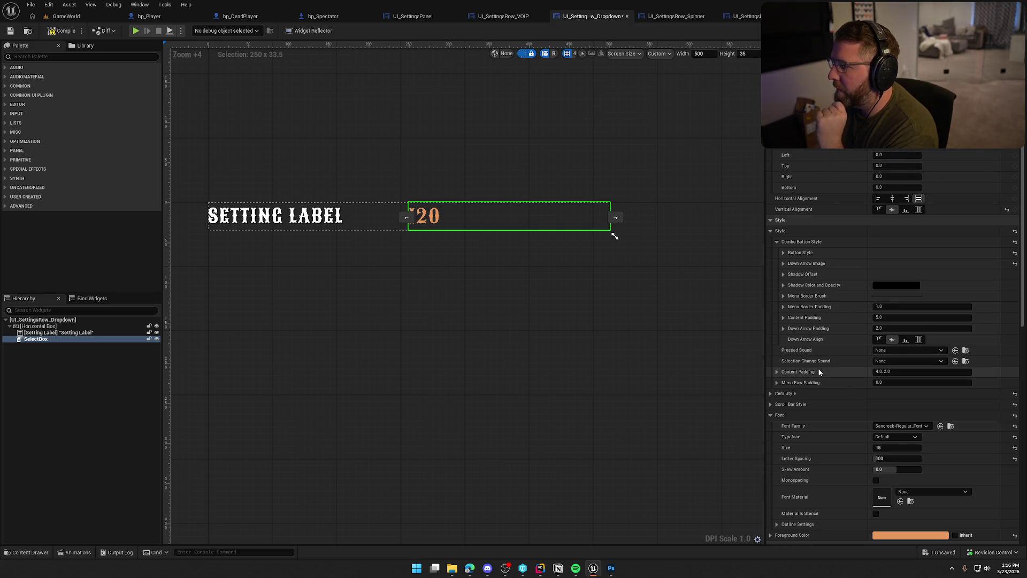
{"action": "left_click", "coordinate": [72, 16]}
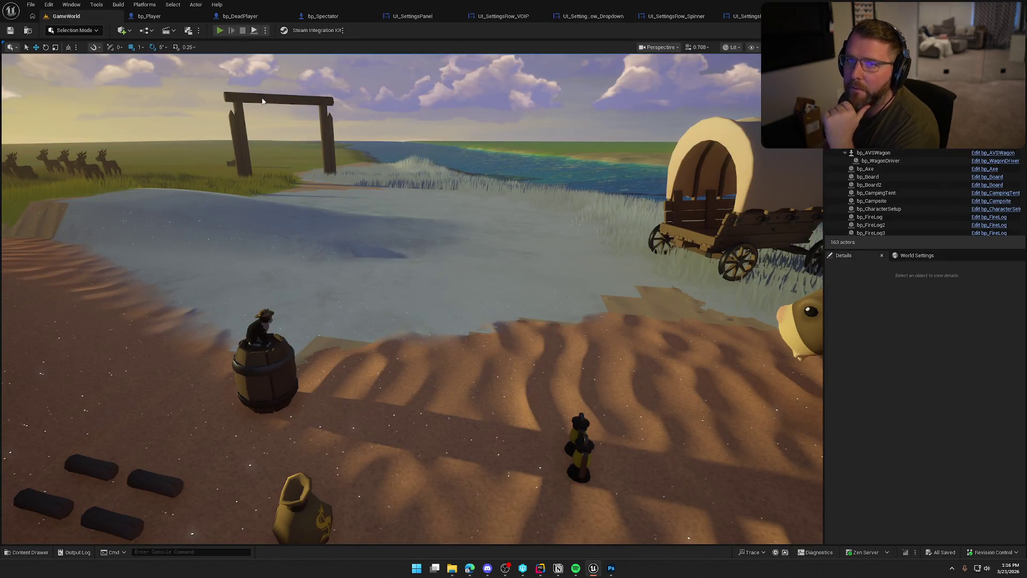
{"action": "key", "text": "alt+p"}
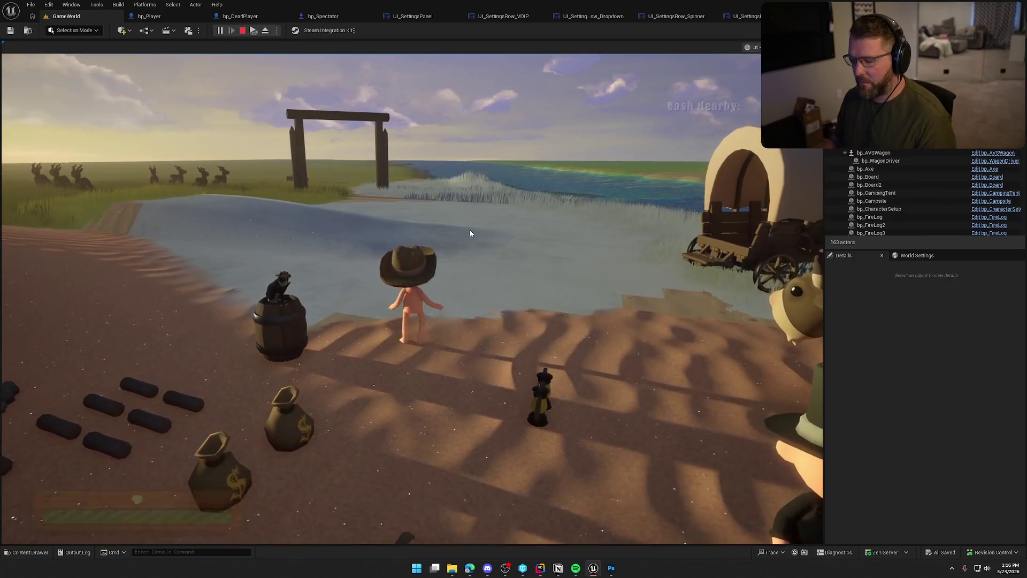
{"action": "key", "text": "Escape"}
{"action": "left_click", "coordinate": [471, 236]}
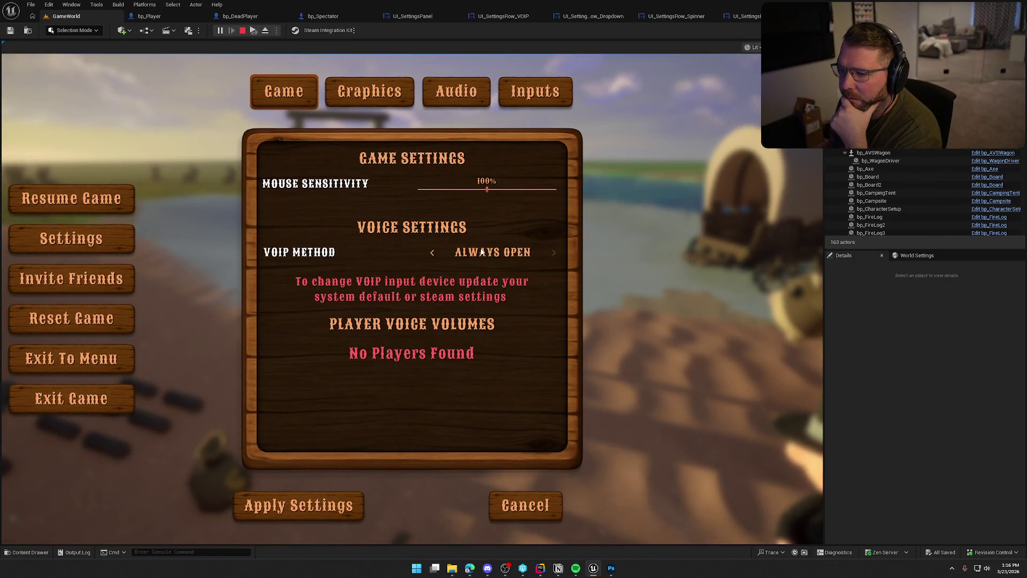
{"action": "left_click", "coordinate": [361, 91]}
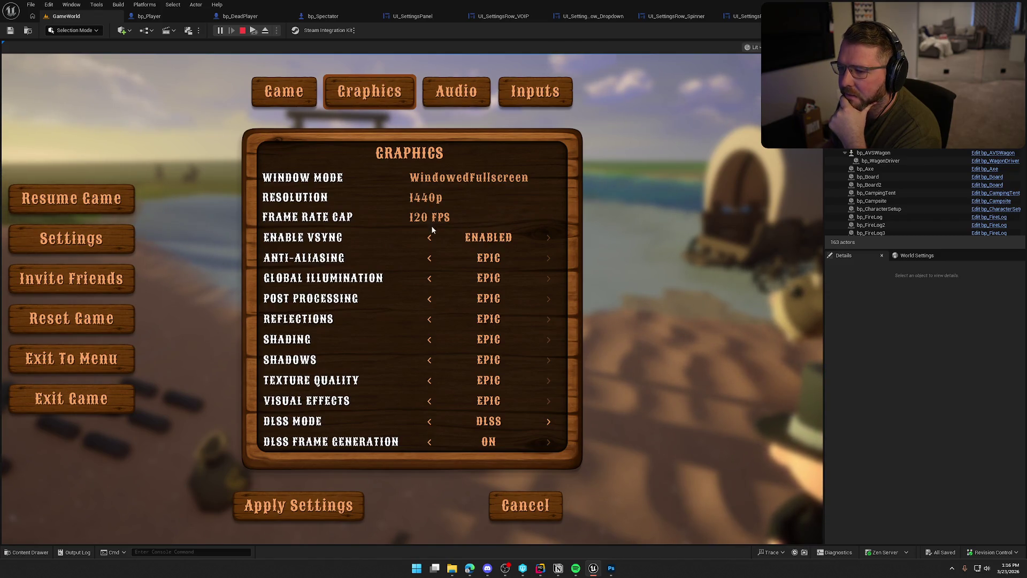
{"action": "left_click", "coordinate": [435, 179]}
{"action": "left_click", "coordinate": [435, 179]}
{"action": "left_click", "coordinate": [437, 198]}
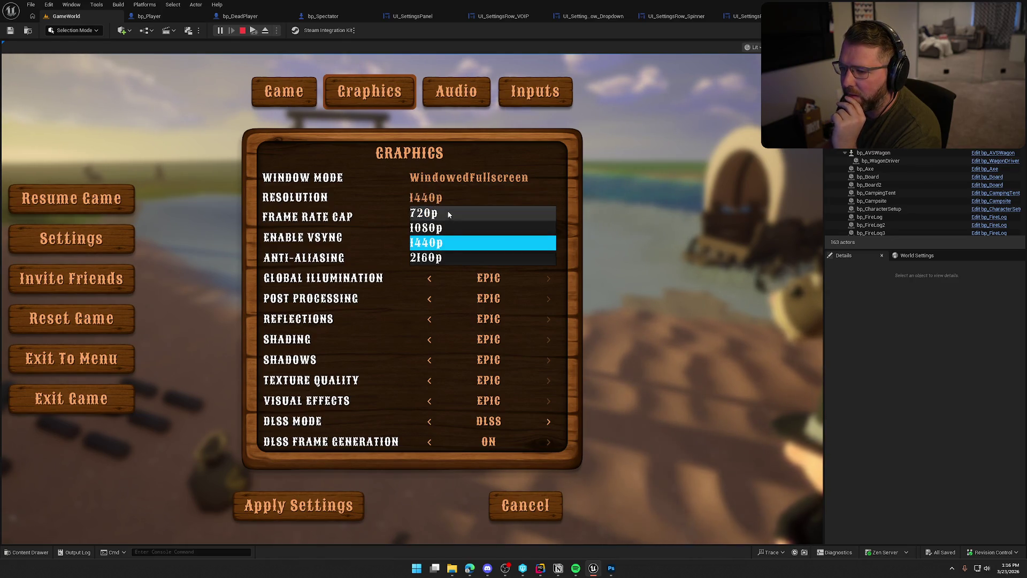
{"action": "left_click", "coordinate": [441, 199]}
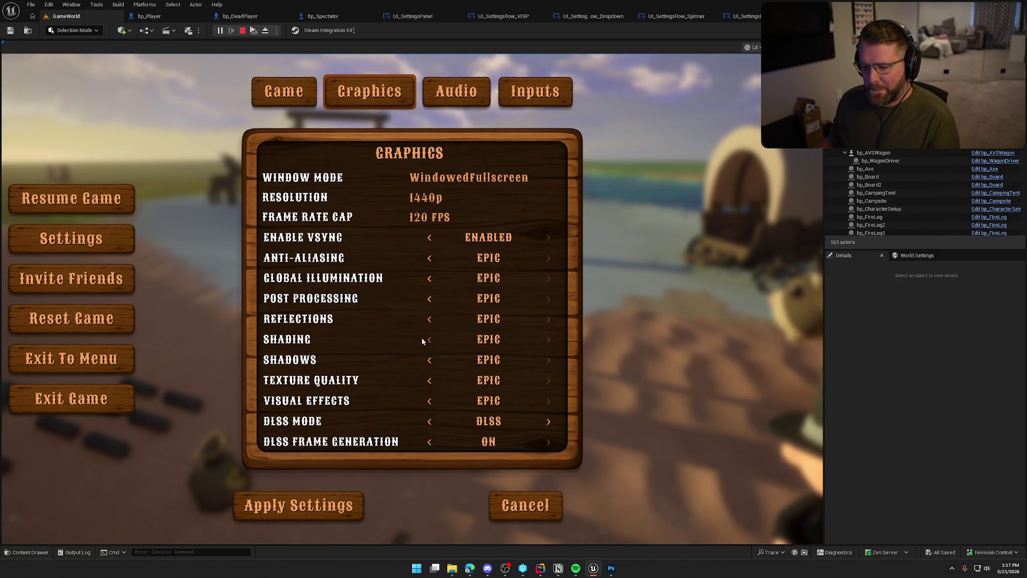
{"action": "left_click", "coordinate": [458, 94]}
{"action": "left_click", "coordinate": [343, 96]}
{"action": "left_click", "coordinate": [284, 93]}
{"action": "left_click", "coordinate": [353, 95]}
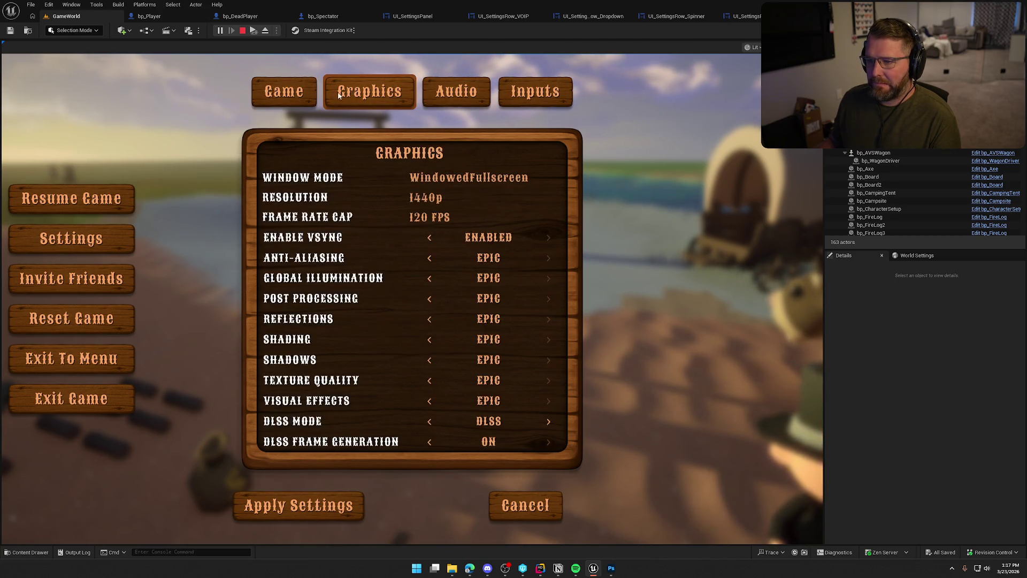
{"action": "left_click", "coordinate": [279, 95]}
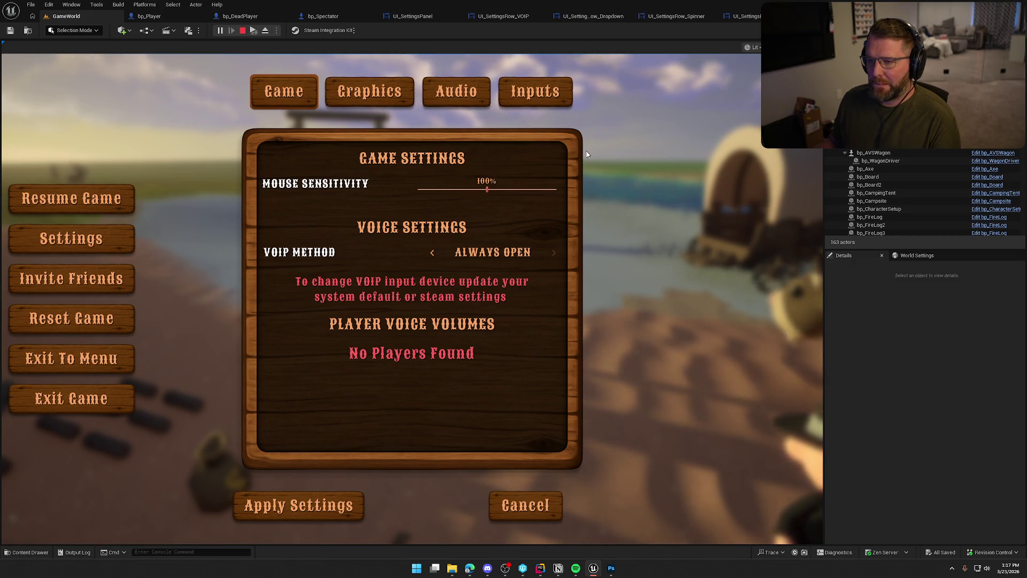
{"action": "left_click", "coordinate": [386, 101]}
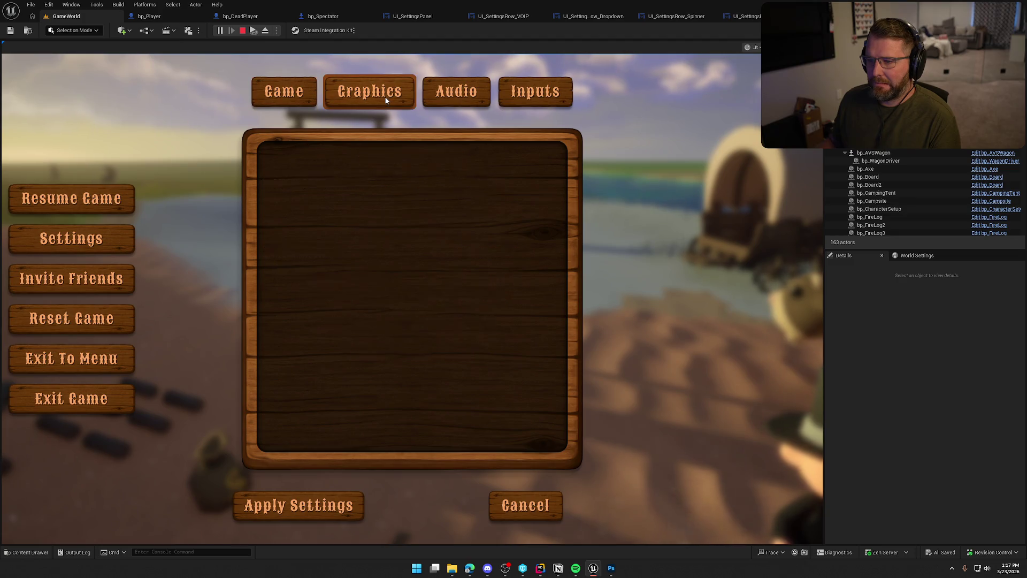
{"action": "key", "text": "Escape"}
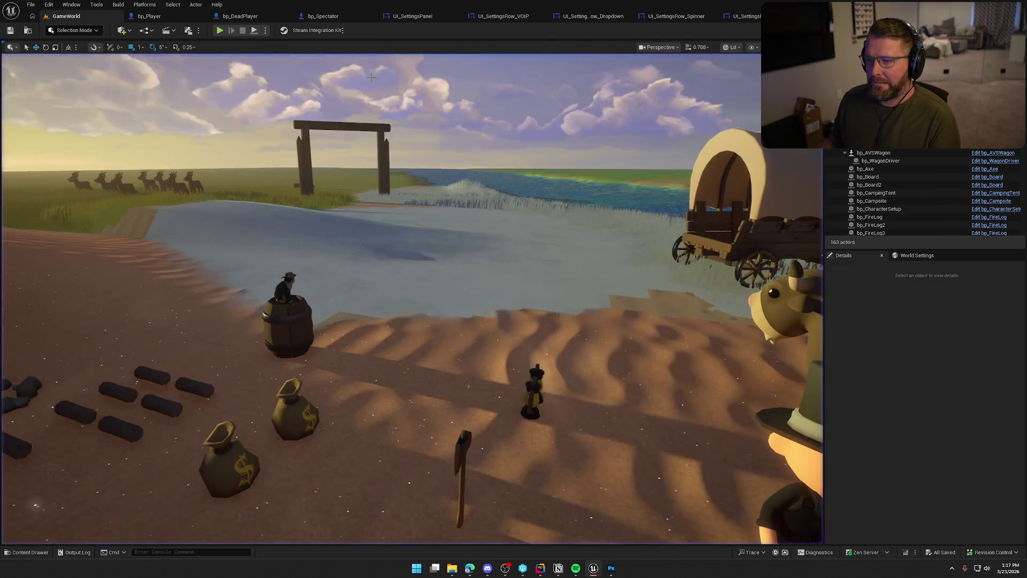
From UI_SettingsPanel's SettingsBar, locate and open the SettingsTab entry widget class.
{"action": "left_click", "coordinate": [413, 16]}
{"action": "left_click", "coordinate": [399, 117]}
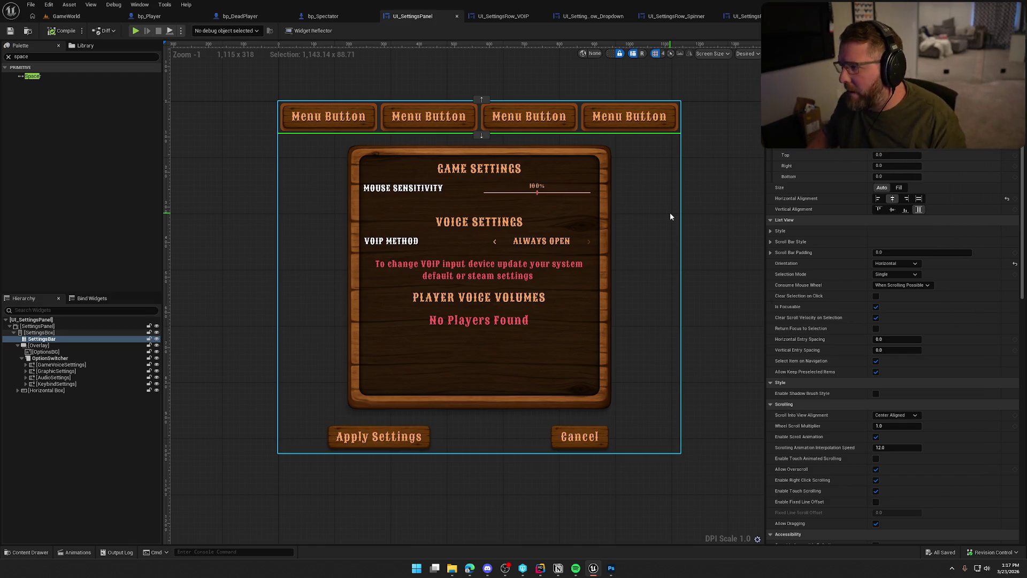
{"action": "scroll", "coordinate": [849, 338], "scroll_direction": "down", "scroll_amount": 3}
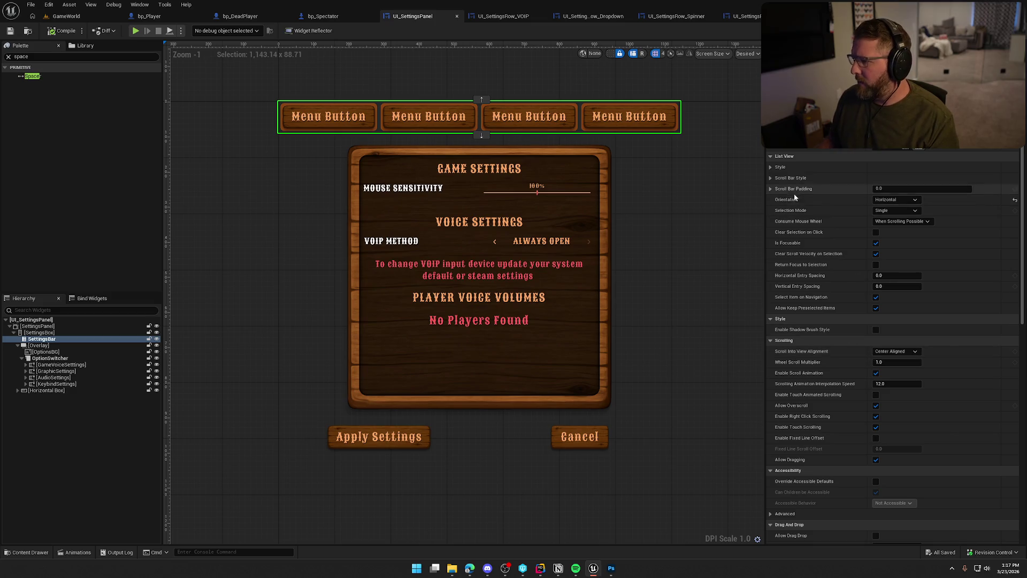
{"action": "scroll", "coordinate": [817, 260], "scroll_direction": "down", "scroll_amount": 10}
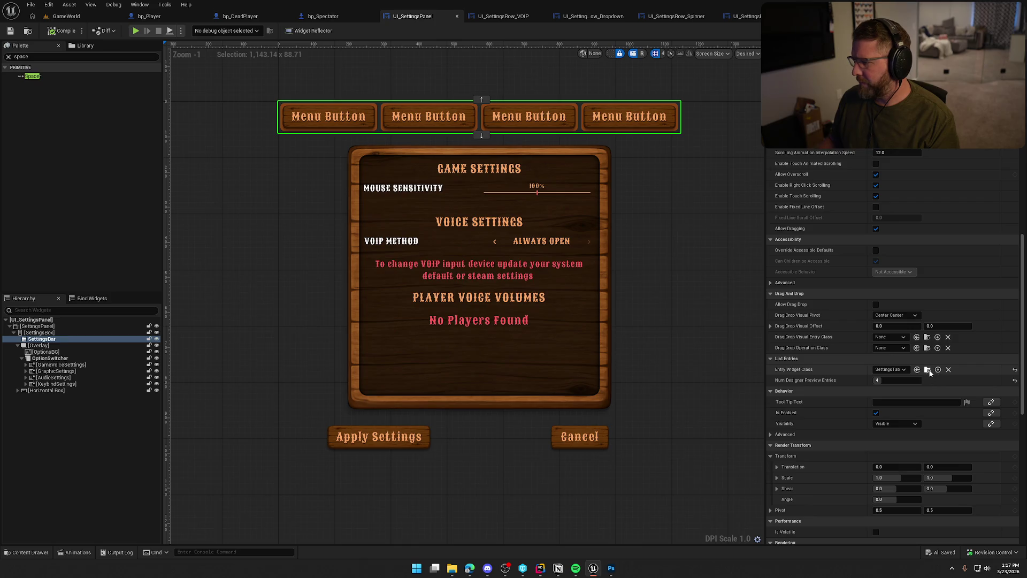
{"action": "left_click", "coordinate": [928, 369]}
{"action": "double_click", "coordinate": [122, 420]}
Select the SelectedBG border and inspect the SettingsTab event graph before returning to the designer.
{"action": "scroll", "coordinate": [602, 367], "scroll_direction": "up", "scroll_amount": 5}
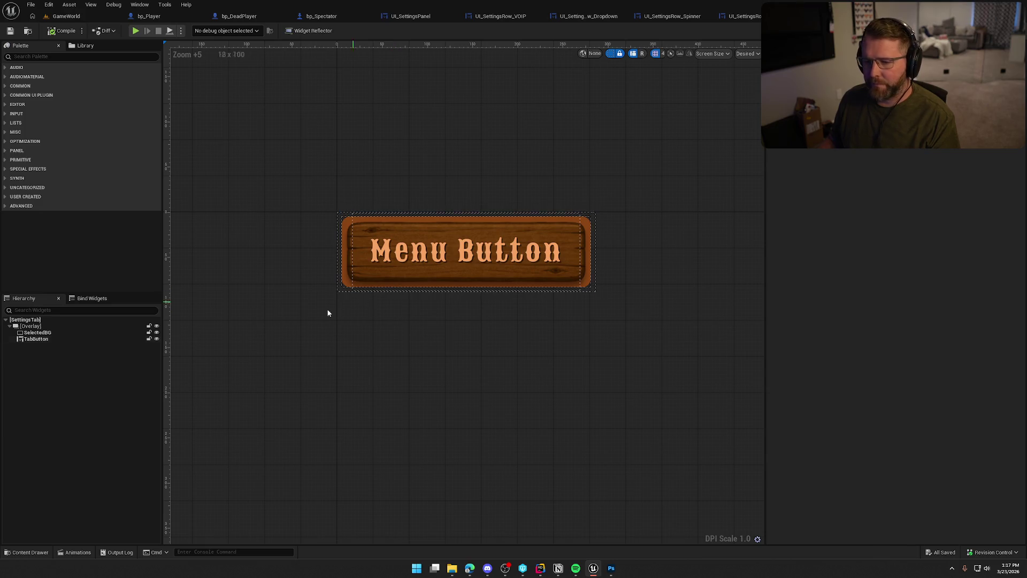
{"action": "left_click", "coordinate": [45, 332]}
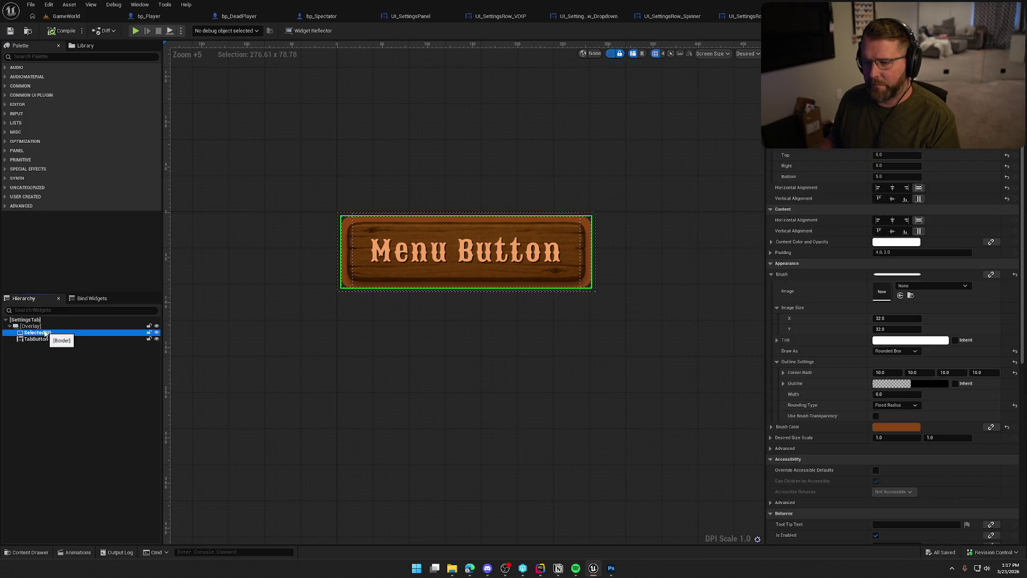
{"action": "left_click", "coordinate": [1005, 30]}
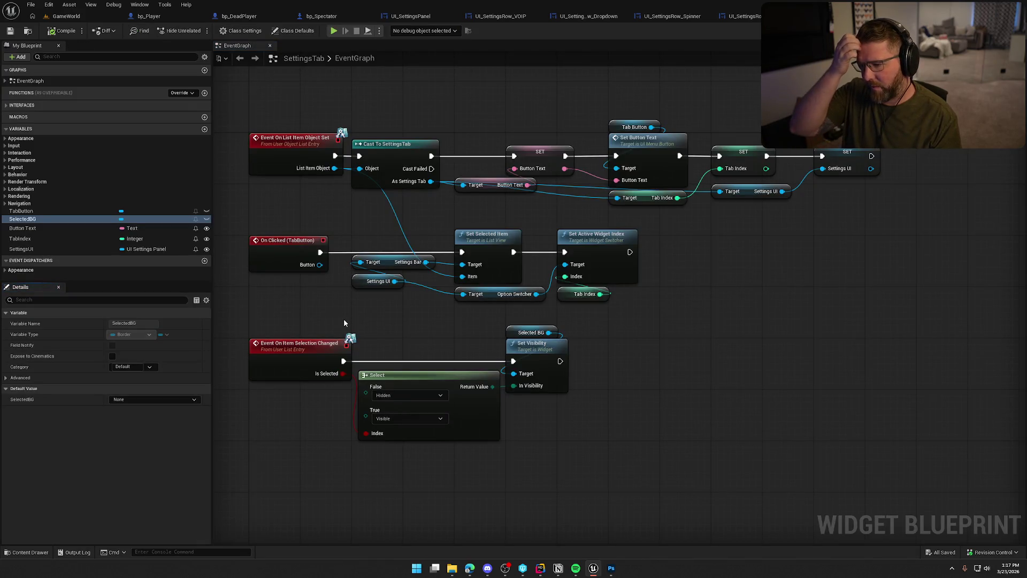
{"action": "left_click_drag", "start_coordinate": [413, 309], "coordinate": [487, 295]}
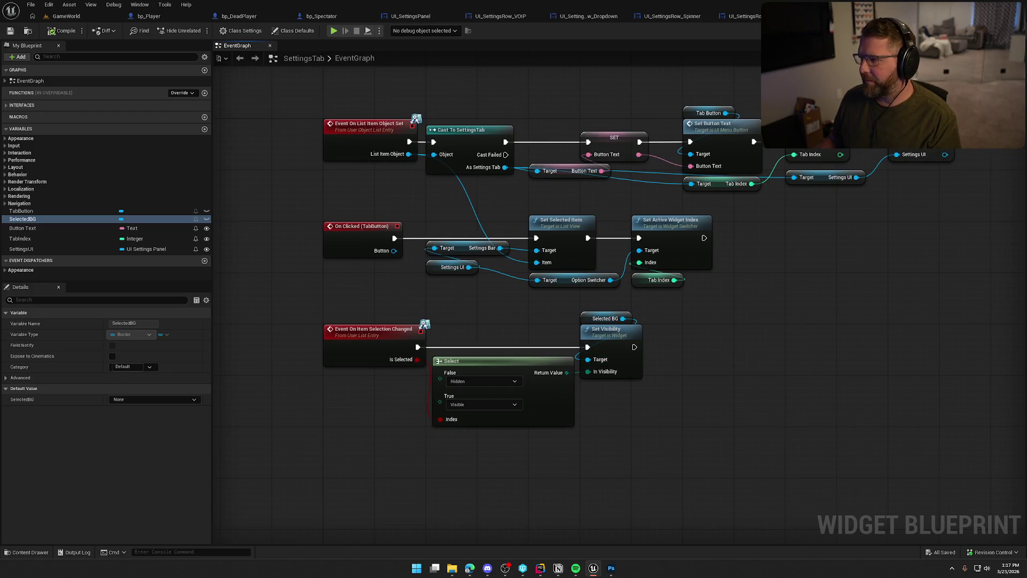
{"action": "left_click", "coordinate": [968, 30]}
{"action": "scroll", "coordinate": [532, 341], "scroll_direction": "up", "scroll_amount": 5}
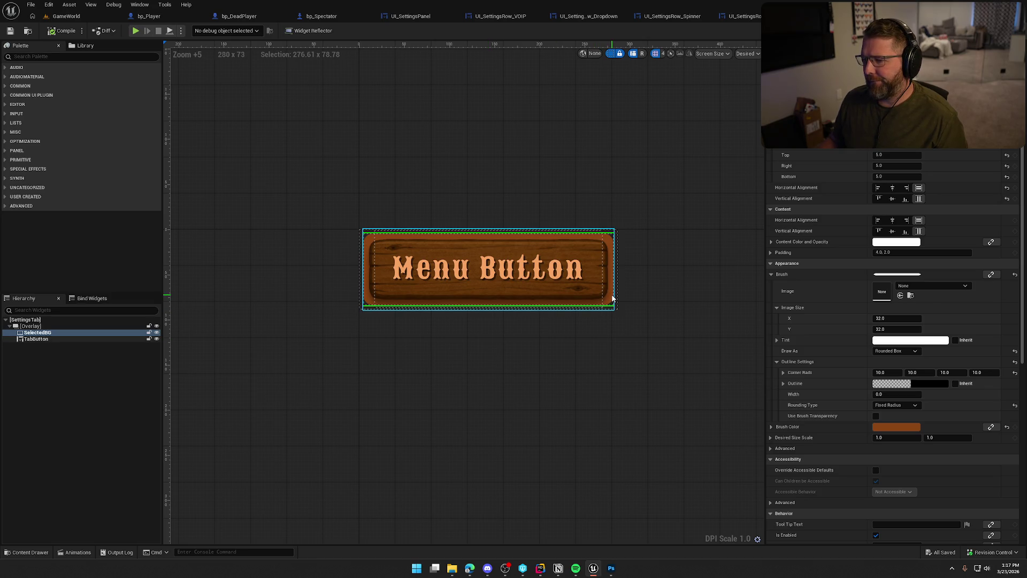
Give SelectedBG a peach background colour and select the TabButton.
{"action": "left_click", "coordinate": [883, 427]}
{"action": "left_click", "coordinate": [868, 394]}
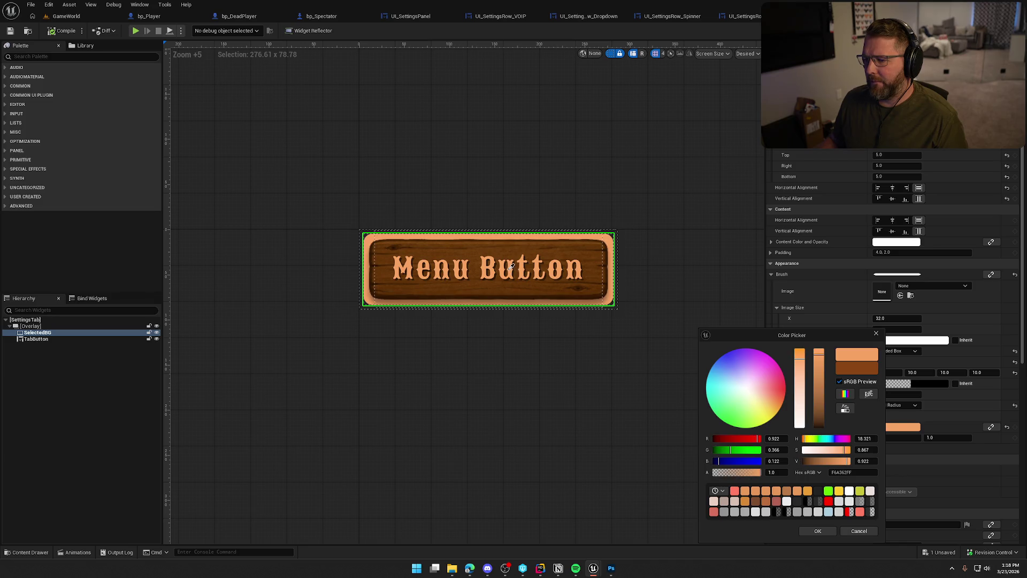
{"action": "left_click", "coordinate": [511, 266]}
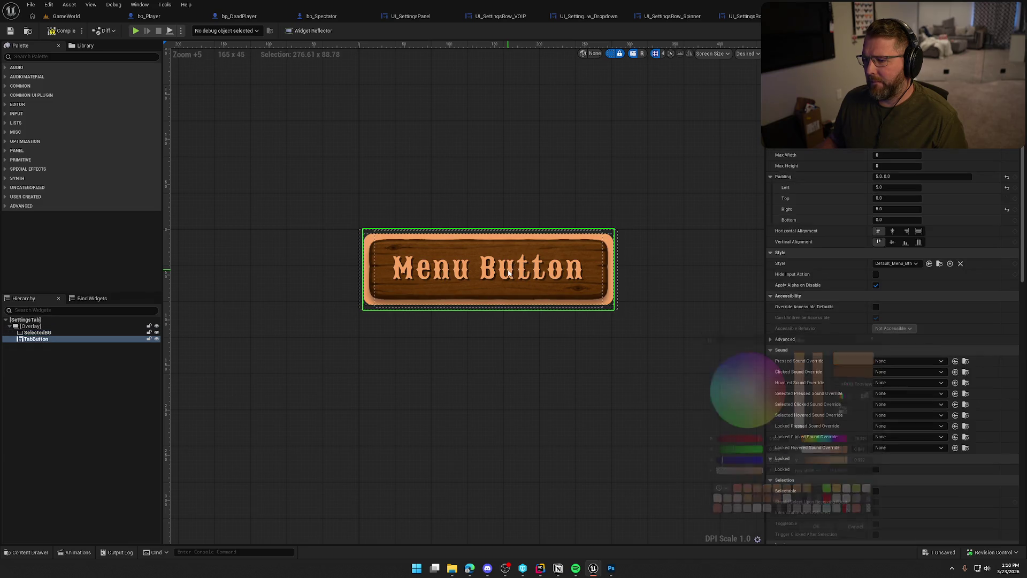
Set the TabButton's left and right padding to 2.0.
{"action": "left_click", "coordinate": [898, 189]}
{"action": "type", "text": "10"}
{"action": "key", "text": "Return"}
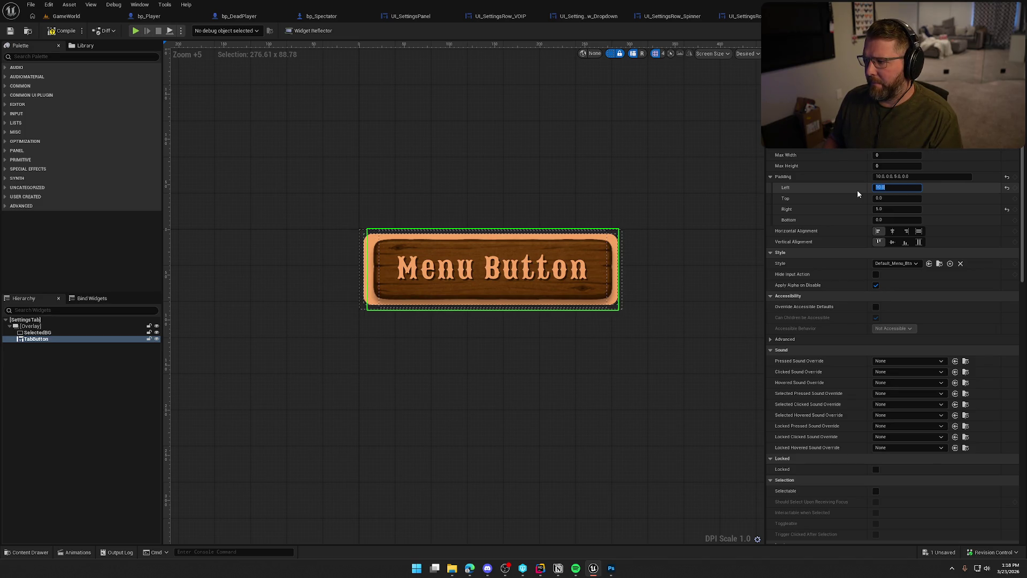
{"action": "type", "text": "2"}
{"action": "key", "text": "Tab"}
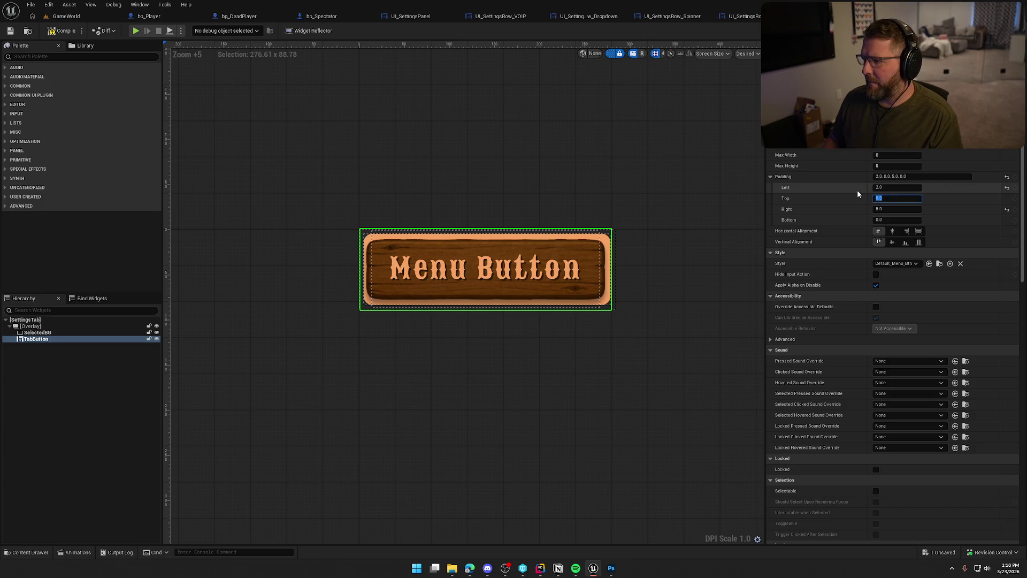
{"action": "key", "text": "Tab"}
{"action": "type", "text": "2"}
{"action": "key", "text": "Return"}
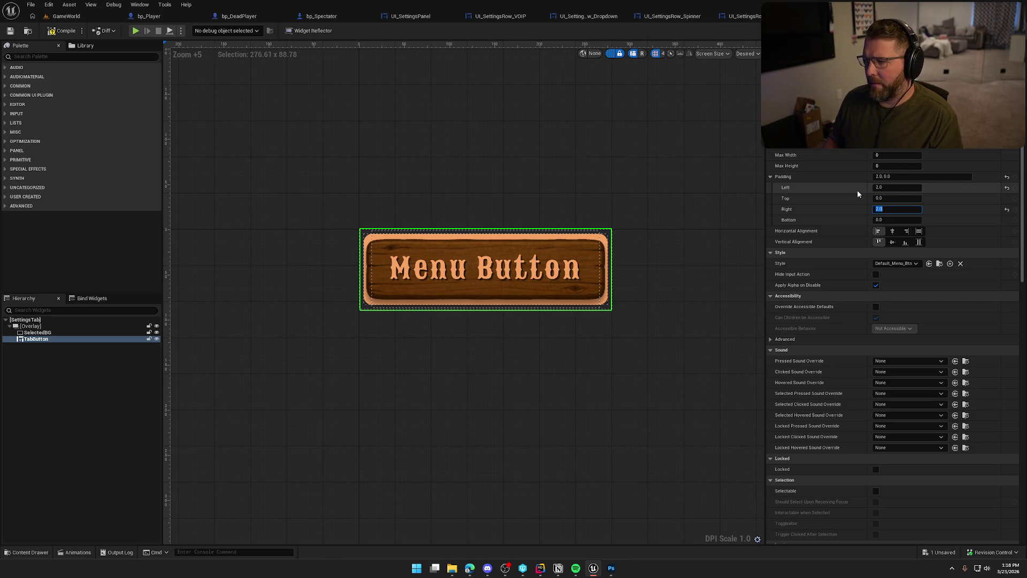
Hide the dashed widget outlines and save SettingsTab with Ctrl+S.
{"action": "left_click", "coordinate": [631, 346]}
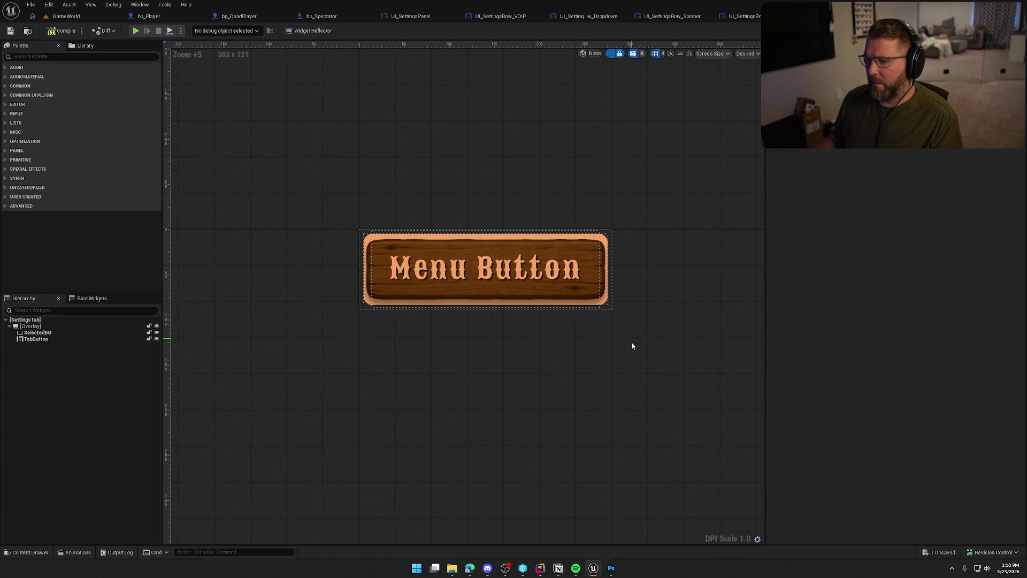
{"action": "left_click", "coordinate": [611, 54]}
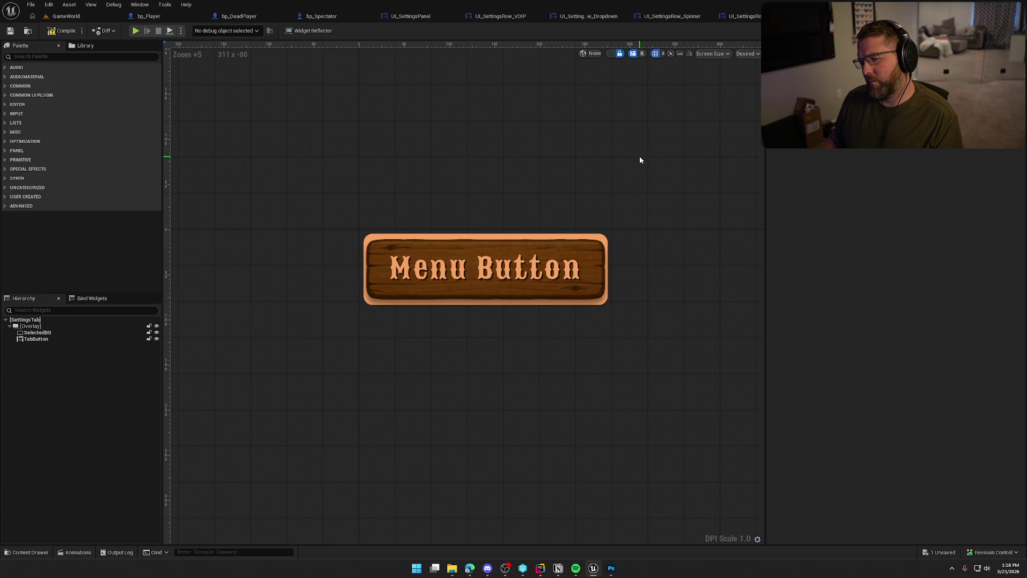
{"action": "key", "text": "ctrl+s"}
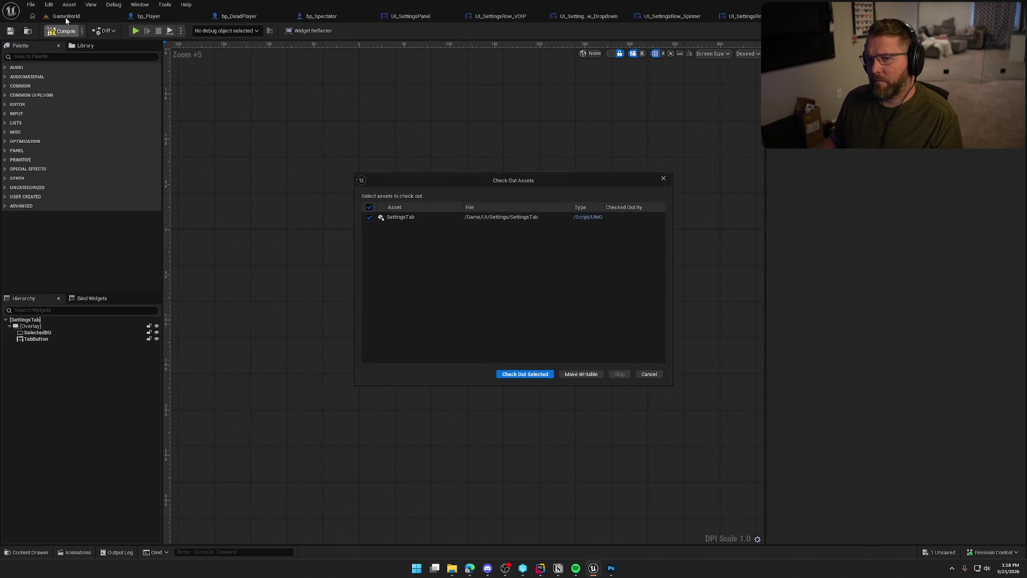
Check out and save SettingsTab, then play-test the pause menu's Graphics settings tab in PIE.
{"action": "left_click", "coordinate": [525, 374]}
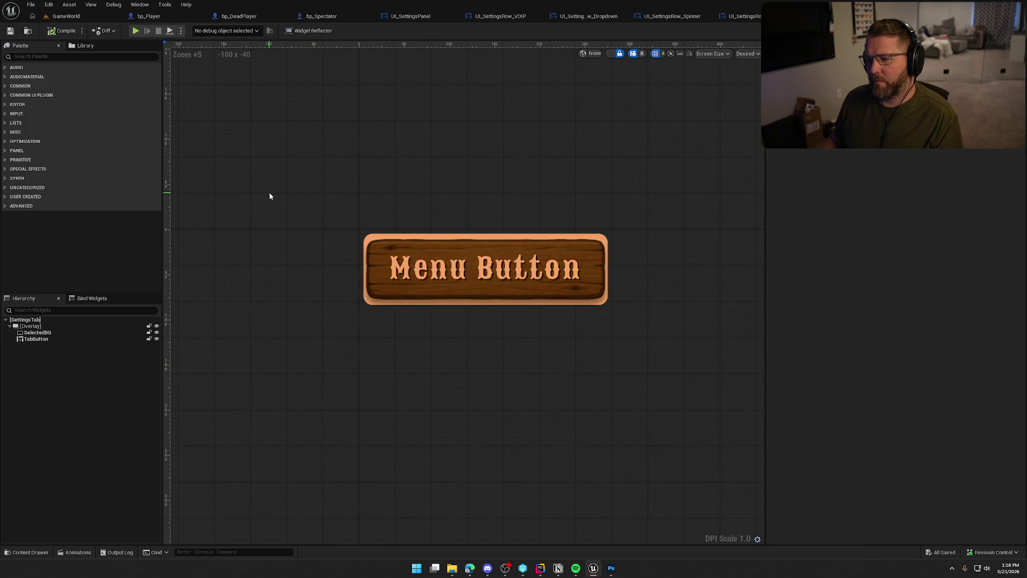
{"action": "left_click", "coordinate": [60, 17]}
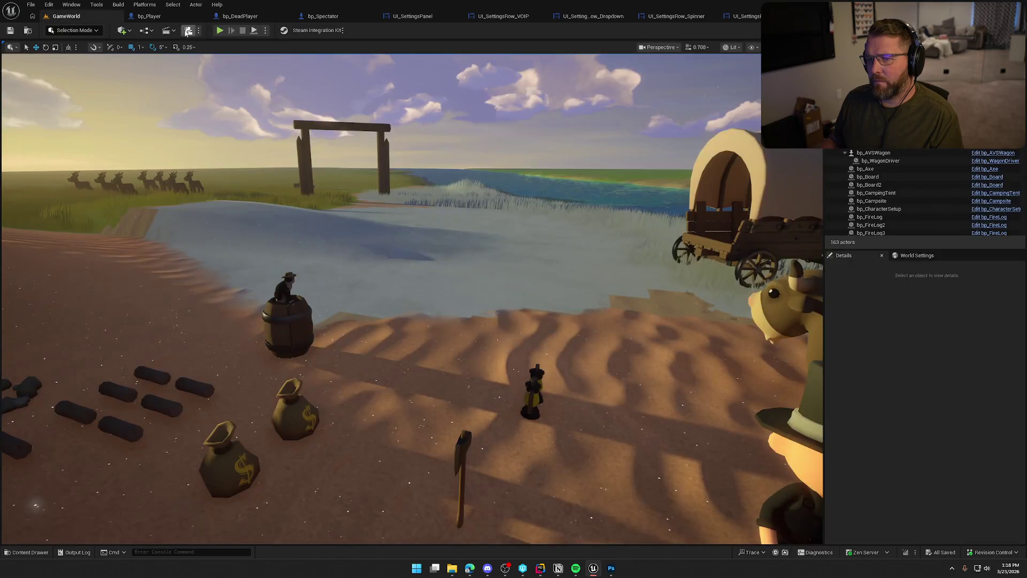
{"action": "left_click", "coordinate": [219, 31]}
{"action": "key", "text": "Escape"}
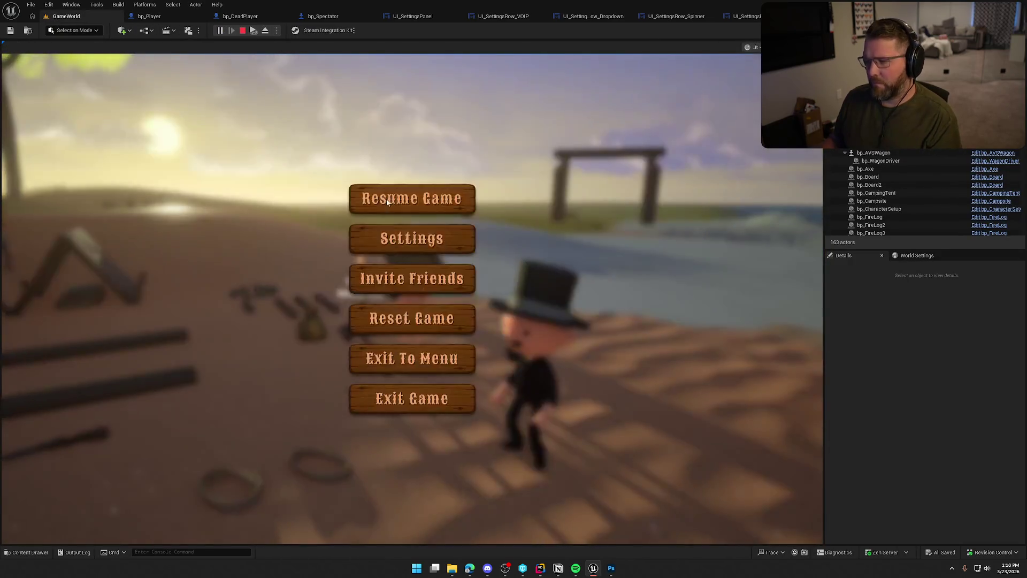
{"action": "left_click", "coordinate": [442, 244]}
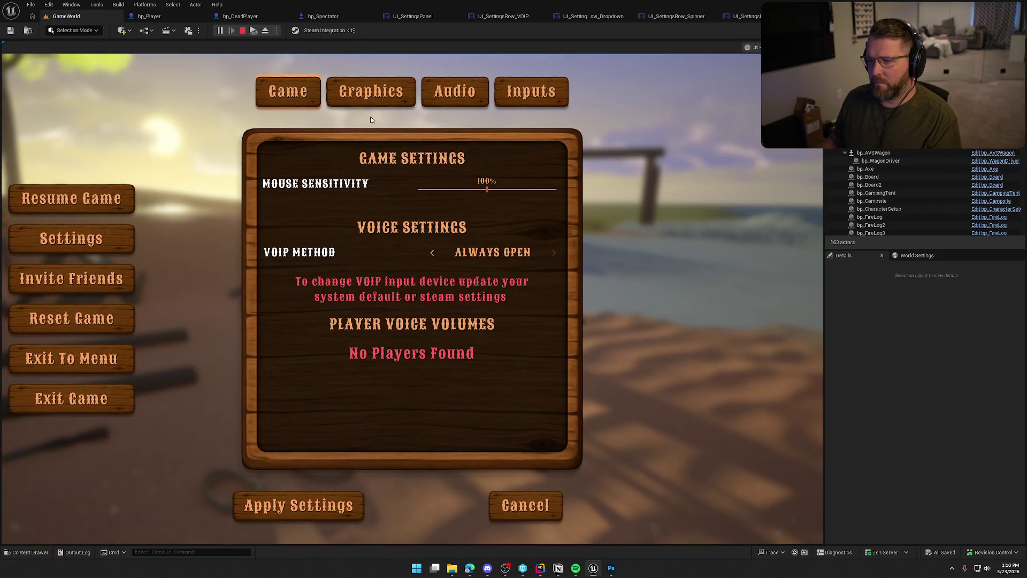
{"action": "left_click", "coordinate": [371, 96]}
{"action": "key", "text": "Escape"}
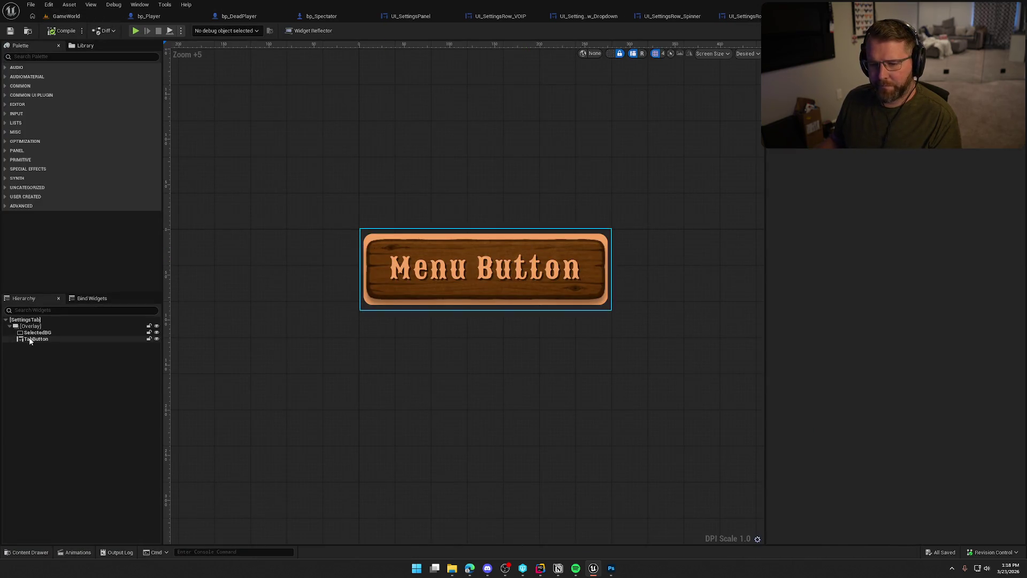
Reset SelectedBG's top, right and bottom padding to 0.
{"action": "left_click", "coordinate": [452, 274]}
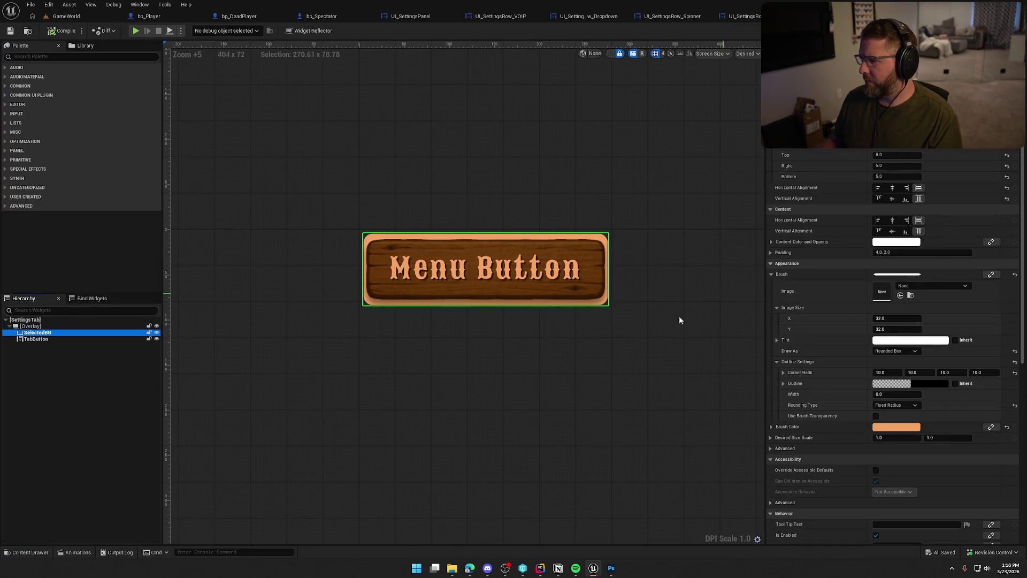
{"action": "left_click", "coordinate": [54, 338]}
{"action": "left_click", "coordinate": [54, 332]}
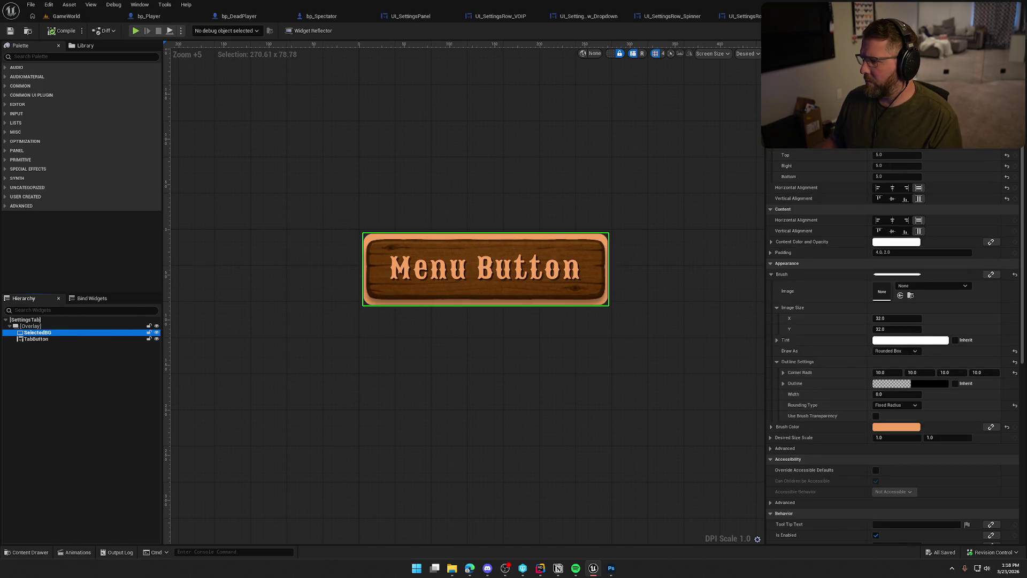
{"action": "left_click", "coordinate": [1006, 144]}
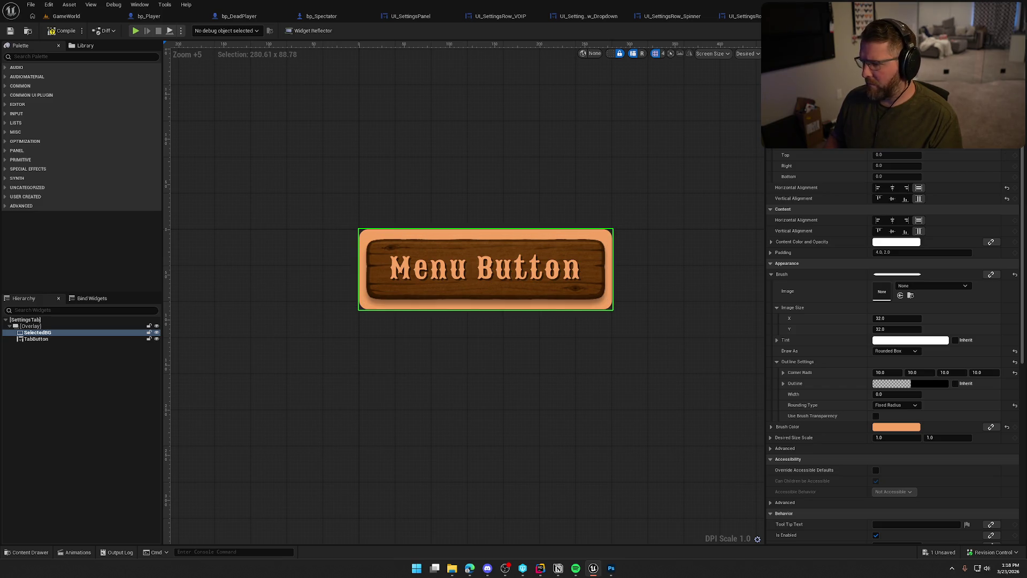
Set the TabButton's left and right padding to 5.0.
{"action": "left_click", "coordinate": [37, 339]}
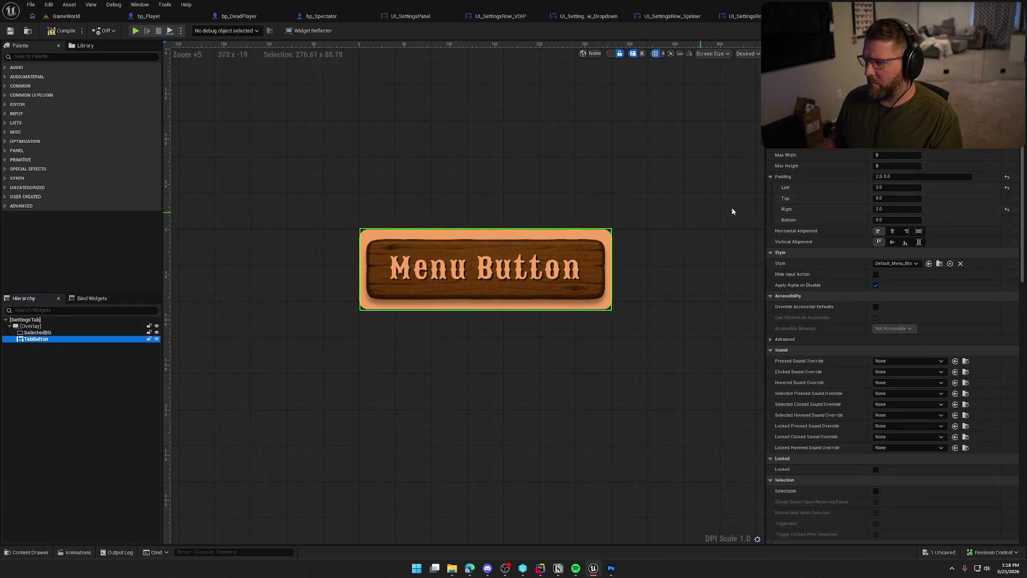
{"action": "left_click", "coordinate": [888, 188]}
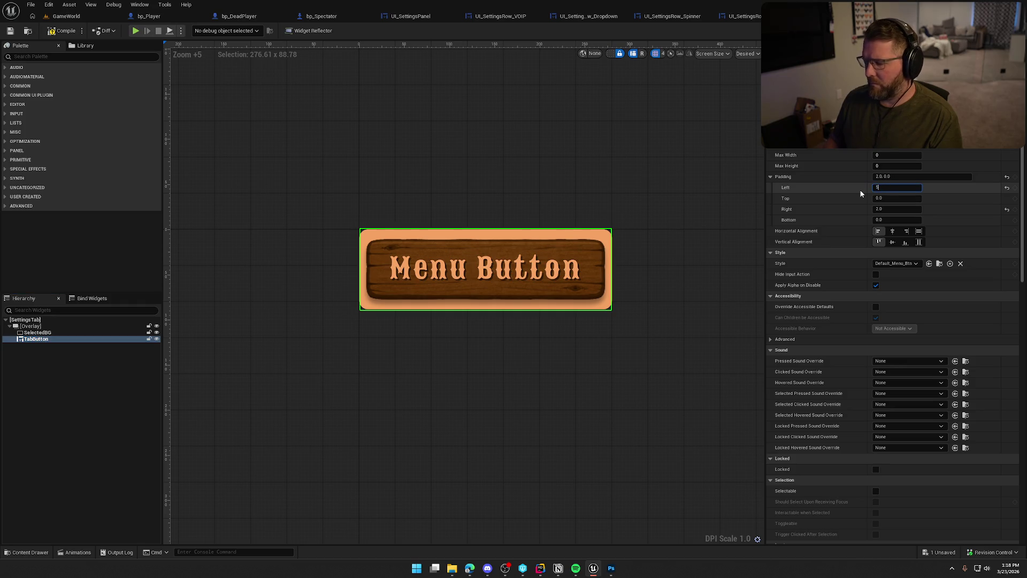
{"action": "key", "text": "Return"}
{"action": "key", "text": "Return"}
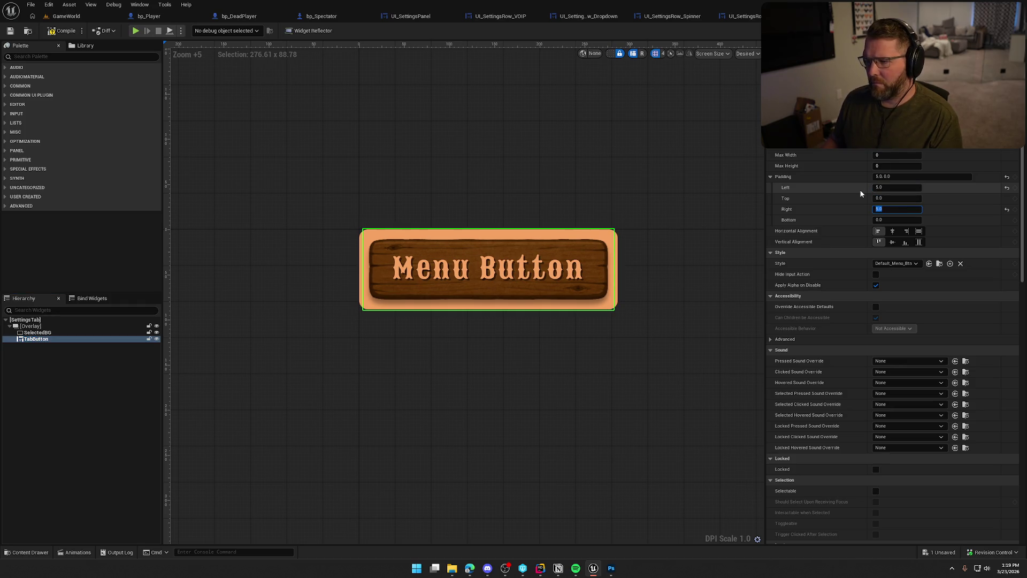
Set SelectedBG's slot padding to 7.0 and save SettingsTab.
{"action": "left_click", "coordinate": [107, 332]}
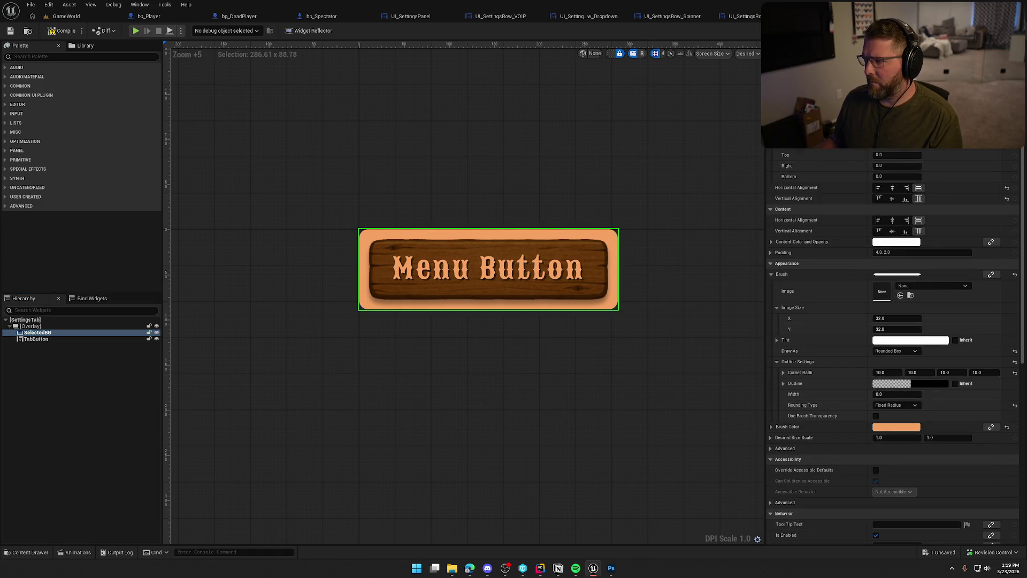
{"action": "type", "text": "7"}
{"action": "key", "text": "Return"}
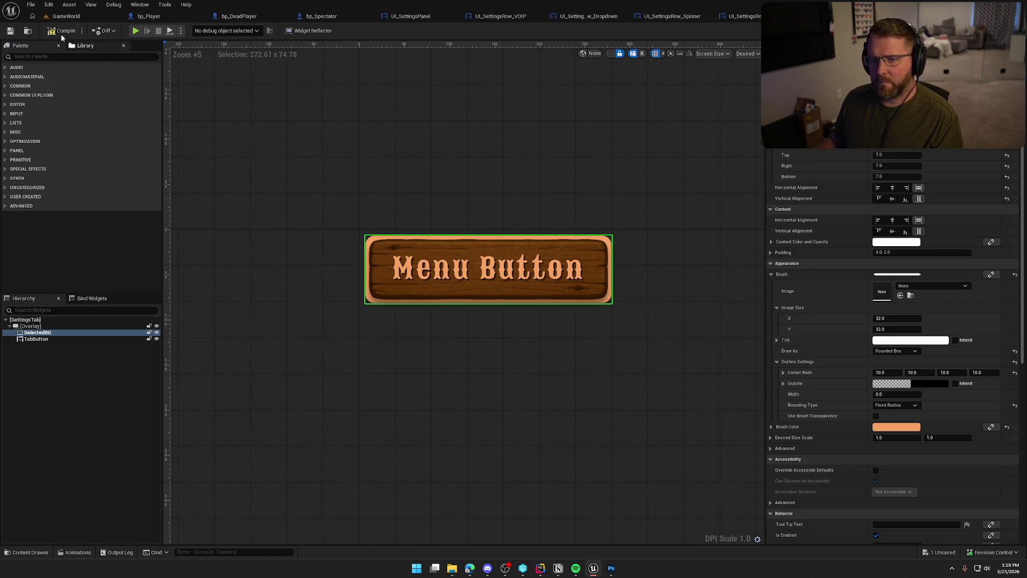
{"action": "key", "text": "ctrl+s"}
Play-test the pause menu settings panel, cycling through the Graphics, Audio and Inputs tabs.
{"action": "left_click", "coordinate": [67, 16]}
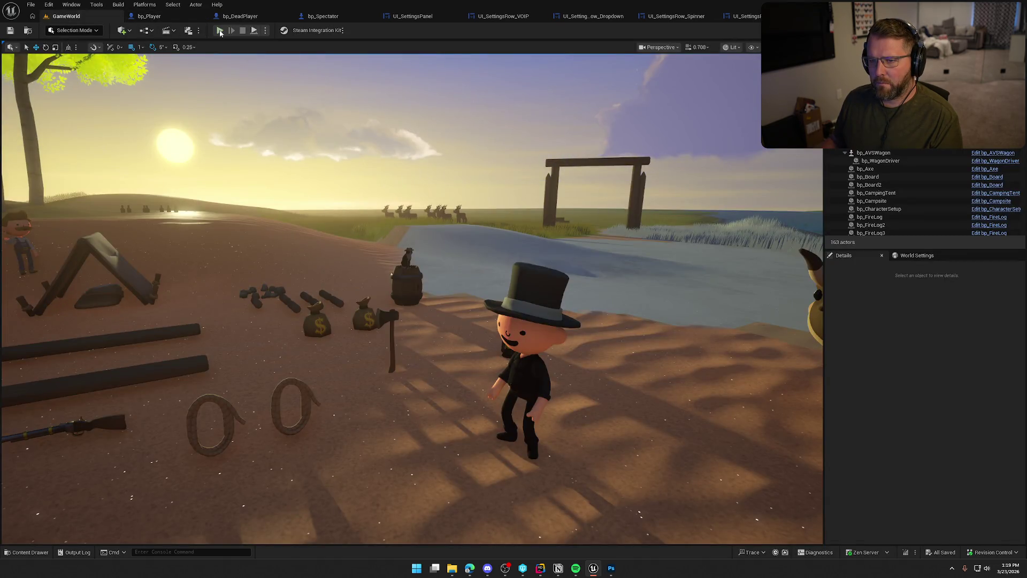
{"action": "left_click", "coordinate": [219, 31]}
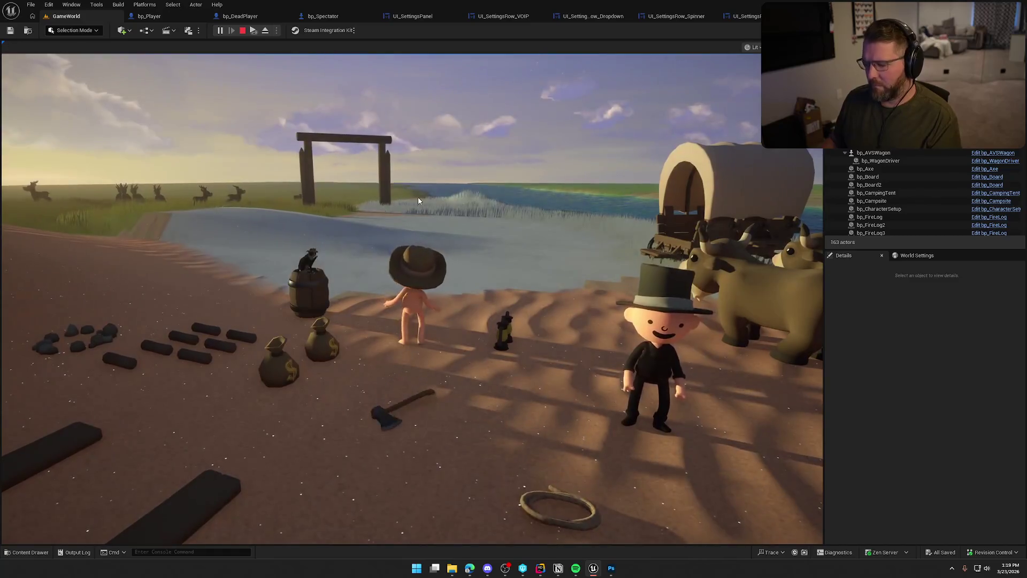
{"action": "key", "text": "Escape"}
{"action": "left_click", "coordinate": [399, 236]}
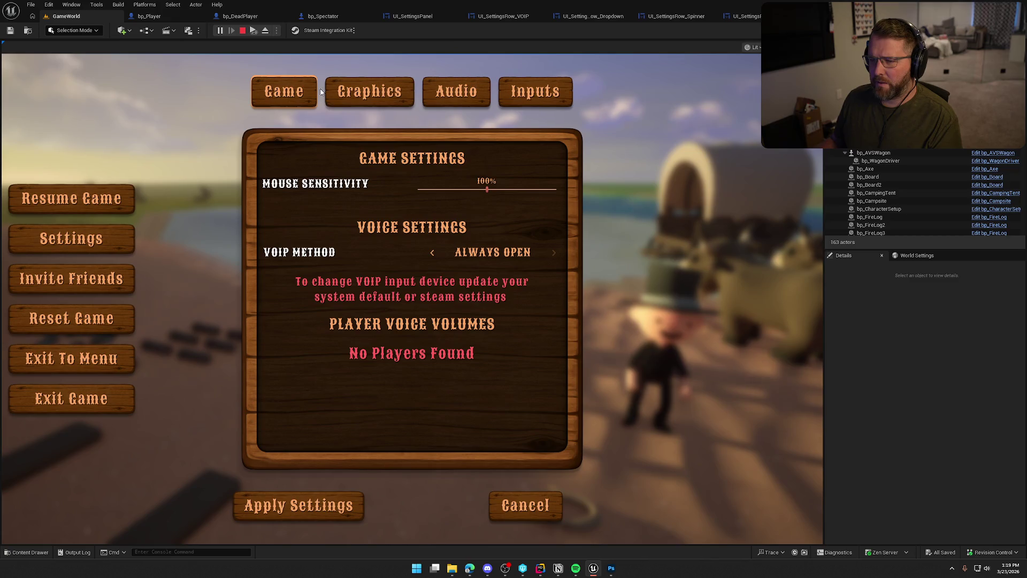
{"action": "left_click", "coordinate": [369, 92]}
{"action": "left_click", "coordinate": [456, 92]}
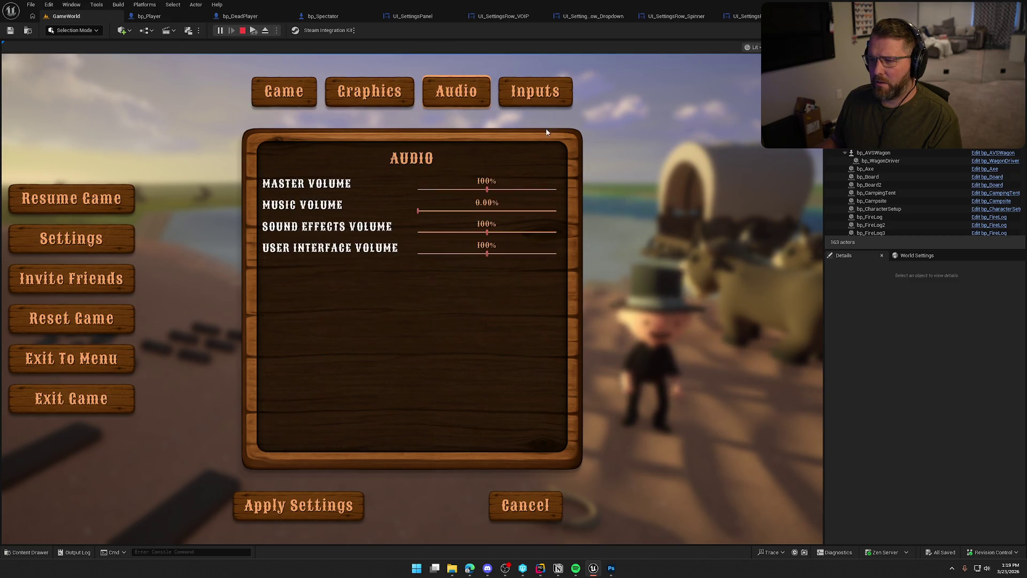
{"action": "left_click", "coordinate": [534, 92]}
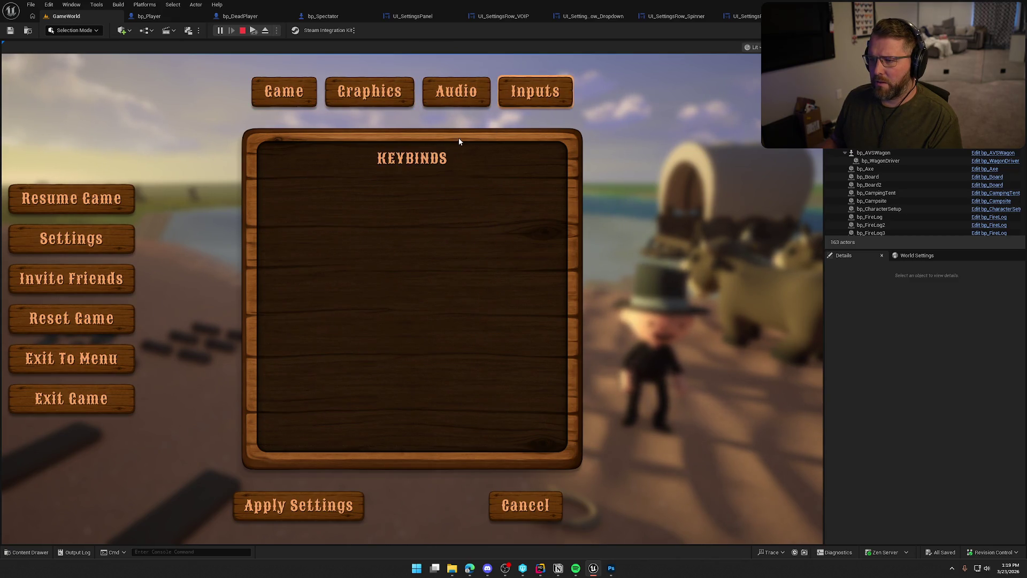
{"action": "left_click", "coordinate": [349, 92]}
{"action": "left_click", "coordinate": [453, 94]}
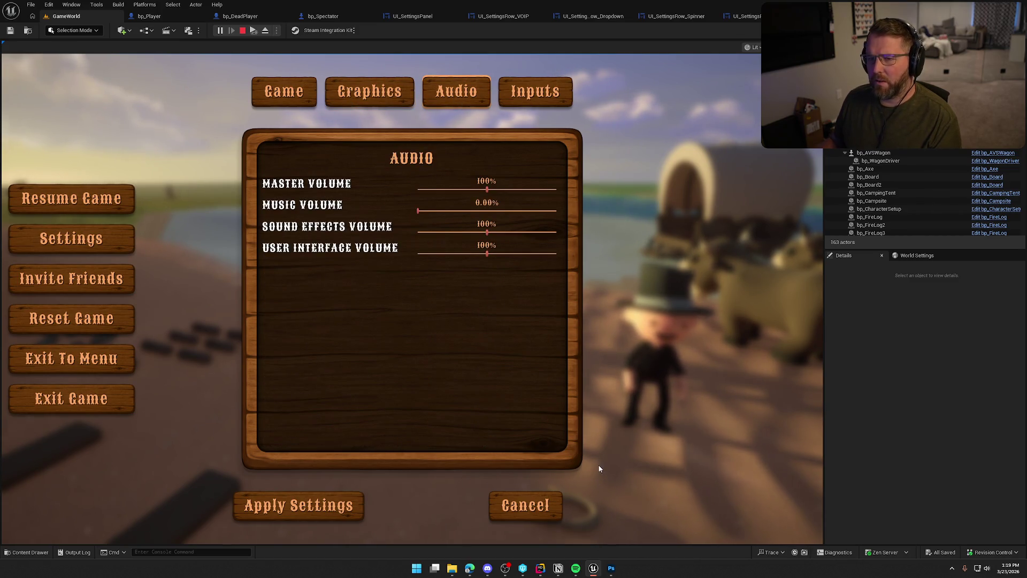
{"action": "key", "text": "Escape"}
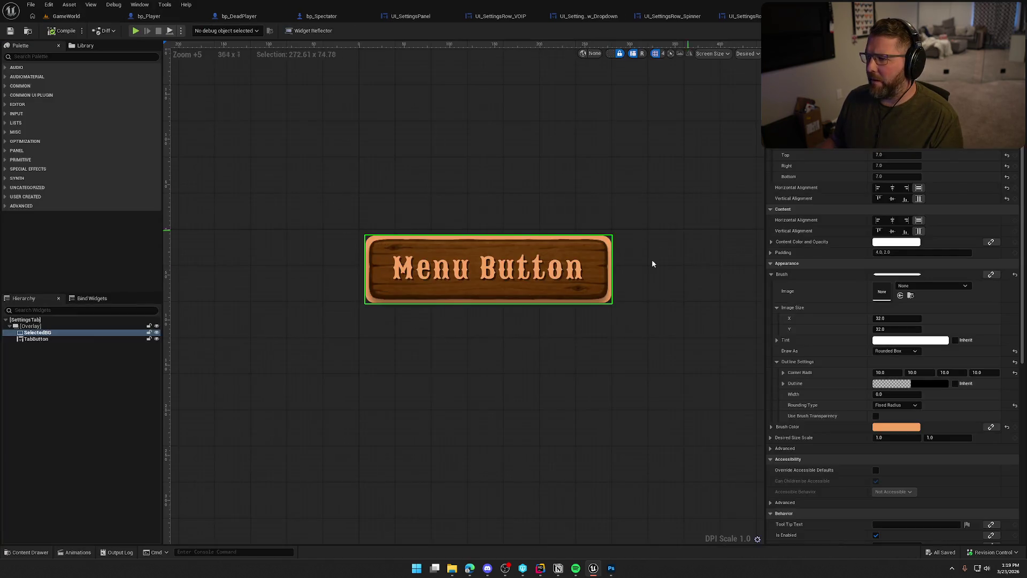